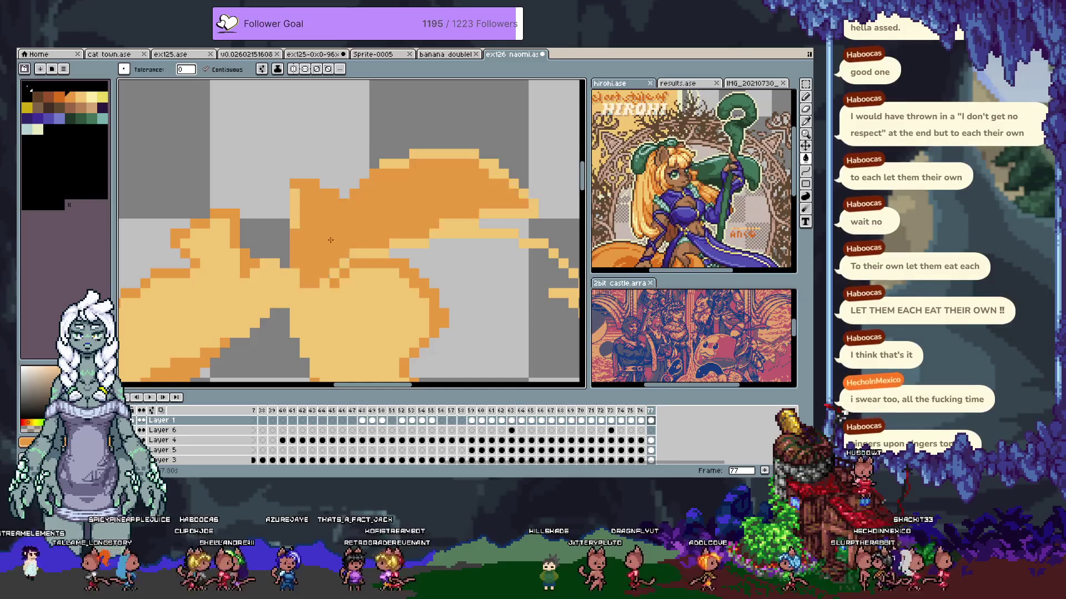
Make the hidden foliage and face layers visible in the layer list
{"action": "key", "text": "Tab"}
{"action": "key", "text": "Tab"}
{"action": "left_click", "coordinate": [135, 421]}
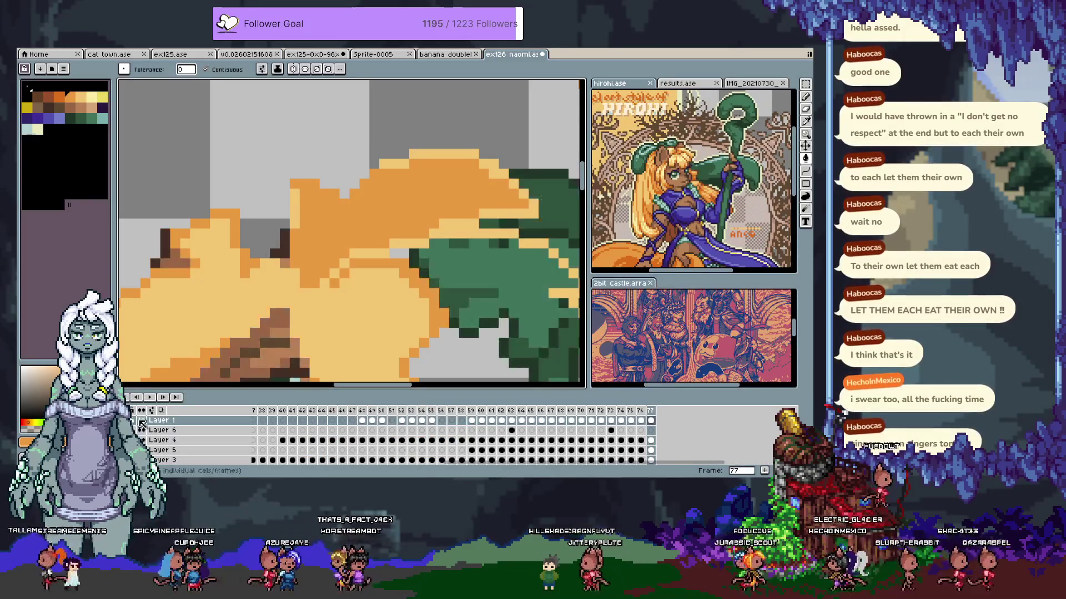
{"action": "key", "text": "Tab"}
Zoom and pan the view in on the character's eye
{"action": "scroll", "coordinate": [388, 259], "scroll_direction": "down", "scroll_amount": 2}
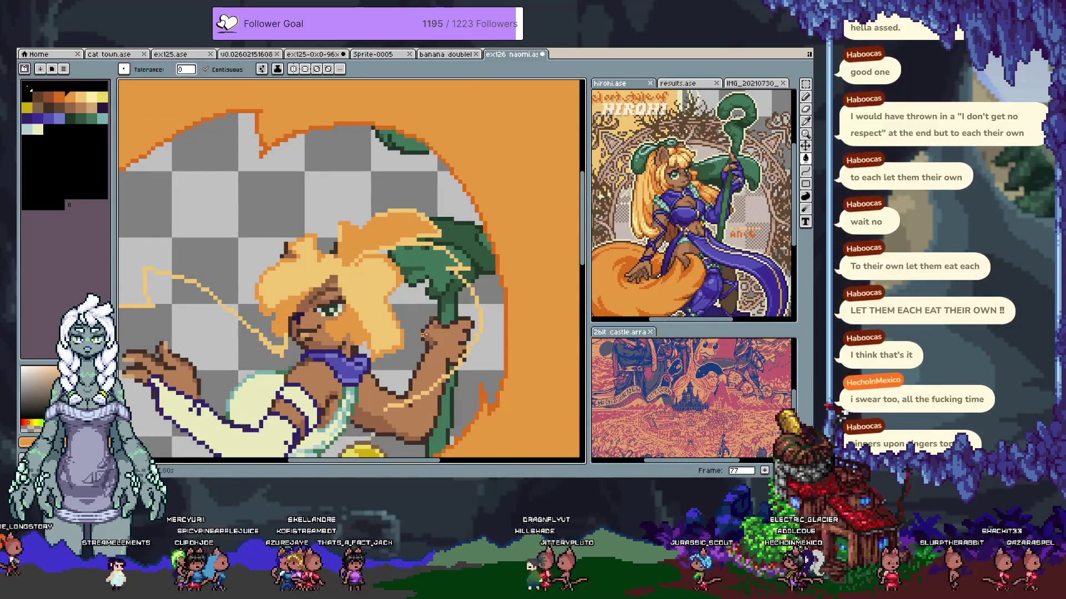
{"action": "scroll", "coordinate": [423, 335], "scroll_direction": "down", "scroll_amount": 2}
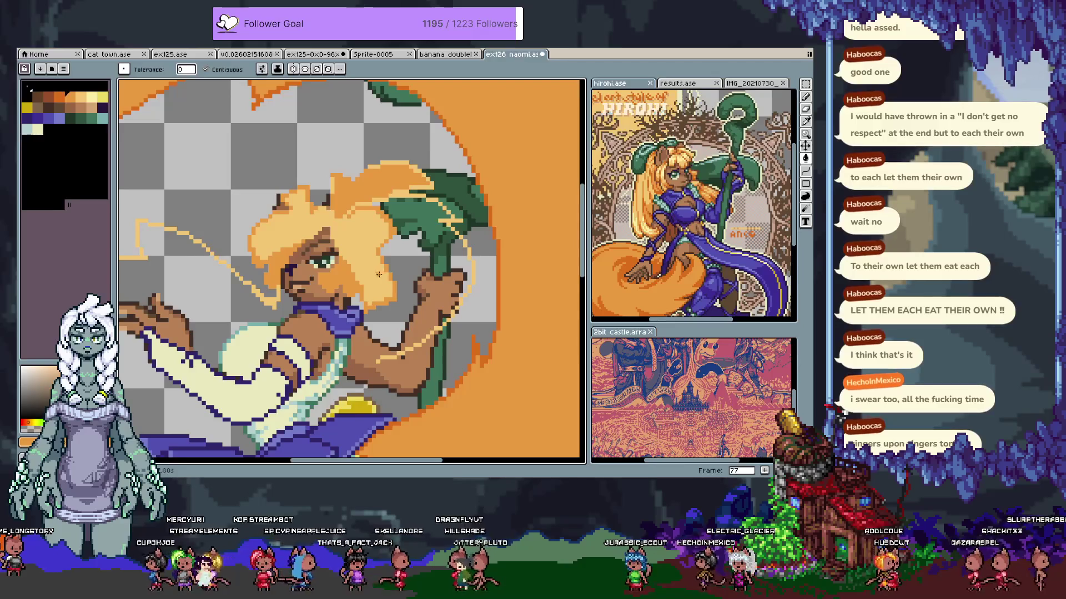
{"action": "scroll", "coordinate": [380, 287], "scroll_direction": "down", "scroll_amount": 2}
{"action": "mouse_move", "coordinate": [380, 286]}
{"action": "left_mouse_down"}
{"action": "mouse_move", "coordinate": [358, 315]}
{"action": "mouse_move", "coordinate": [379, 251]}
{"action": "left_mouse_up"}
{"action": "scroll", "coordinate": [358, 315], "scroll_direction": "up", "scroll_amount": 2}
{"action": "scroll", "coordinate": [348, 232], "scroll_direction": "up", "scroll_amount": 4}
Undo a trial fill, then draw a dark purple line along the upper eyelid
{"action": "key", "text": "i"}
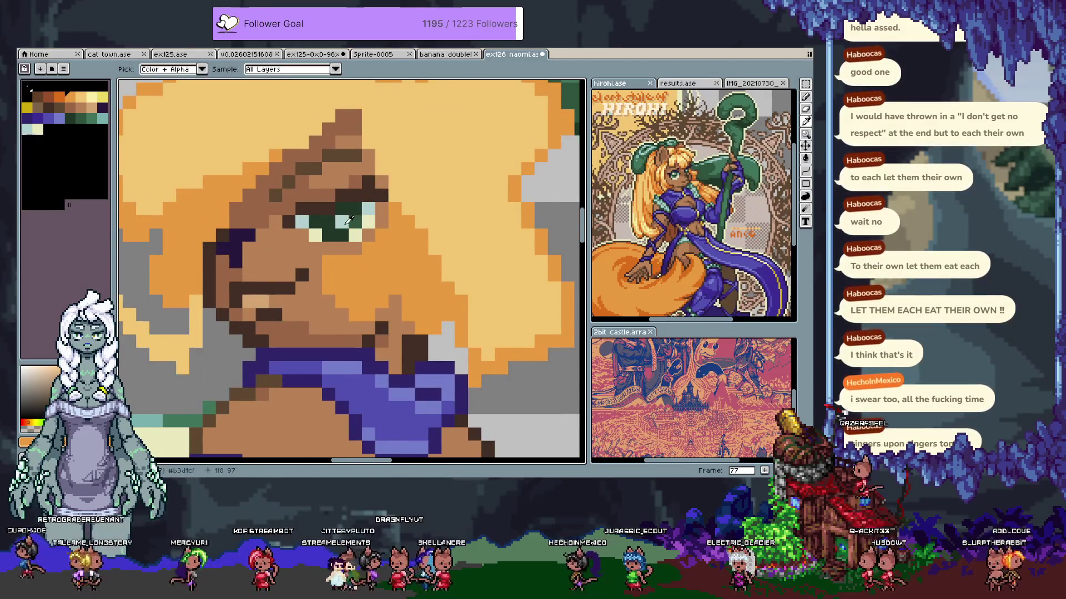
{"action": "left_click", "coordinate": [330, 221], "text": "alt"}
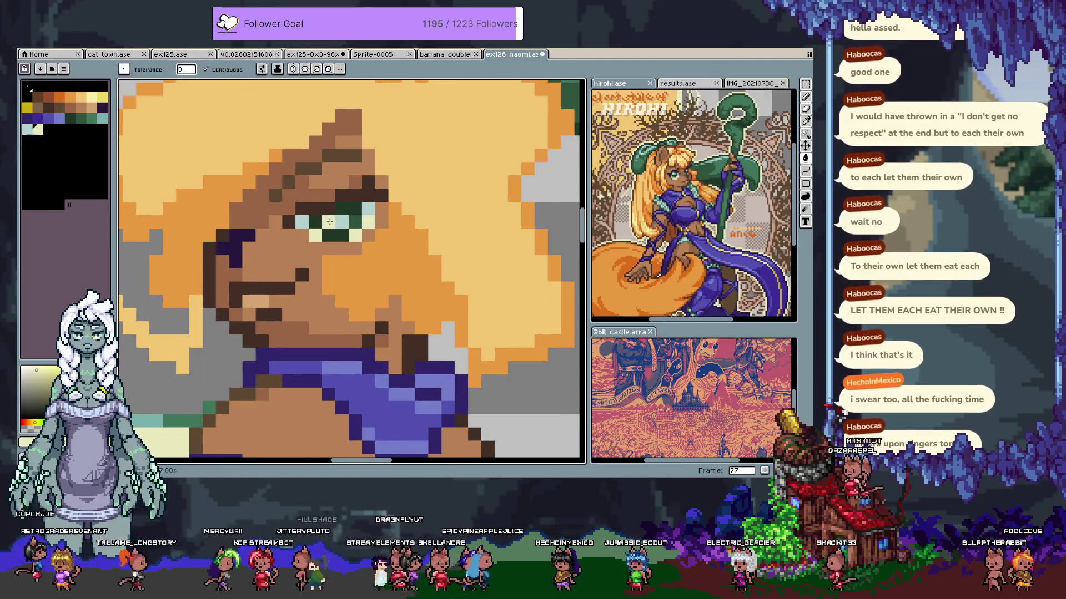
{"action": "left_click", "coordinate": [92, 97]}
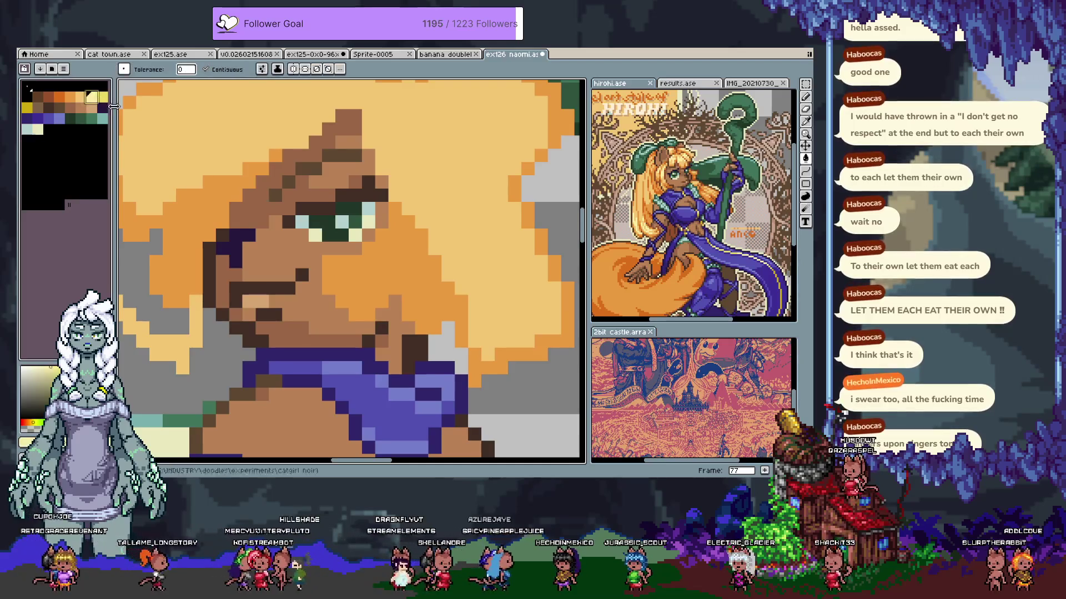
{"action": "left_click", "coordinate": [326, 223]}
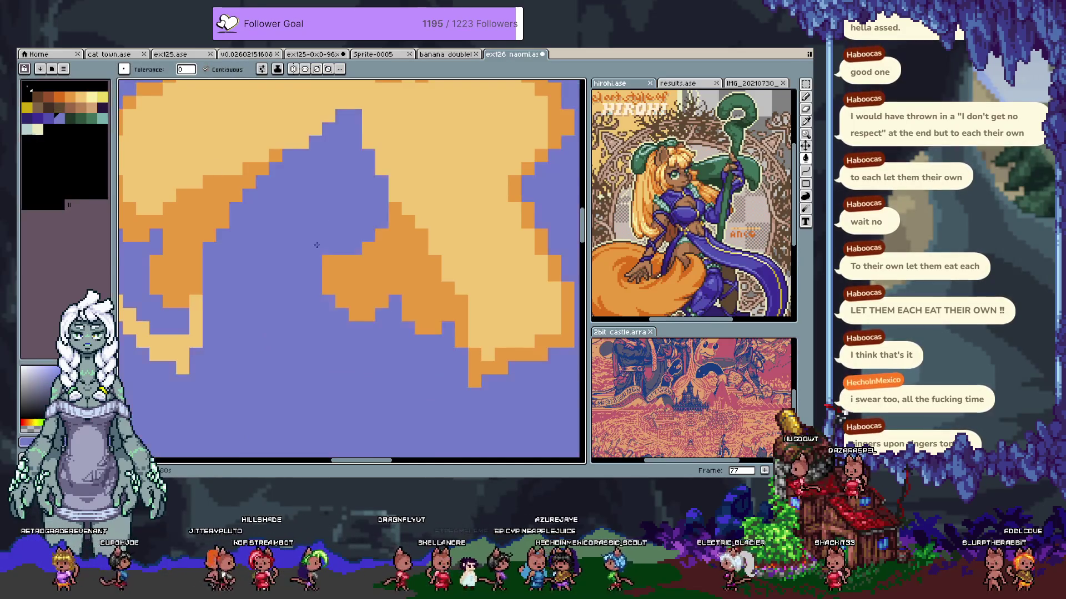
{"action": "key", "text": "ctrl+z"}
{"action": "key", "text": "b"}
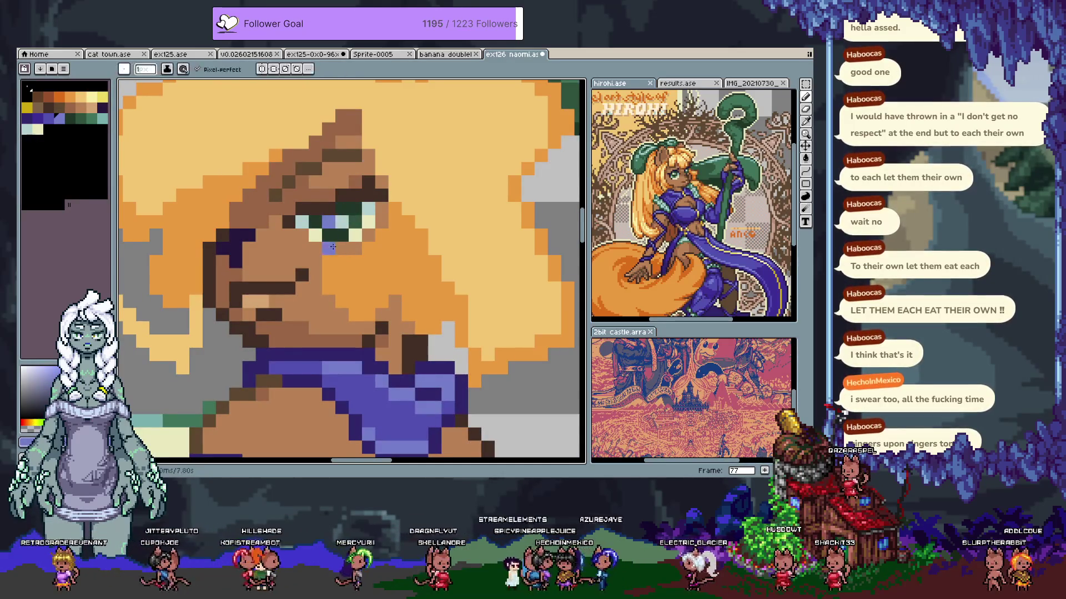
{"action": "left_click", "coordinate": [303, 222], "text": "alt"}
{"action": "left_click_drag", "start_coordinate": [303, 208], "coordinate": [371, 185]}
{"action": "left_click", "coordinate": [383, 194]}
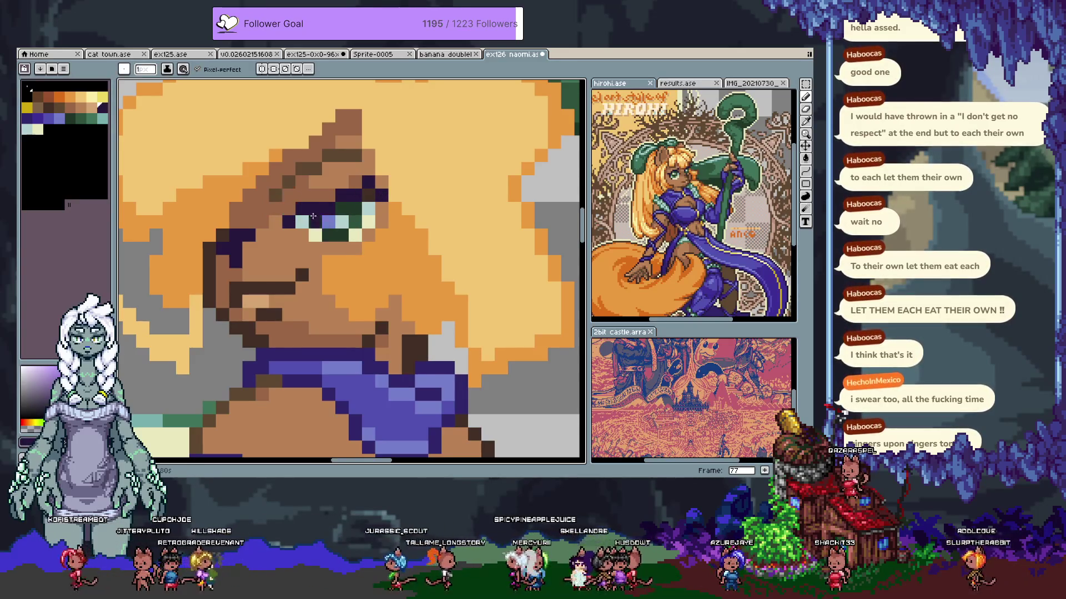
Retouch the brown skin pixels above the eye and sample the eye colours
{"action": "left_click", "coordinate": [326, 189], "text": "alt"}
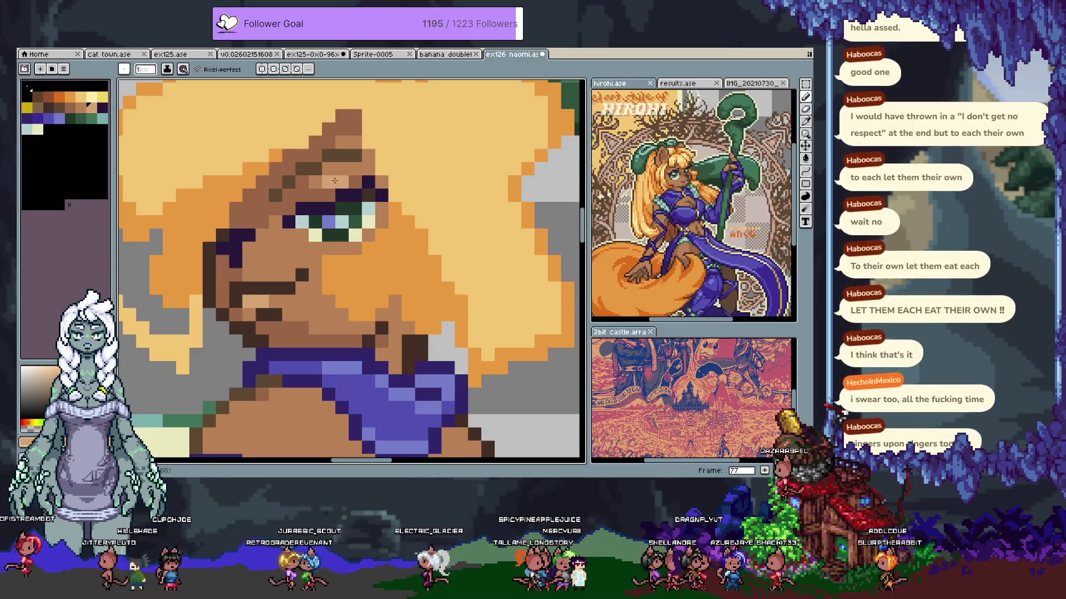
{"action": "left_click", "coordinate": [335, 179]}
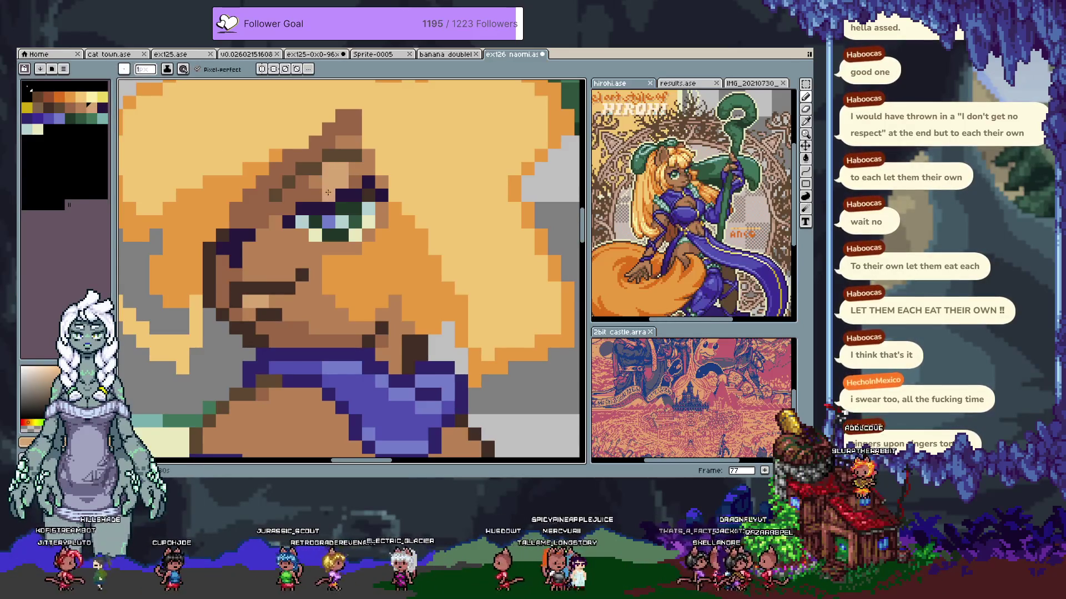
{"action": "left_click", "coordinate": [354, 180], "text": "alt"}
{"action": "left_click", "coordinate": [354, 180]}
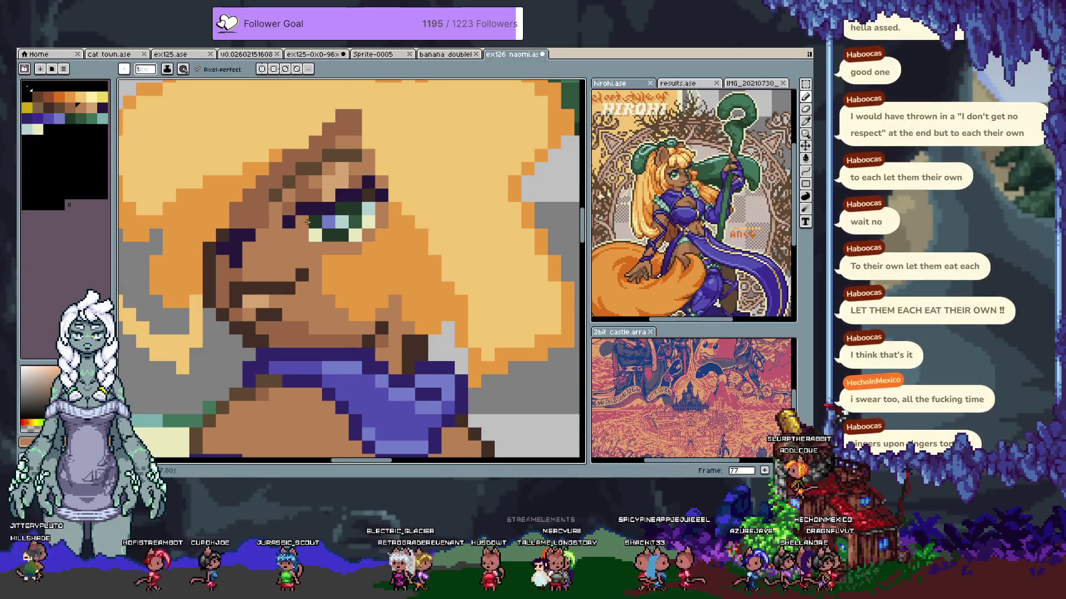
{"action": "left_click", "coordinate": [290, 235], "text": "alt"}
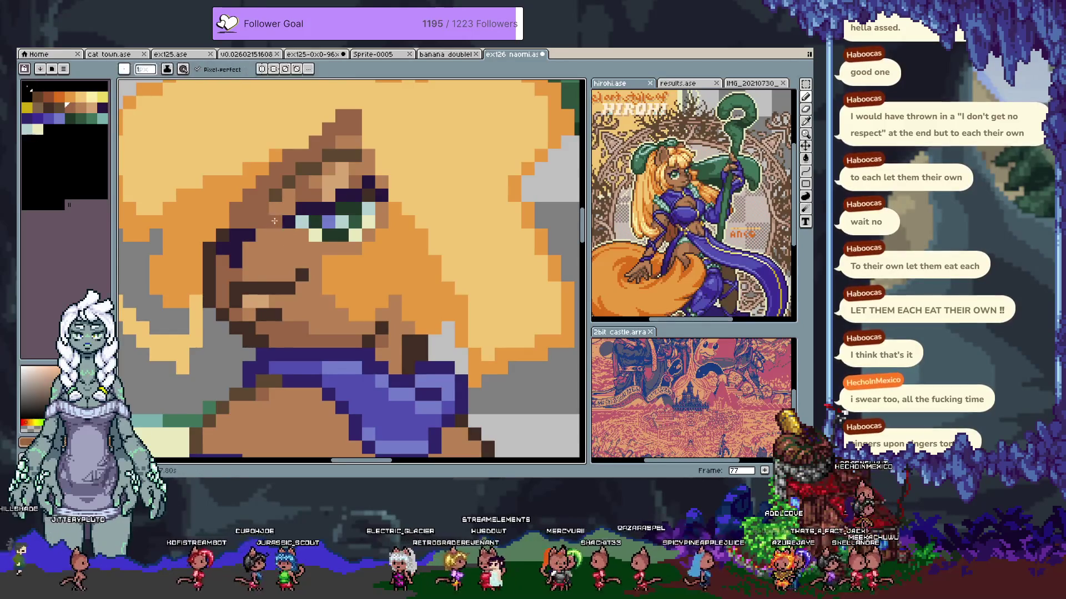
{"action": "left_click", "coordinate": [355, 220], "text": "alt"}
{"action": "left_click", "coordinate": [357, 217], "text": "alt"}
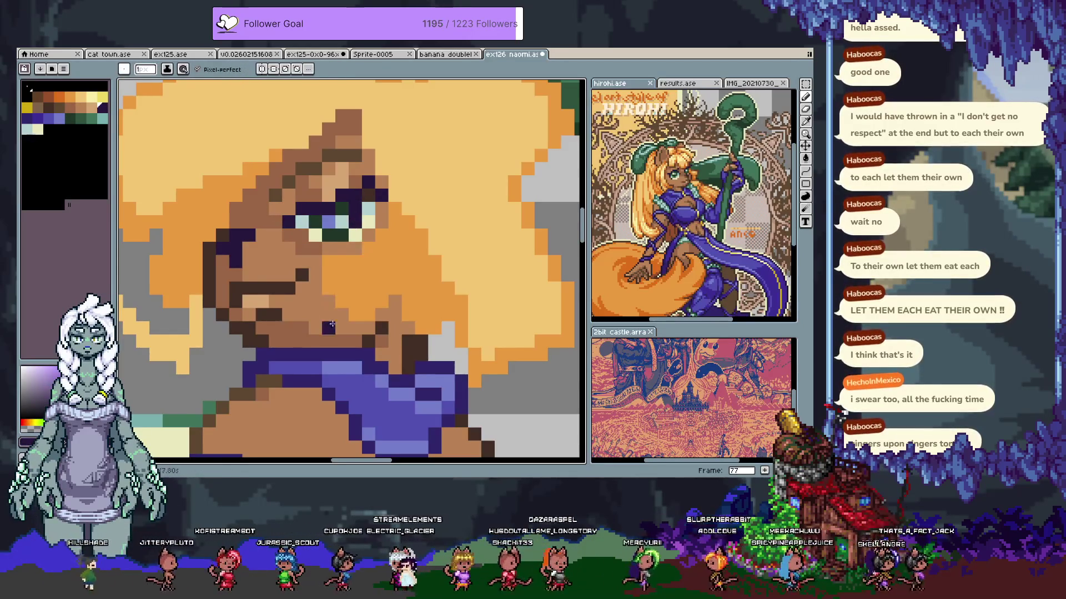
{"action": "left_click", "coordinate": [330, 236], "text": "alt"}
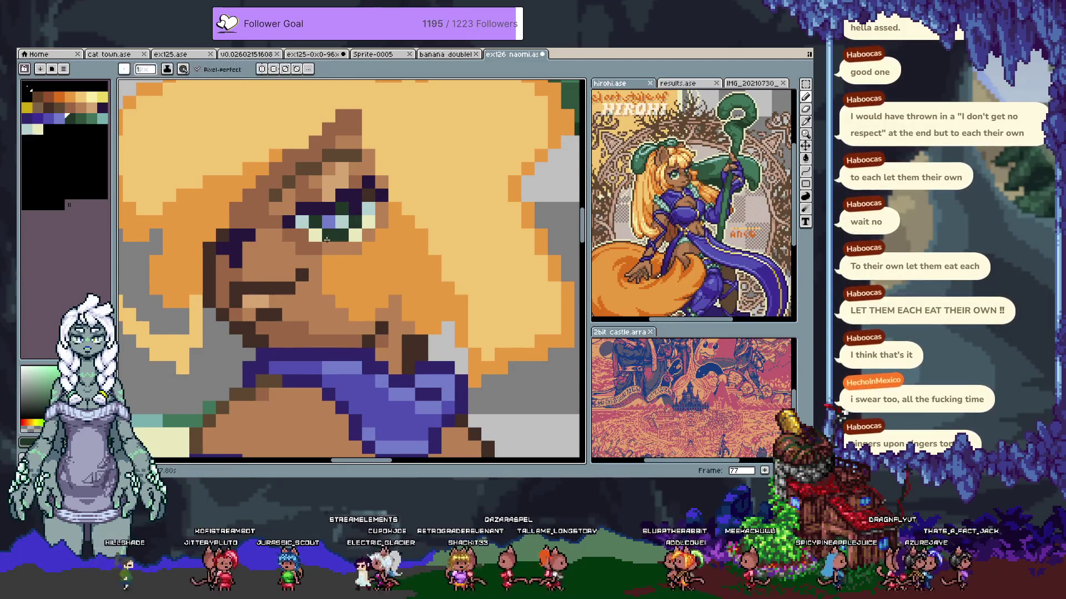
Add three light-yellow highlight pixels to the eye
{"action": "key", "text": "alt"}
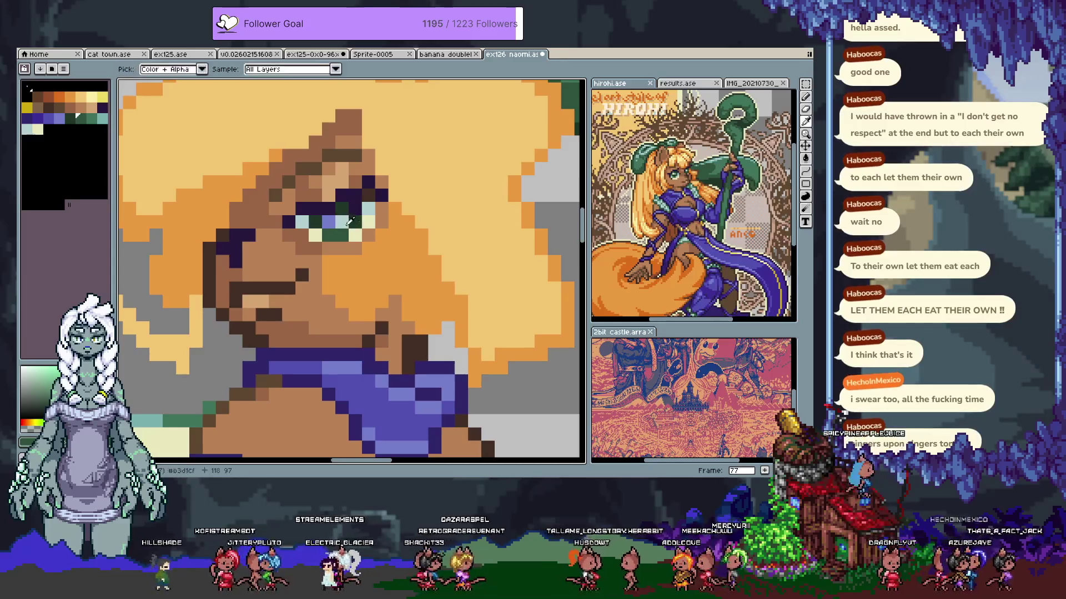
{"action": "left_click", "coordinate": [351, 221], "text": "alt"}
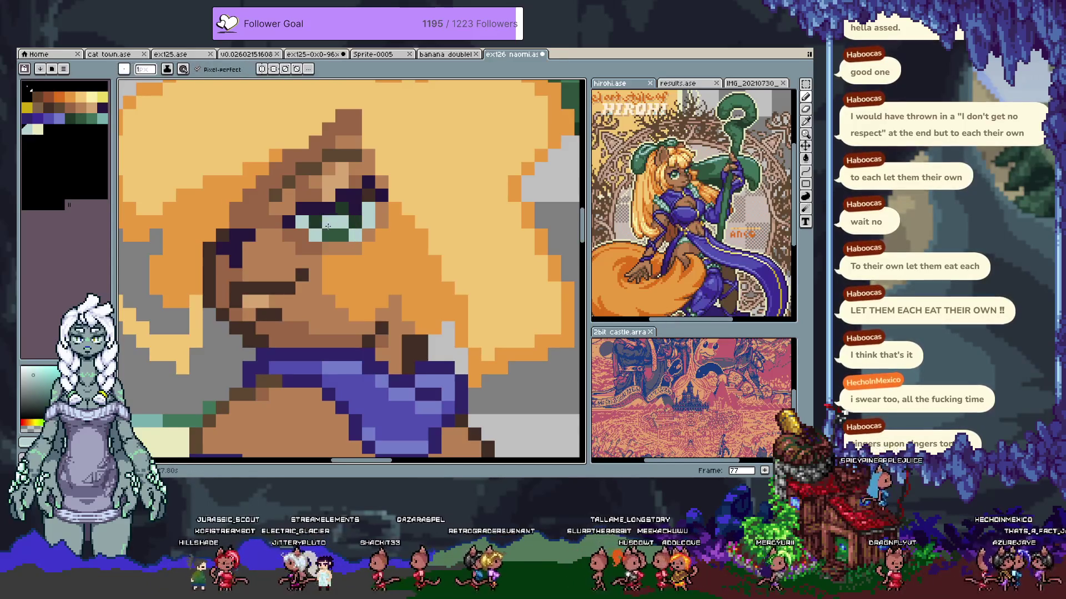
{"action": "left_click", "coordinate": [94, 99]}
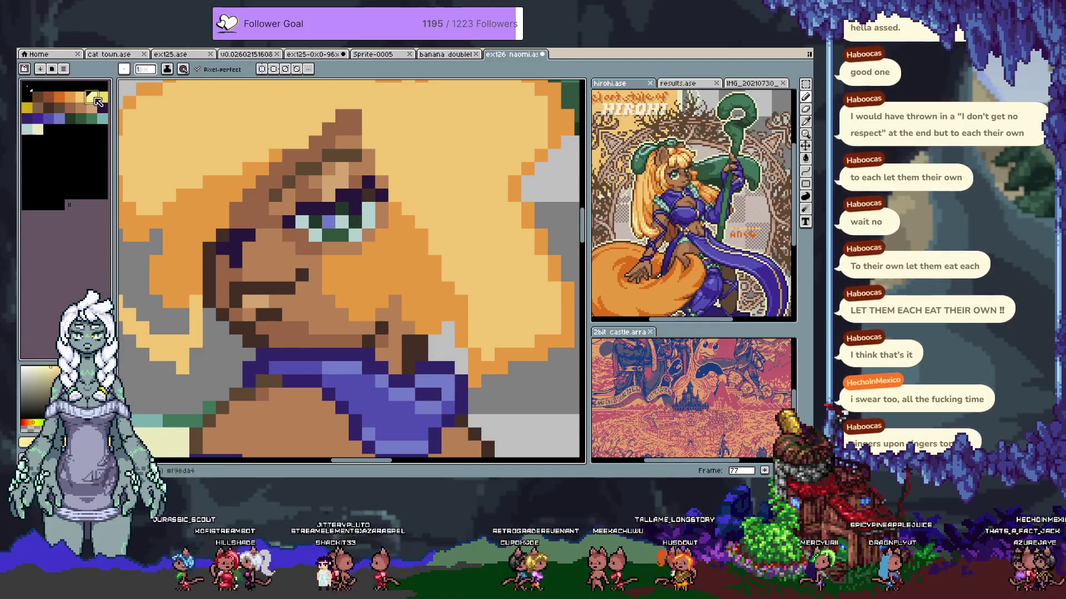
{"action": "left_click", "coordinate": [339, 220], "text": "alt"}
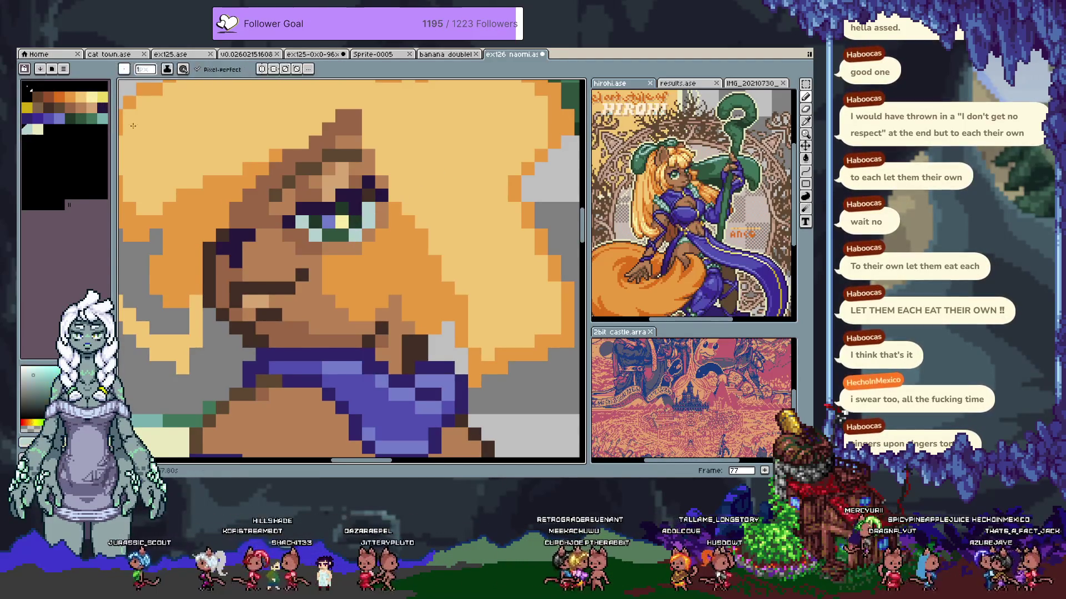
{"action": "left_click", "coordinate": [332, 226]}
{"action": "left_click", "coordinate": [368, 221]}
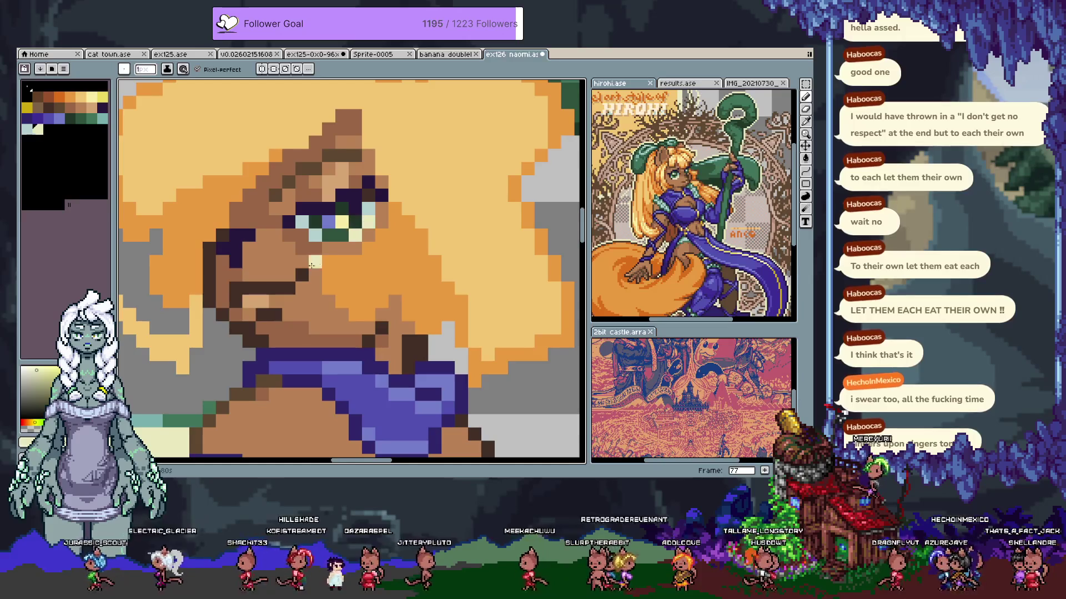
Add dark purple pixels to the face shadow
{"action": "key", "text": "alt"}
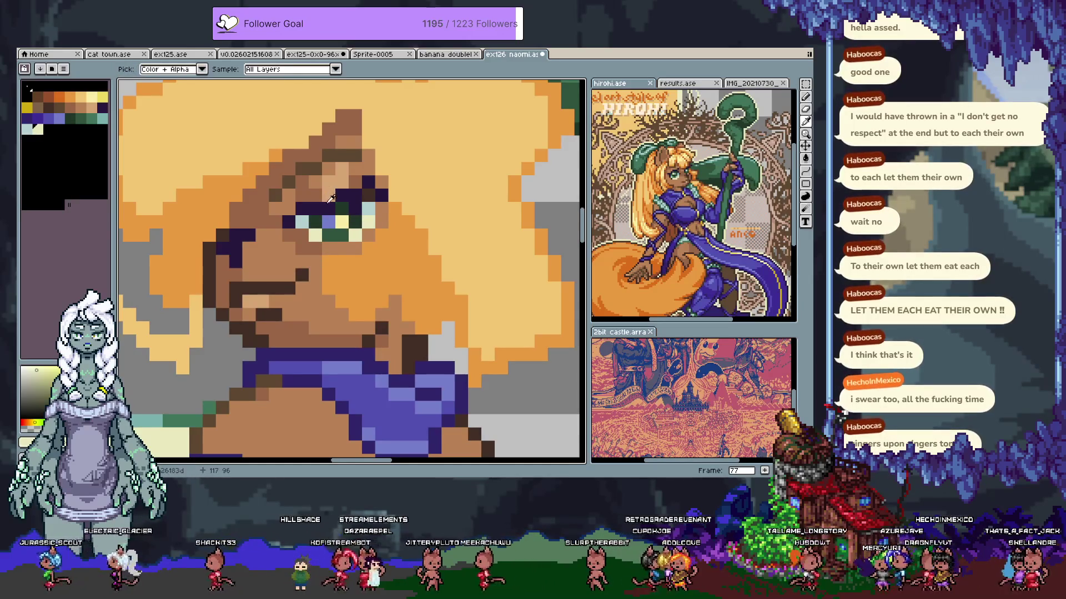
{"action": "left_click", "coordinate": [300, 168], "text": "alt"}
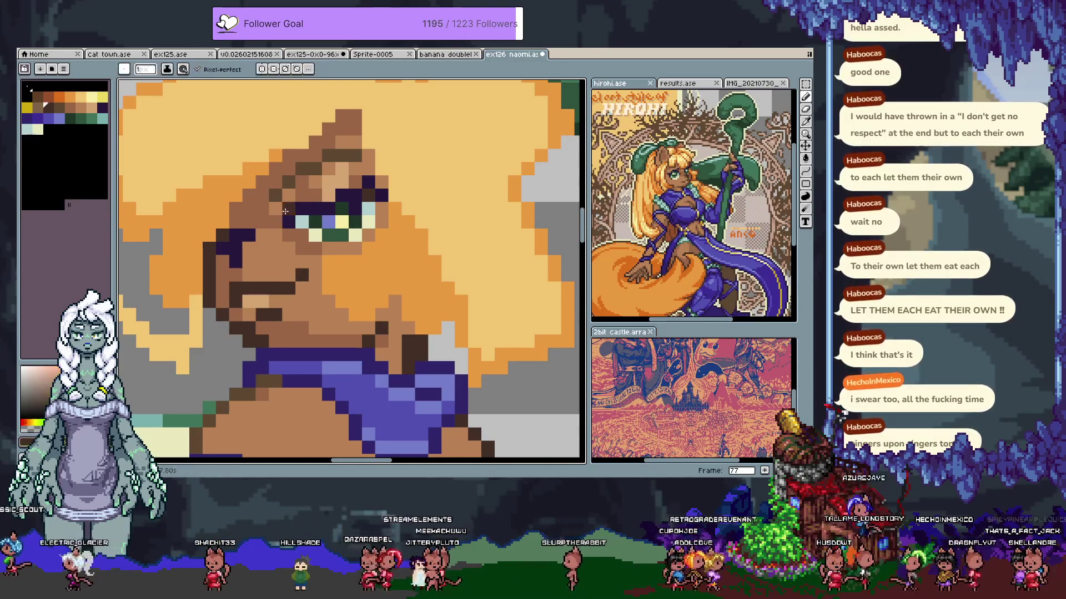
{"action": "left_click", "coordinate": [320, 210], "text": "alt"}
{"action": "left_click", "coordinate": [234, 251]}
Lighten the skin pixels below the mouth line
{"action": "left_click", "coordinate": [247, 277], "text": "alt"}
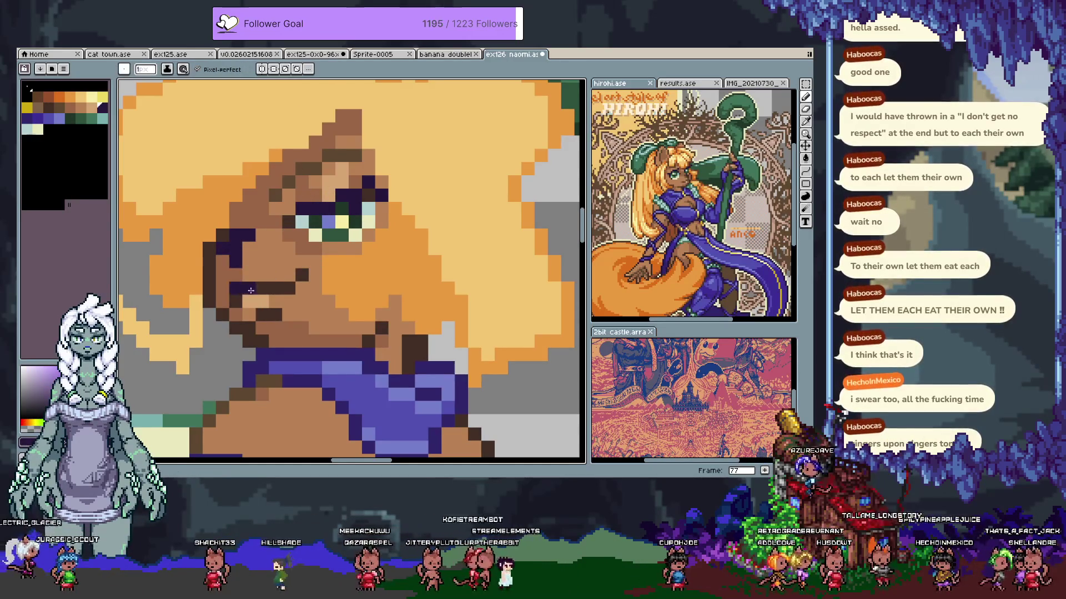
{"action": "left_click", "coordinate": [265, 289], "text": "alt"}
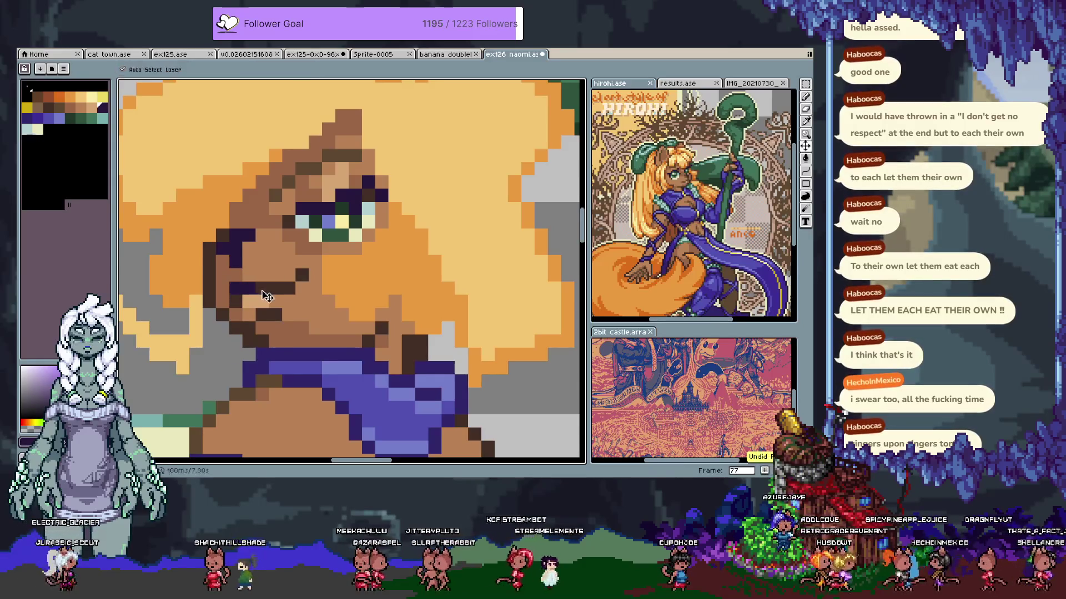
{"action": "left_click", "coordinate": [251, 287], "text": "alt"}
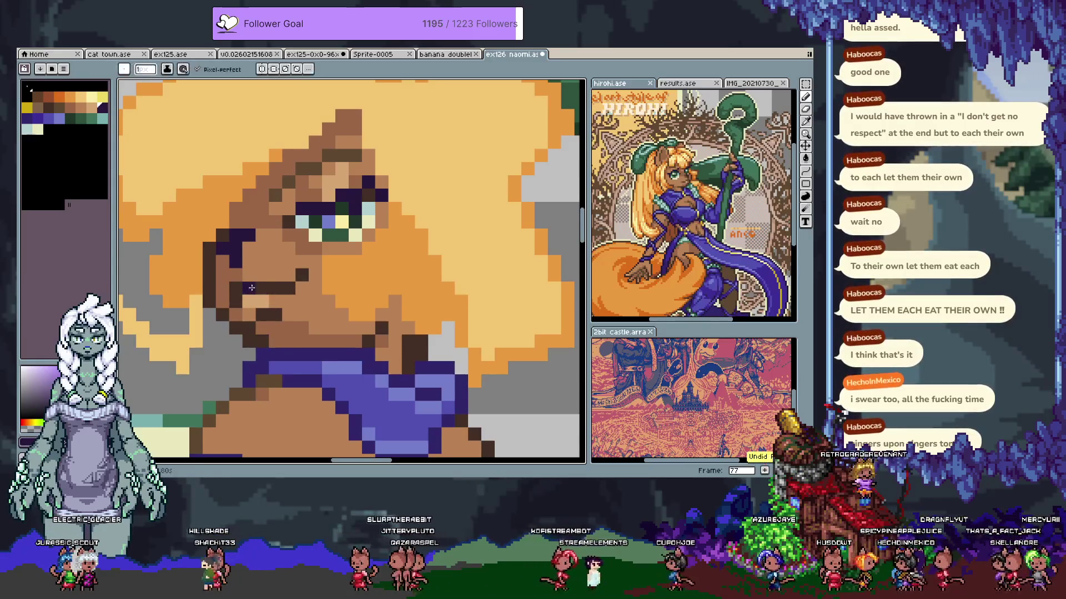
{"action": "left_click", "coordinate": [249, 297], "text": "alt"}
{"action": "left_click", "coordinate": [249, 298]}
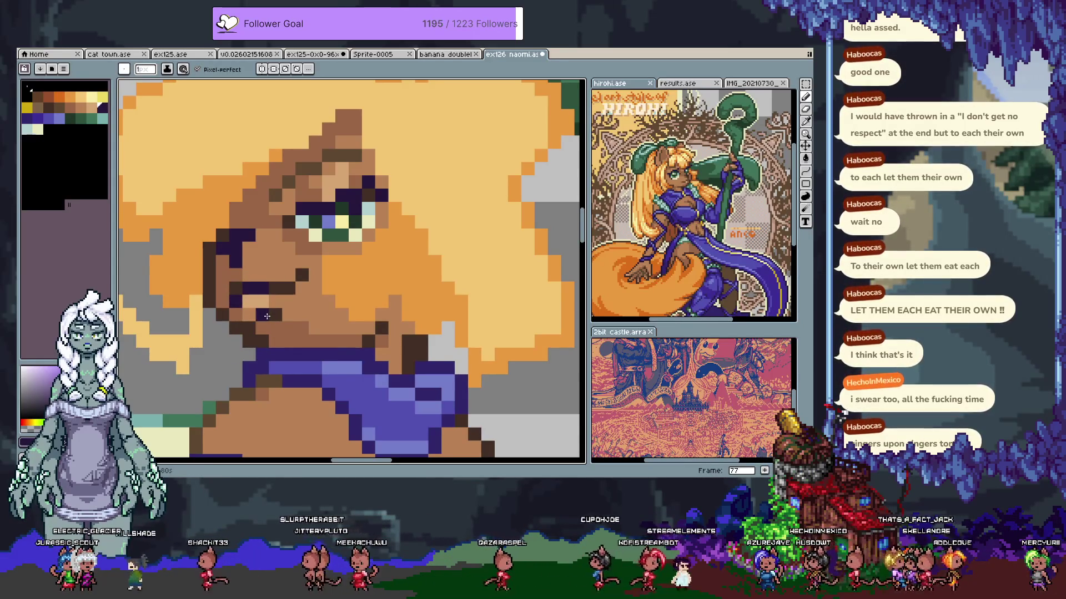
{"action": "left_click_drag", "start_coordinate": [406, 352], "coordinate": [394, 305]}
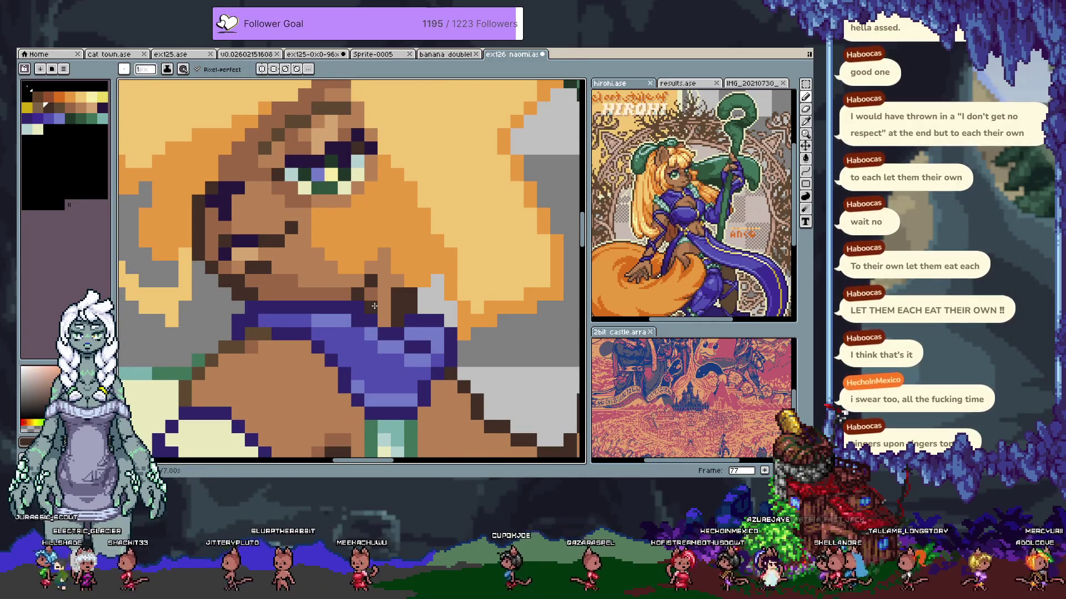
Draw a dark shading line along the lower face
{"action": "scroll", "coordinate": [375, 306], "scroll_direction": "down", "scroll_amount": 2}
{"action": "scroll", "coordinate": [382, 311], "scroll_direction": "up", "scroll_amount": 2}
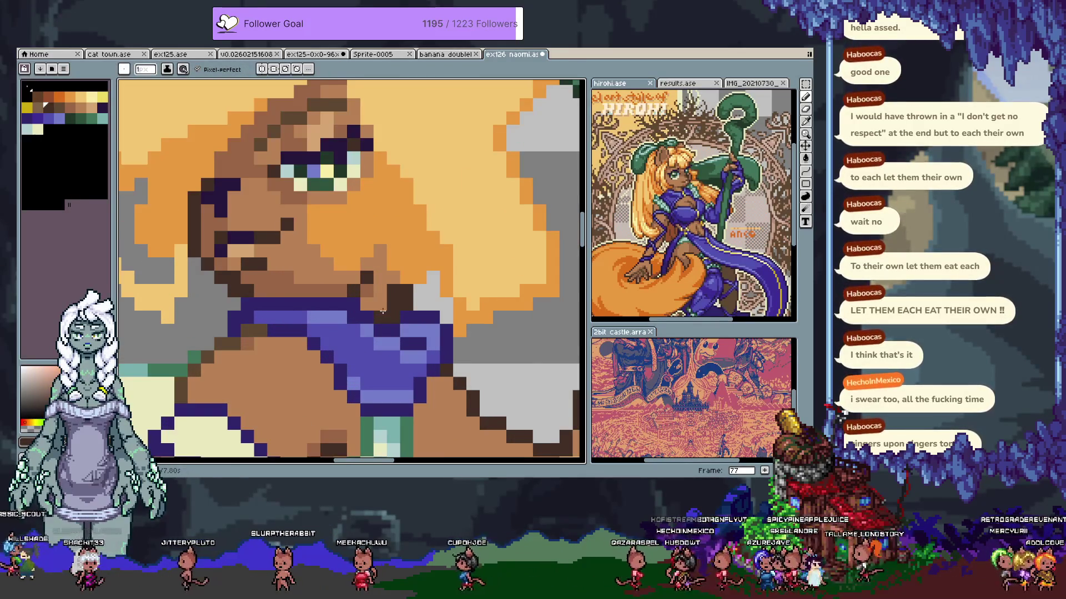
{"action": "key", "text": "i"}
{"action": "key", "text": "b"}
{"action": "left_click", "coordinate": [60, 107]}
{"action": "left_click_drag", "start_coordinate": [235, 278], "coordinate": [265, 289]}
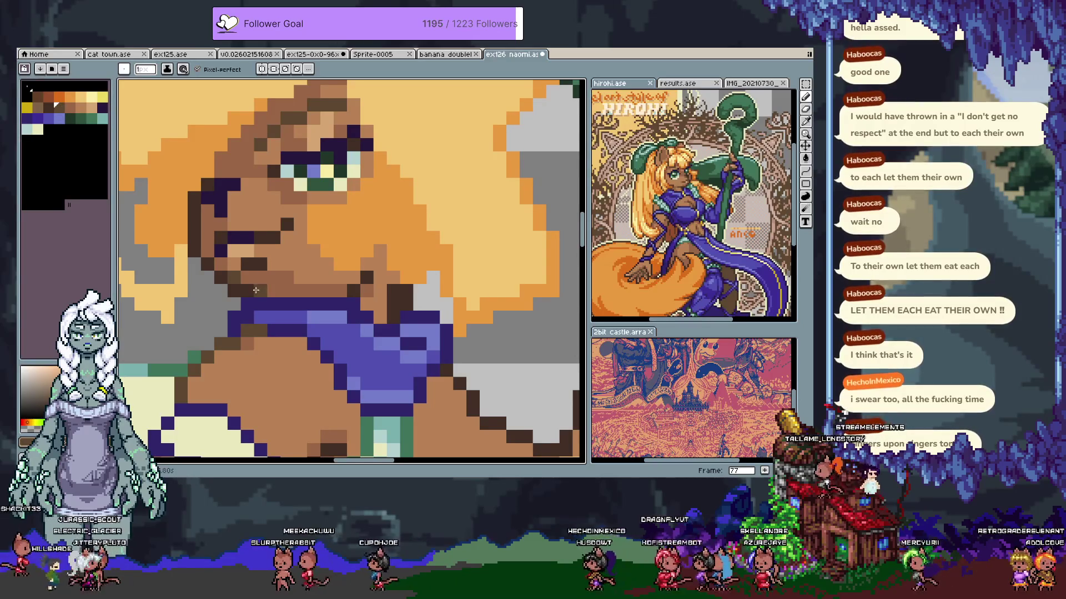
{"action": "left_click", "coordinate": [287, 222], "text": "alt"}
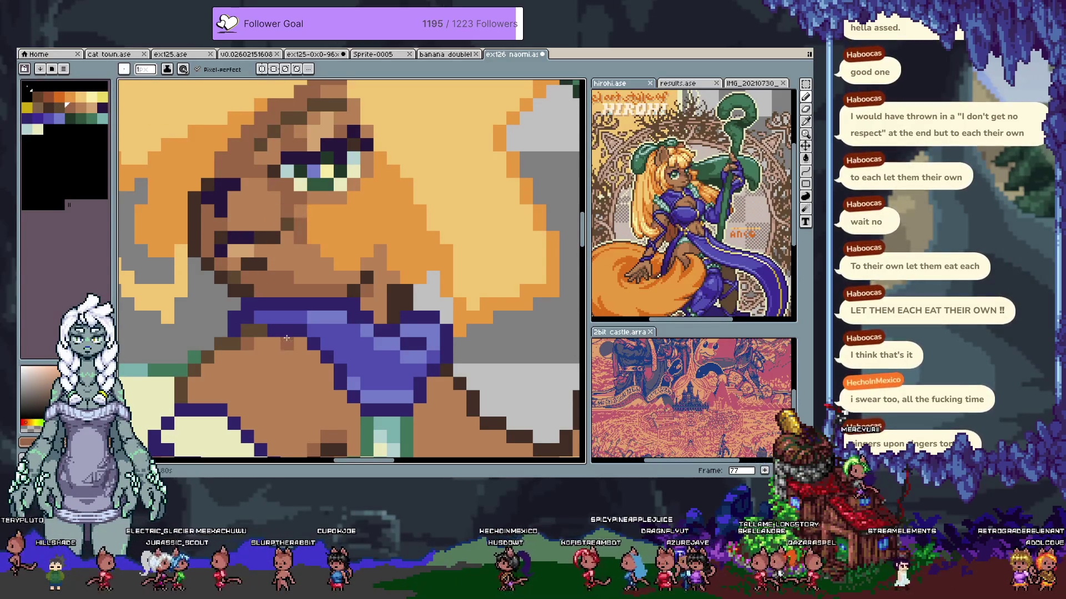
Turn off pixel-perfect and paint a brown skin pixel beside the eye
{"action": "left_click", "coordinate": [232, 72]}
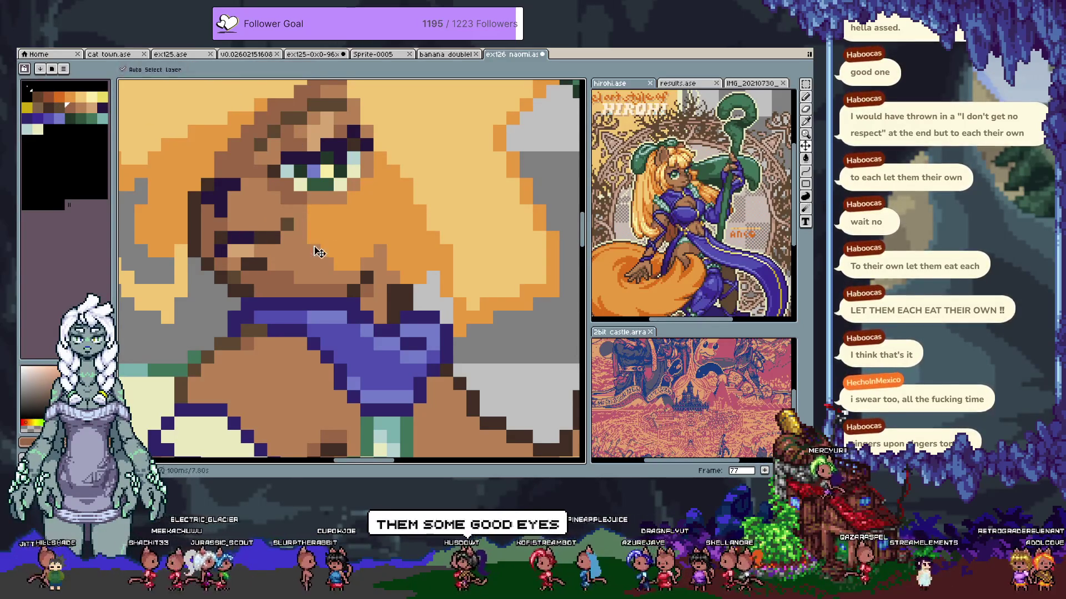
{"action": "left_click", "coordinate": [284, 211], "text": "alt"}
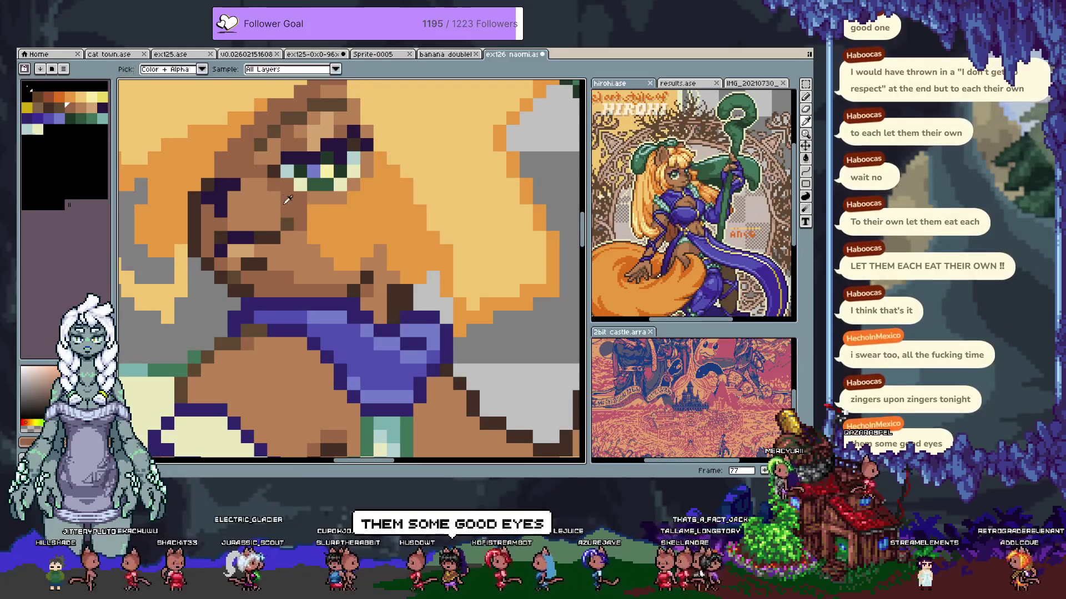
{"action": "left_click", "coordinate": [237, 306]}
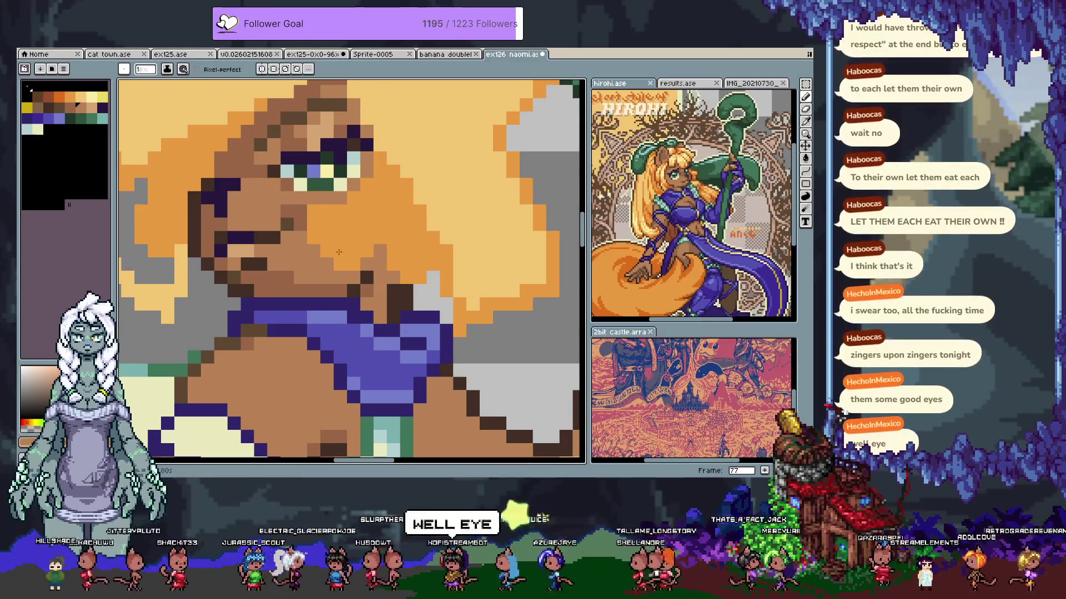
{"action": "scroll", "coordinate": [338, 254], "scroll_direction": "down", "scroll_amount": 3}
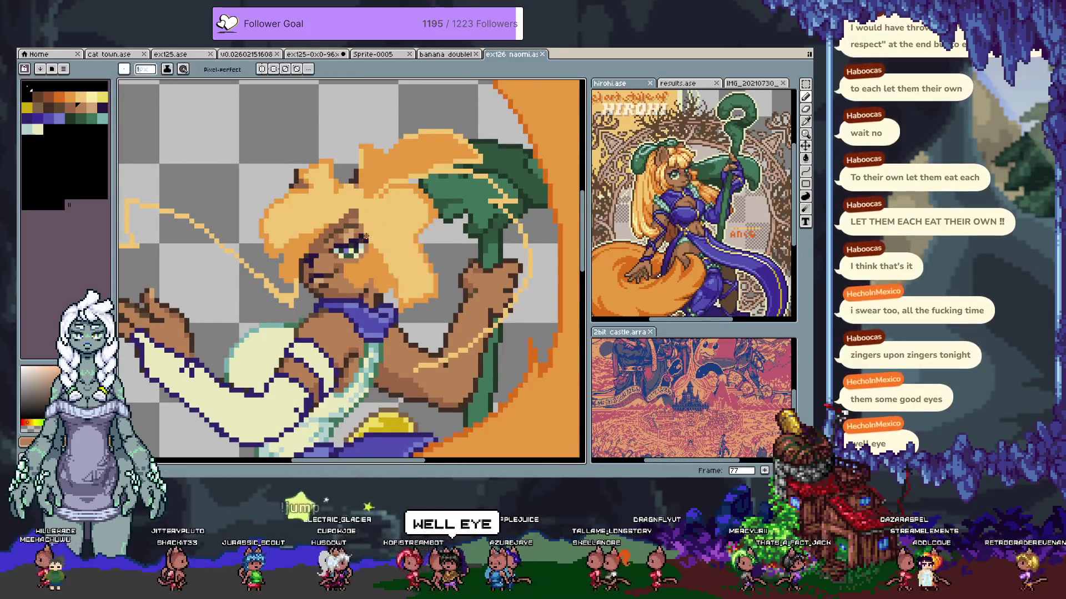
{"action": "scroll", "coordinate": [365, 242], "scroll_direction": "up", "scroll_amount": 3}
Paint an eye pixel dark green using the sampled eye colour
{"action": "key", "text": "i"}
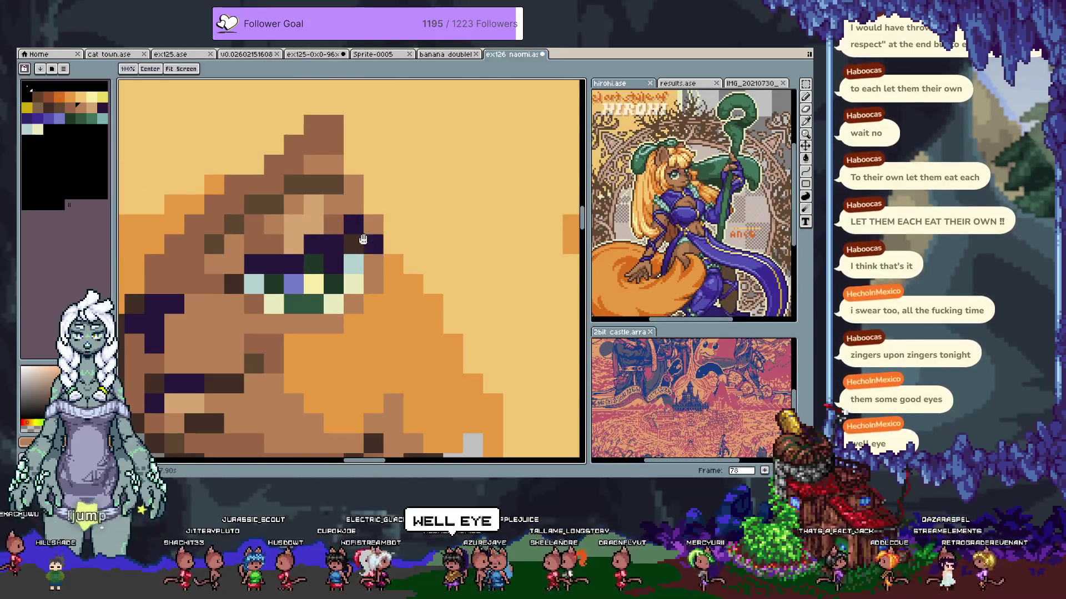
{"action": "scroll", "coordinate": [378, 247], "scroll_direction": "left", "scroll_amount": 3}
{"action": "left_click", "coordinate": [388, 244], "text": "alt"}
{"action": "left_click", "coordinate": [366, 246]}
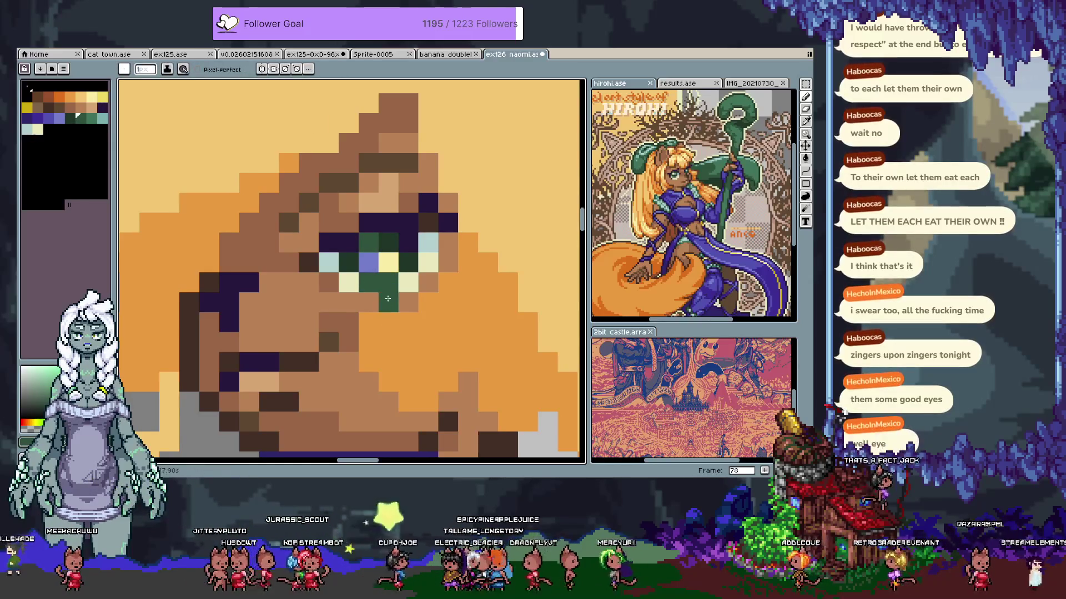
{"action": "scroll", "coordinate": [472, 230], "scroll_direction": "down", "scroll_amount": 4}
{"action": "scroll", "coordinate": [473, 230], "scroll_direction": "down", "scroll_amount": 2}
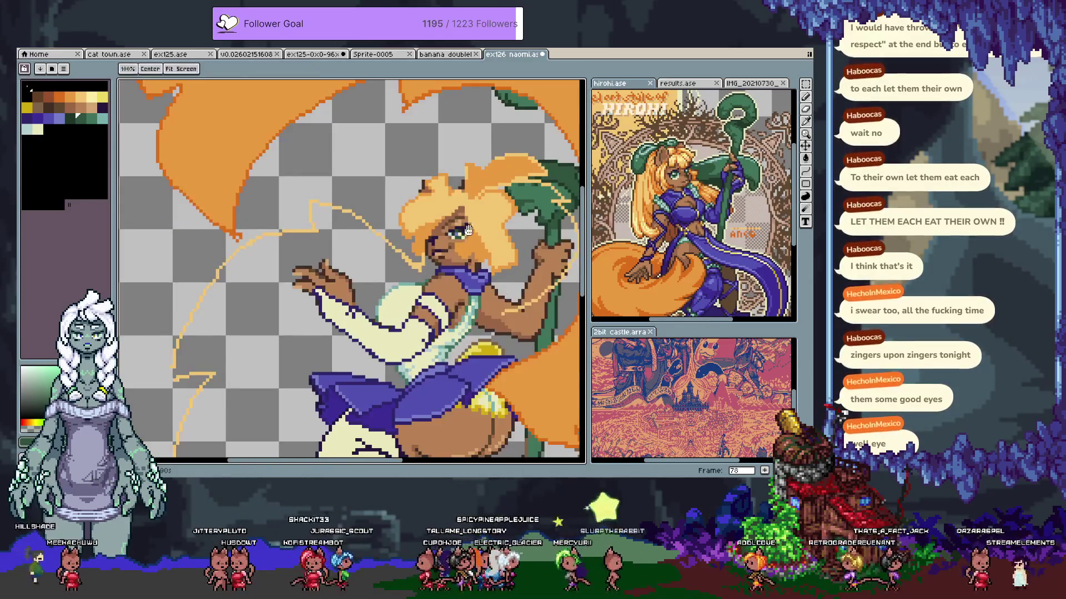
{"action": "scroll", "coordinate": [422, 222], "scroll_direction": "right", "scroll_amount": 2}
{"action": "scroll", "coordinate": [374, 206], "scroll_direction": "up", "scroll_amount": 2}
{"action": "scroll", "coordinate": [374, 205], "scroll_direction": "up", "scroll_amount": 1}
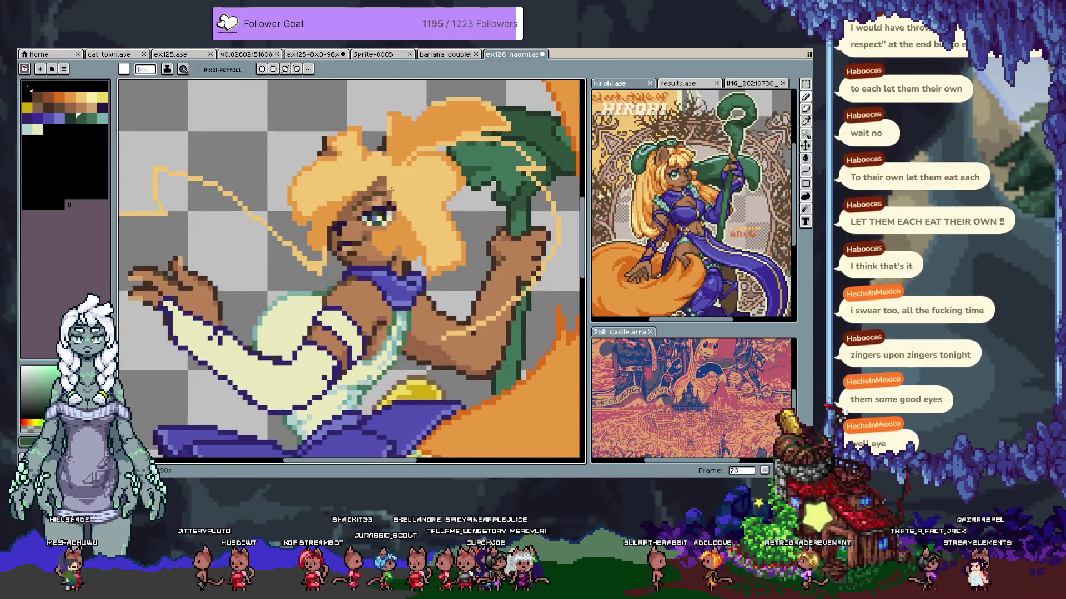
{"action": "scroll", "coordinate": [373, 195], "scroll_direction": "up", "scroll_amount": 1}
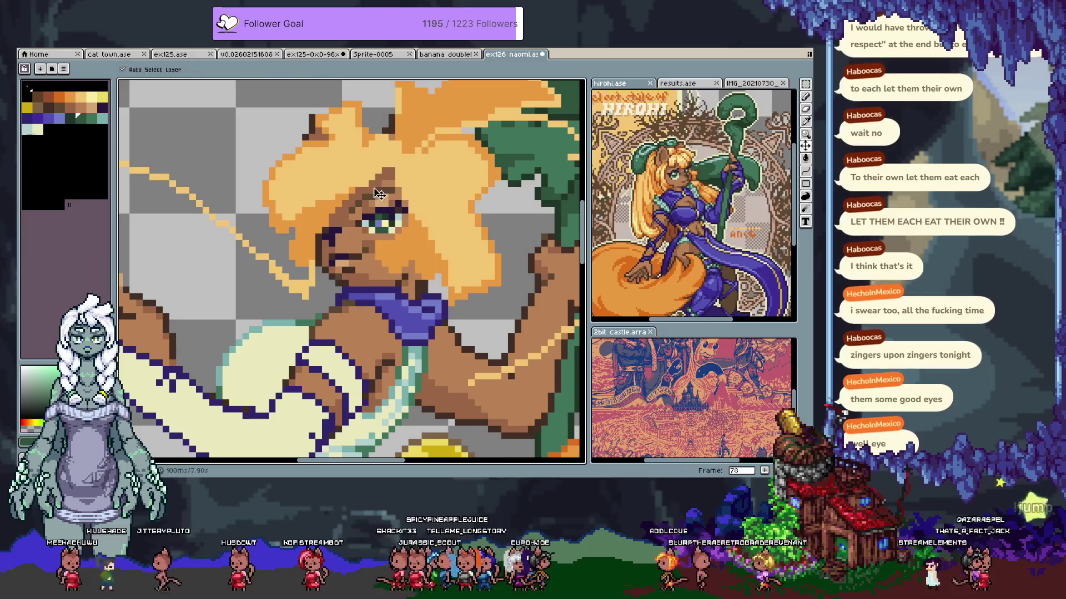
Repaint a dark eye pixel with the brown skin colour
{"action": "key", "text": "m"}
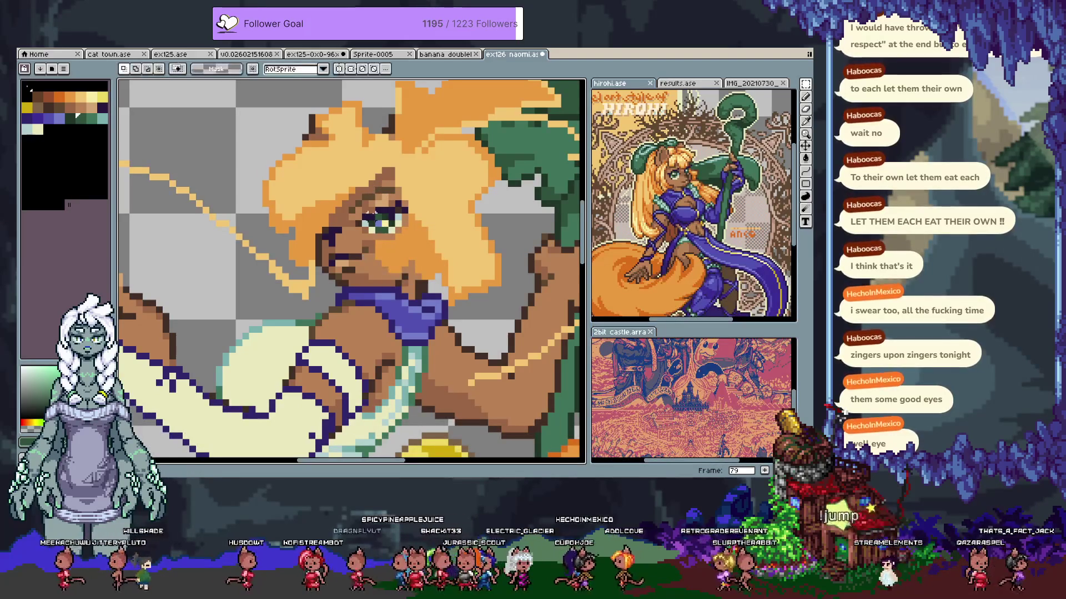
{"action": "left_click_drag", "start_coordinate": [372, 211], "coordinate": [398, 237]}
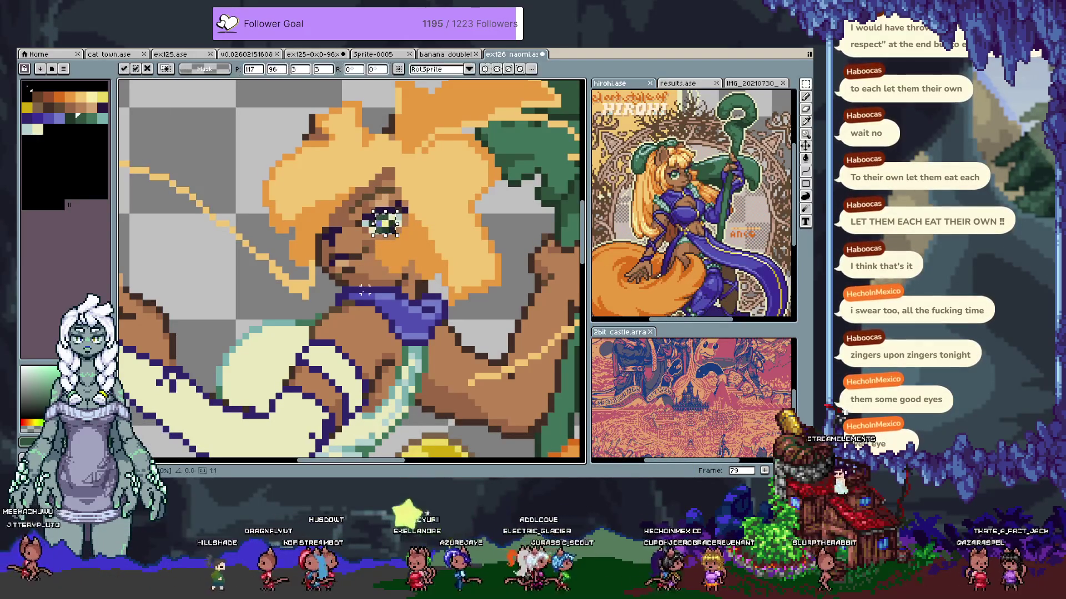
{"action": "key", "text": "ctrl+d"}
{"action": "key", "text": "b"}
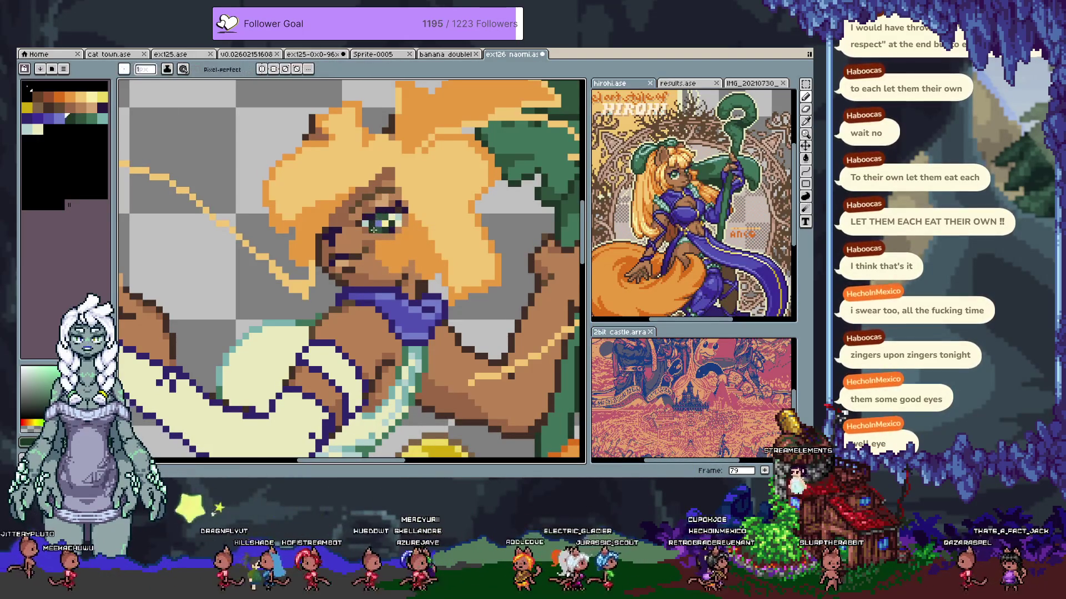
{"action": "scroll", "coordinate": [410, 200], "scroll_direction": "up", "scroll_amount": 4}
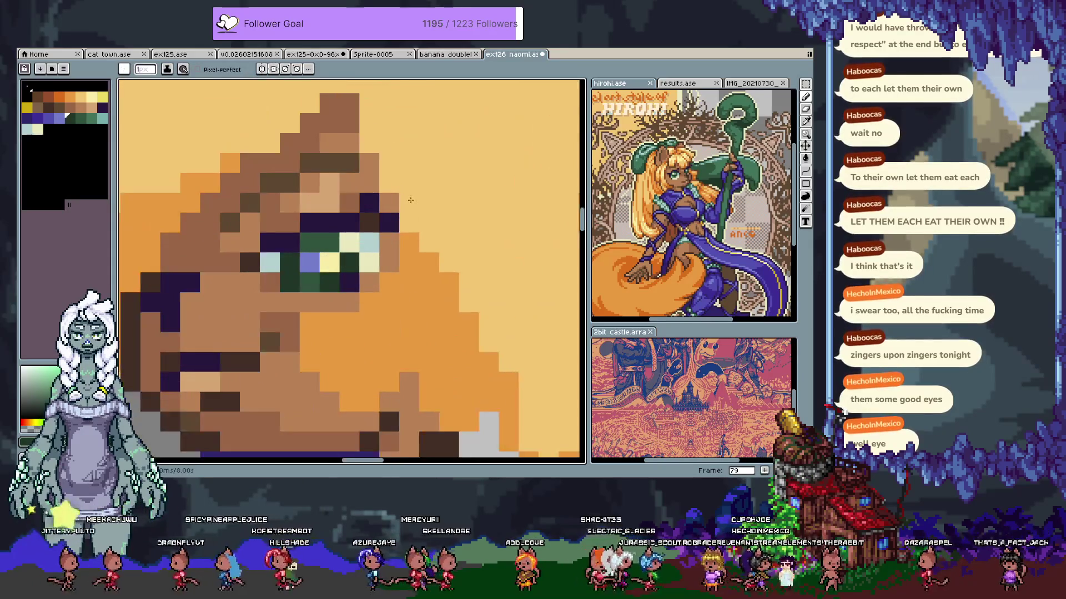
{"action": "left_click_drag", "start_coordinate": [369, 276], "coordinate": [413, 248]}
{"action": "key", "text": "i"}
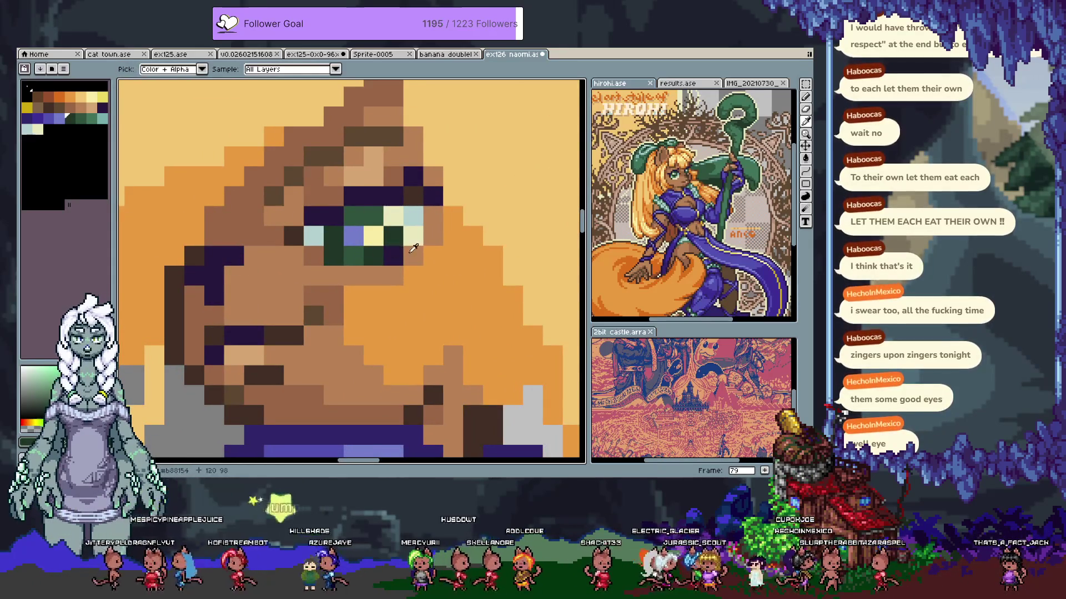
{"action": "left_click", "coordinate": [414, 249]}
{"action": "left_click", "coordinate": [393, 257]}
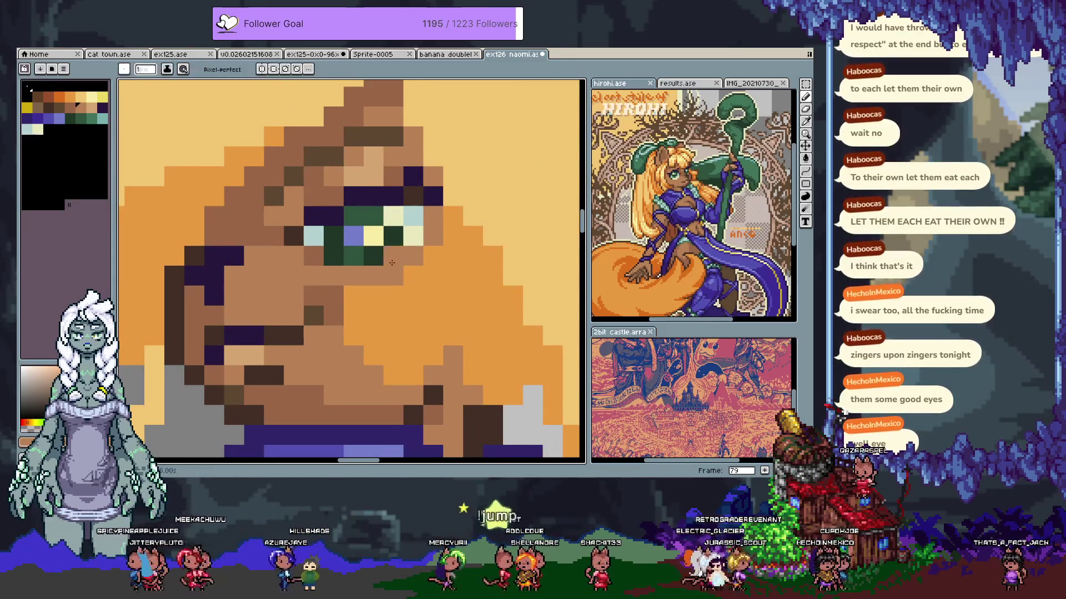
Move the selected eye pixels one pixel right and flip them horizontally
{"action": "key", "text": "m"}
{"action": "mouse_move", "coordinate": [341, 205]}
{"action": "left_mouse_down"}
{"action": "mouse_move", "coordinate": [405, 268]}
{"action": "mouse_move", "coordinate": [390, 241]}
{"action": "left_mouse_up"}
{"action": "left_click", "coordinate": [370, 242]}
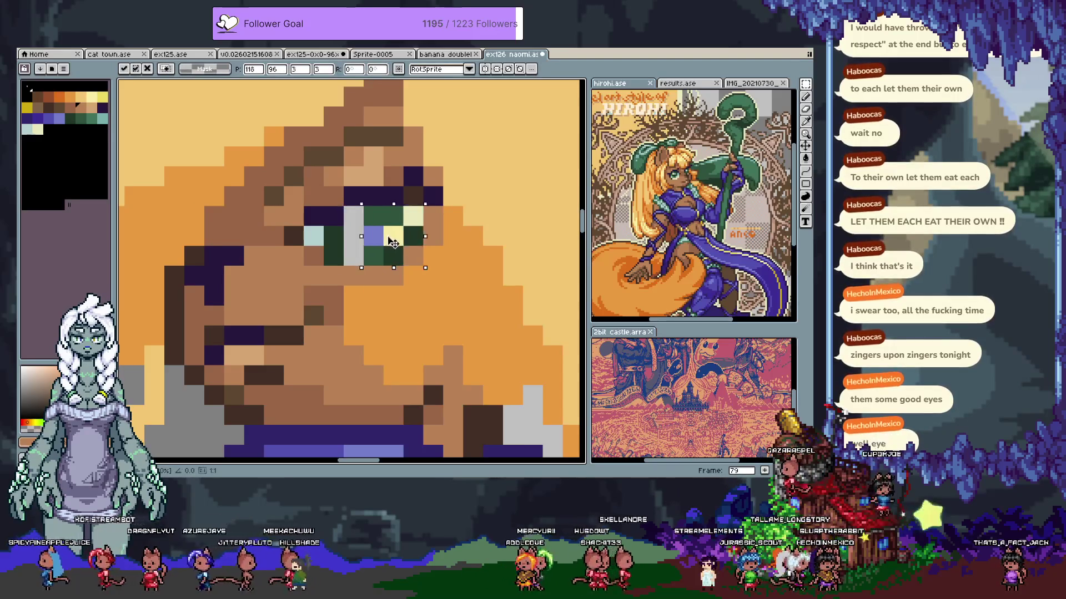
{"action": "left_click_drag", "start_coordinate": [323, 225], "coordinate": [350, 254]}
{"action": "key", "text": "shift+h"}
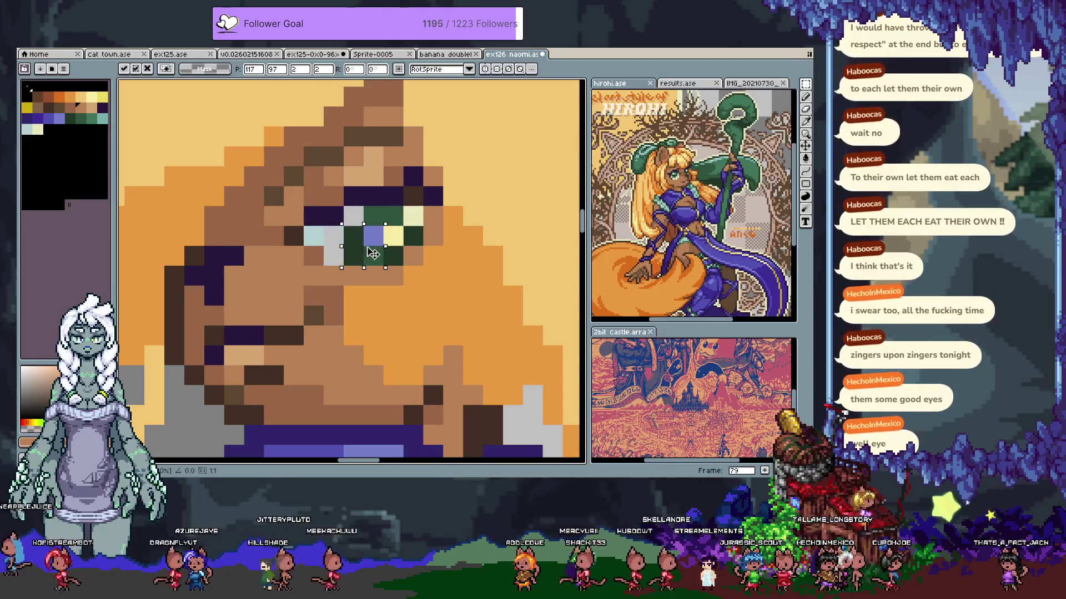
Add light blue and pale yellow eye highlights, undoing a stray dark diagonal
{"action": "key", "text": "b"}
{"action": "left_click", "coordinate": [314, 236], "text": "alt"}
{"action": "left_click", "coordinate": [353, 218]}
{"action": "left_click", "coordinate": [413, 215], "text": "alt"}
{"action": "left_click", "coordinate": [333, 257]}
{"action": "left_click", "coordinate": [303, 229], "text": "alt"}
{"action": "left_click_drag", "start_coordinate": [377, 277], "coordinate": [428, 239]}
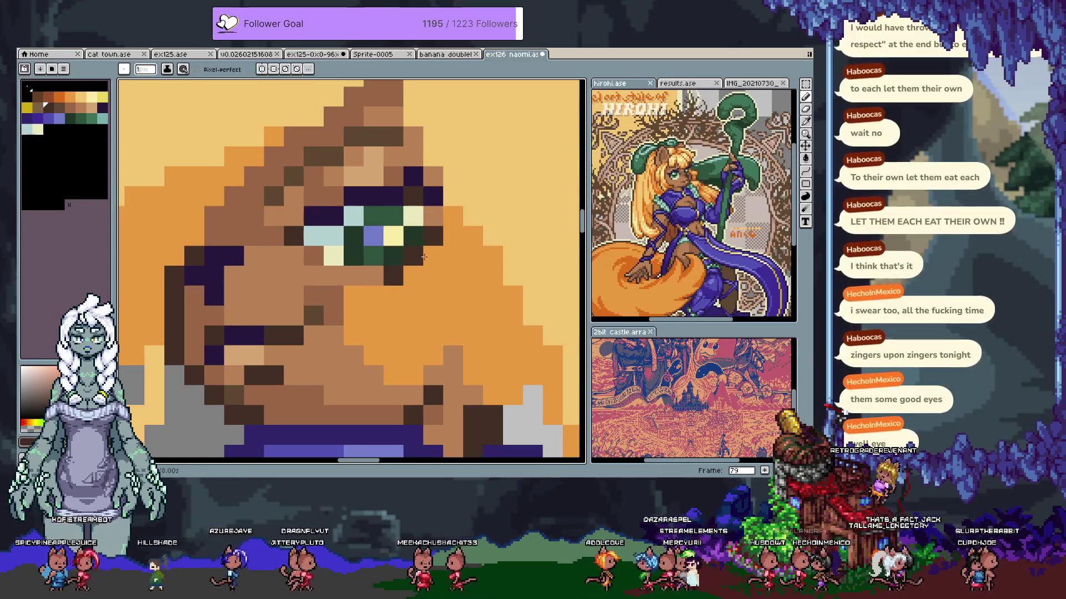
{"action": "key", "text": "ctrl+z"}
{"action": "left_click", "coordinate": [408, 258]}
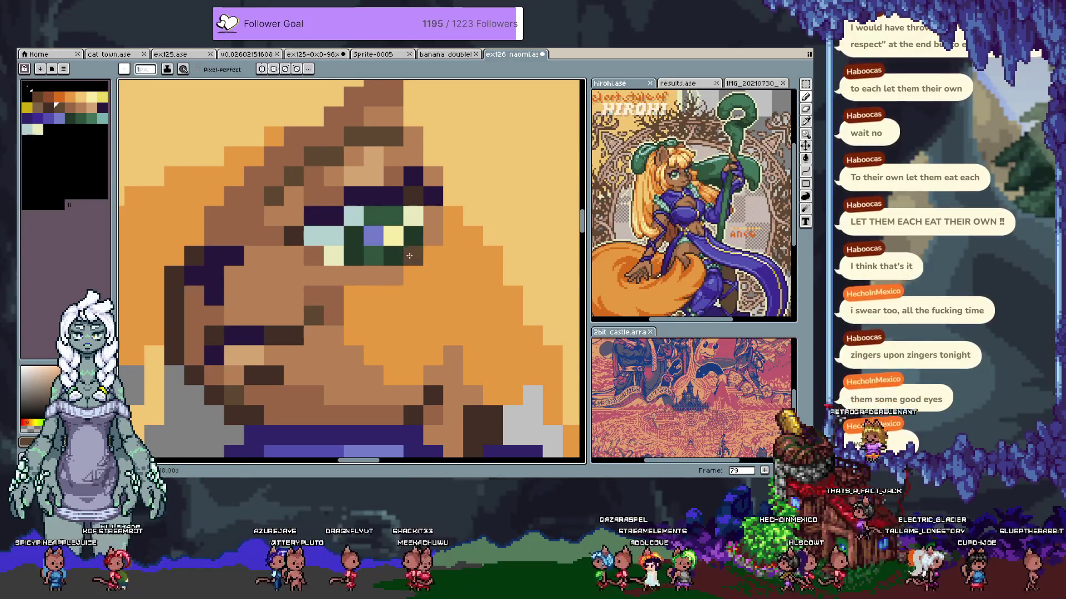
{"action": "scroll", "coordinate": [426, 355], "scroll_direction": "down", "scroll_amount": 5}
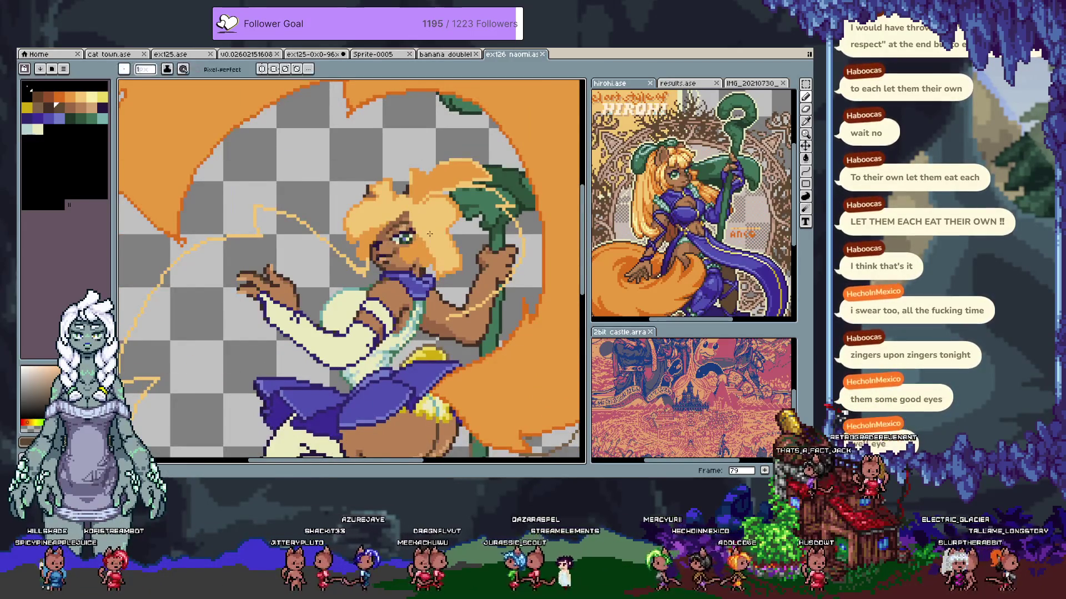
On frame 80, test light teal and blue-grey eye pixels, then revert them
{"action": "scroll", "coordinate": [430, 228], "scroll_direction": "up", "scroll_amount": 1}
{"action": "key", "text": "Tab"}
{"action": "key", "text": "Tab"}
{"action": "scroll", "coordinate": [410, 240], "scroll_direction": "up", "scroll_amount": 1}
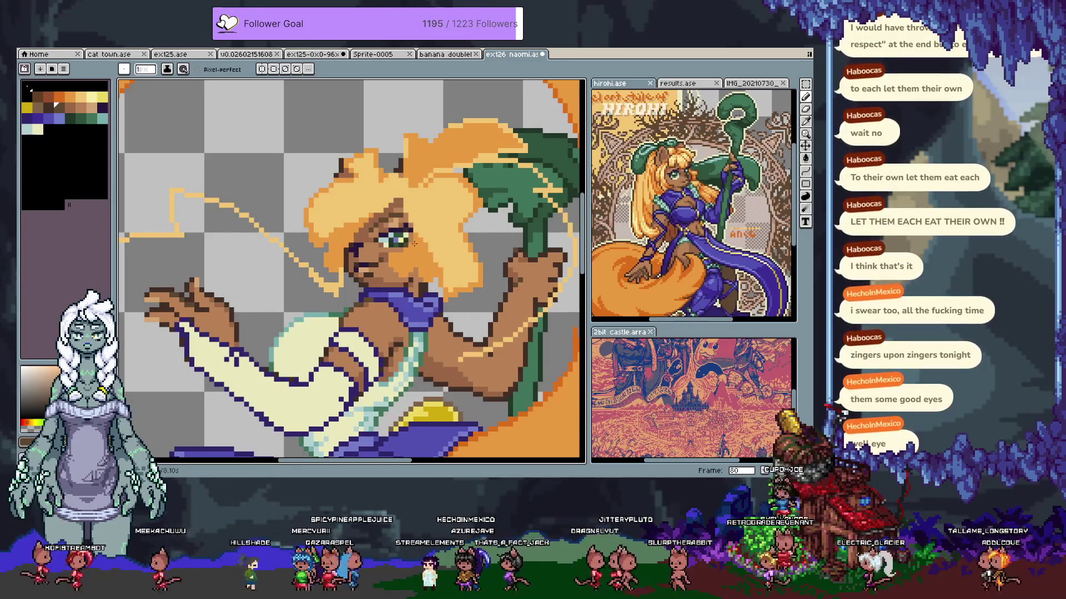
{"action": "scroll", "coordinate": [414, 243], "scroll_direction": "up", "scroll_amount": 2}
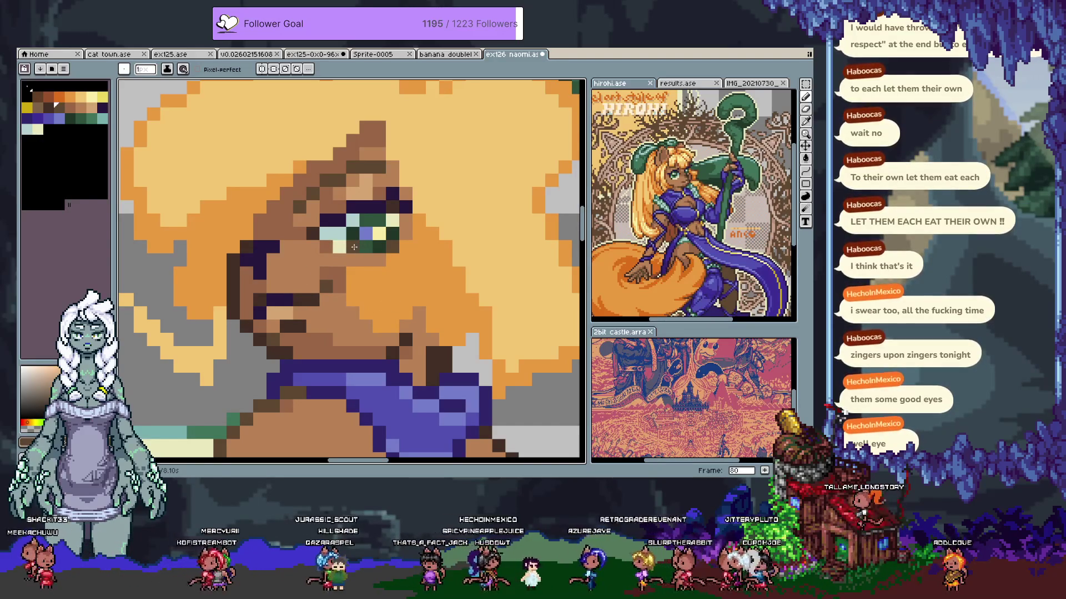
{"action": "left_click", "coordinate": [373, 217], "text": "alt"}
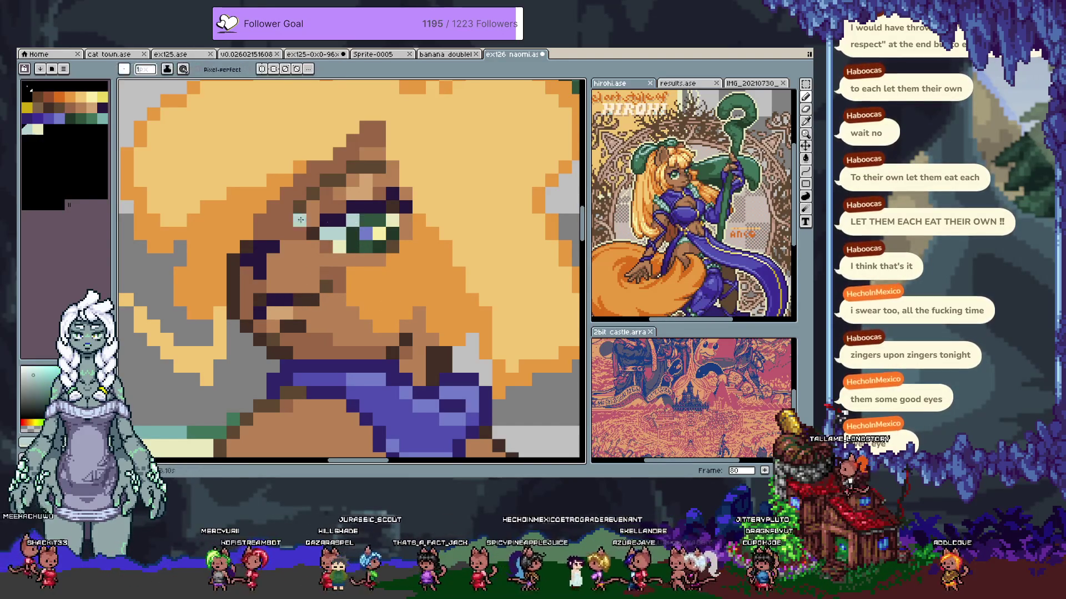
{"action": "left_click", "coordinate": [395, 235]}
{"action": "left_click", "coordinate": [366, 246], "text": "alt"}
{"action": "left_click", "coordinate": [393, 233]}
{"action": "left_click", "coordinate": [339, 233], "text": "alt"}
{"action": "left_click", "coordinate": [347, 312]}
{"action": "key", "text": "ctrl+z"}
Paint a dark purple pixel at the eyelid and sample the eye's dark green
{"action": "left_click", "coordinate": [364, 227], "text": "alt"}
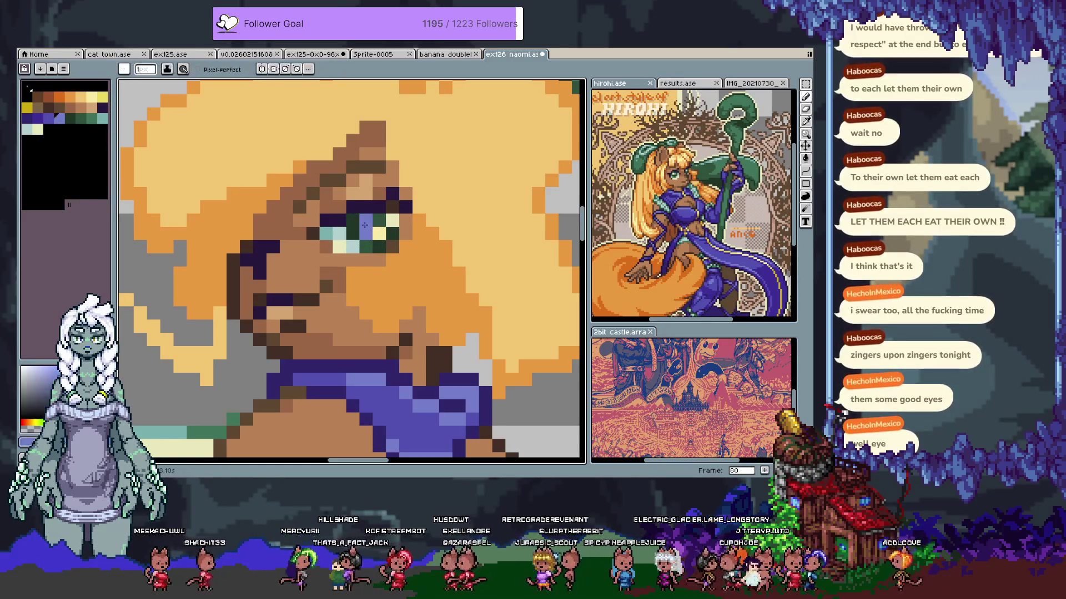
{"action": "left_click", "coordinate": [36, 118]}
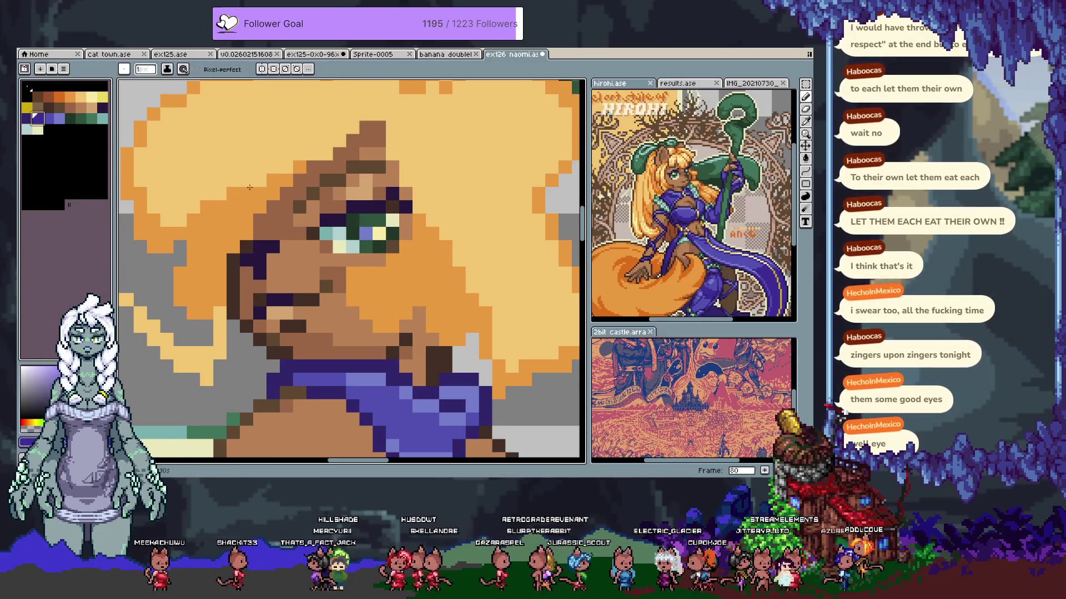
{"action": "left_click", "coordinate": [379, 220]}
{"action": "left_click", "coordinate": [48, 118]}
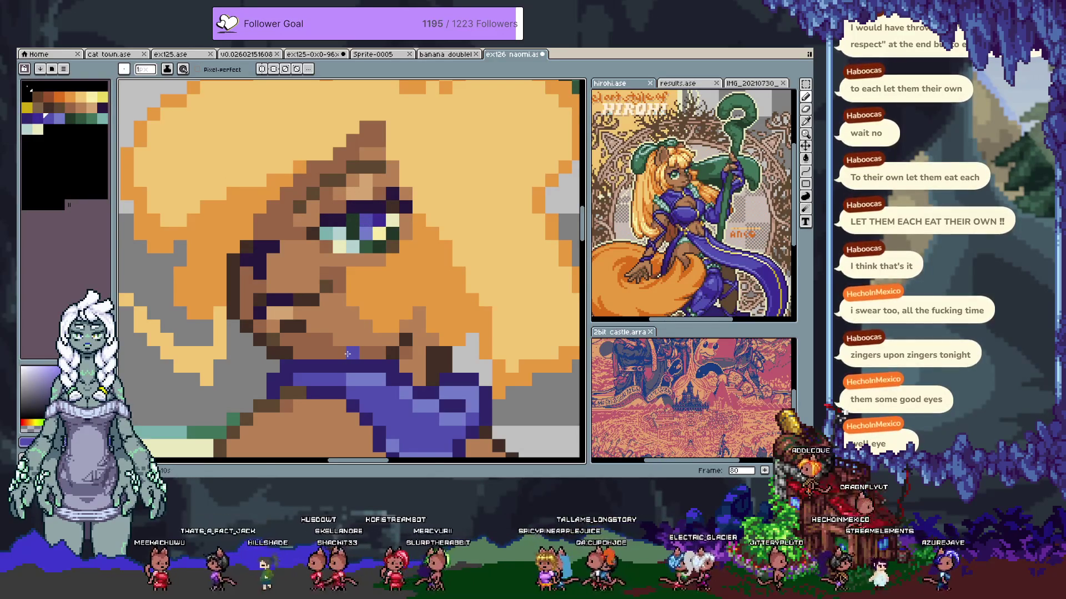
{"action": "scroll", "coordinate": [348, 354], "scroll_direction": "down", "scroll_amount": 3}
{"action": "scroll", "coordinate": [373, 233], "scroll_direction": "up", "scroll_amount": 3}
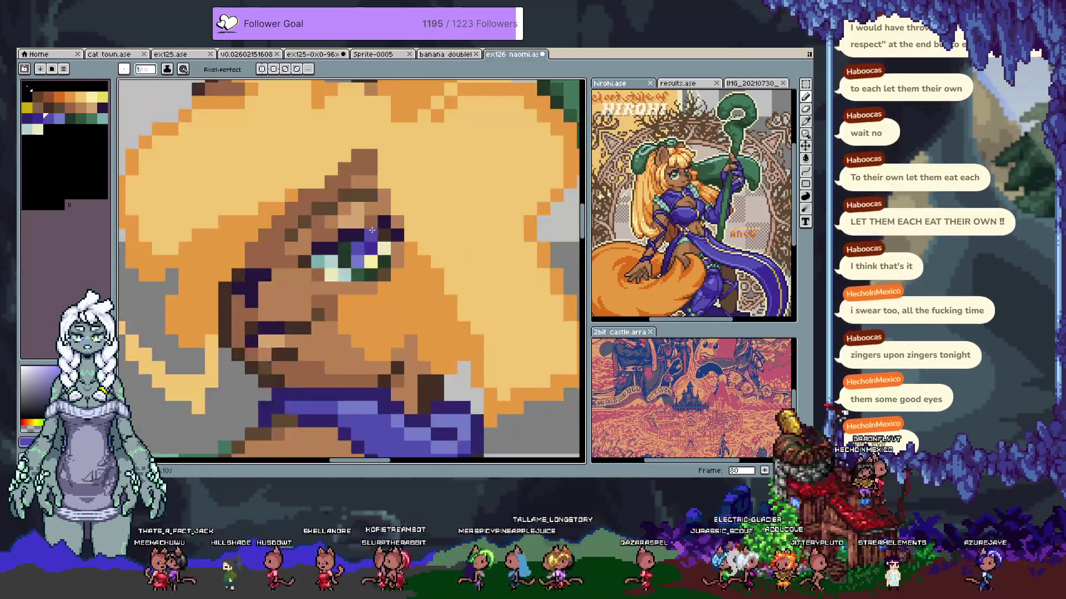
{"action": "scroll", "coordinate": [373, 233], "scroll_direction": "up", "scroll_amount": 1}
{"action": "key", "text": "alt"}
{"action": "left_click", "coordinate": [348, 284], "text": "alt"}
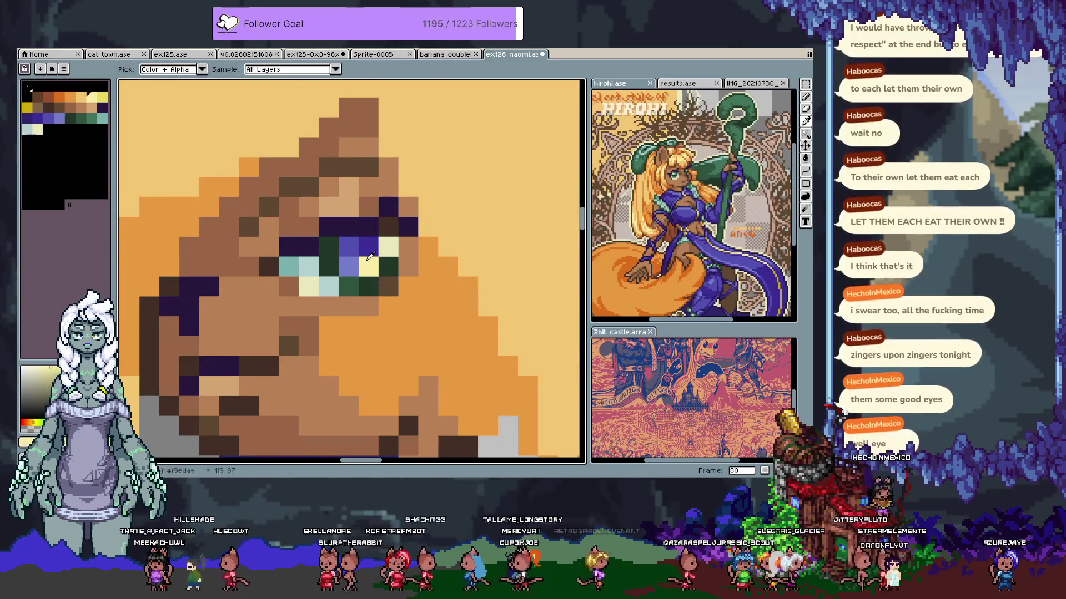
Recolour the navy eye pixel and another eye pixel dark green
{"action": "left_click", "coordinate": [368, 247]}
{"action": "left_click", "coordinate": [349, 288], "text": "alt"}
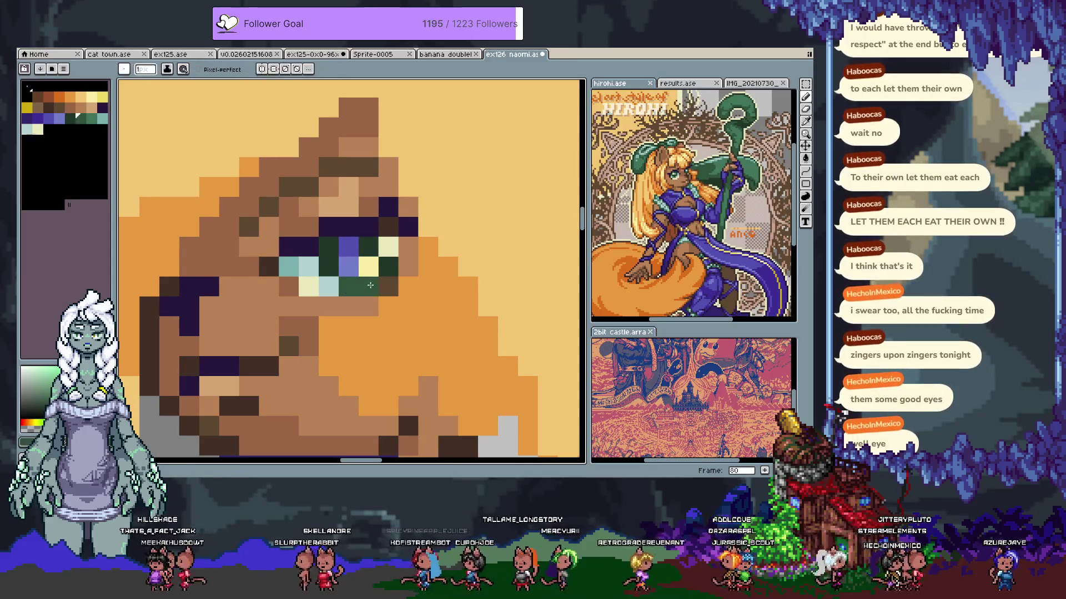
{"action": "scroll", "coordinate": [387, 263], "scroll_direction": "down", "scroll_amount": 4}
{"action": "left_click_drag", "start_coordinate": [418, 276], "coordinate": [391, 219]}
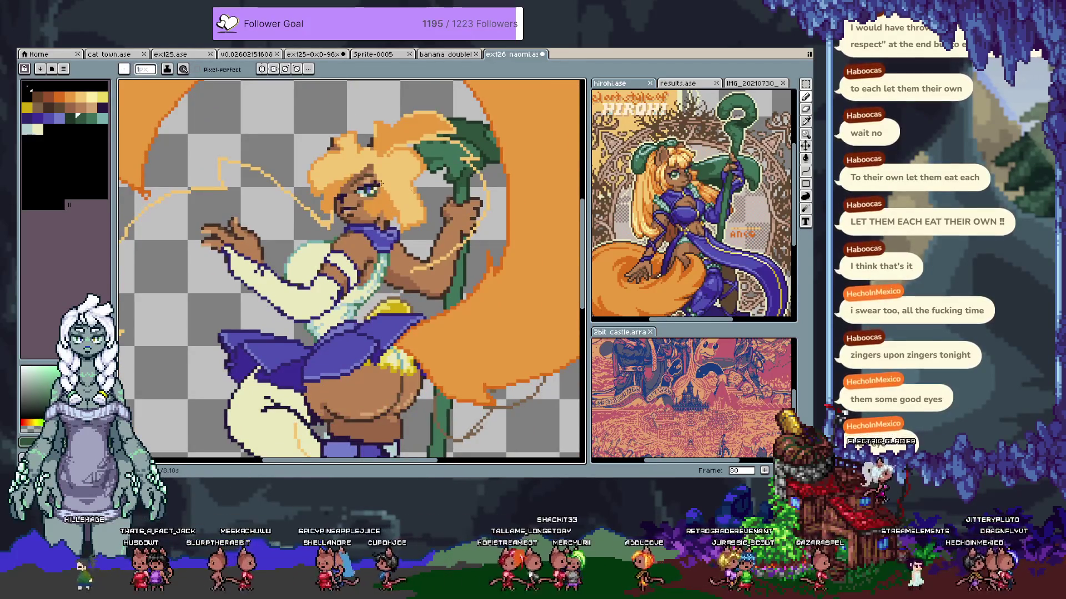
{"action": "scroll", "coordinate": [382, 184], "scroll_direction": "up", "scroll_amount": 4}
{"action": "left_click", "coordinate": [352, 222]}
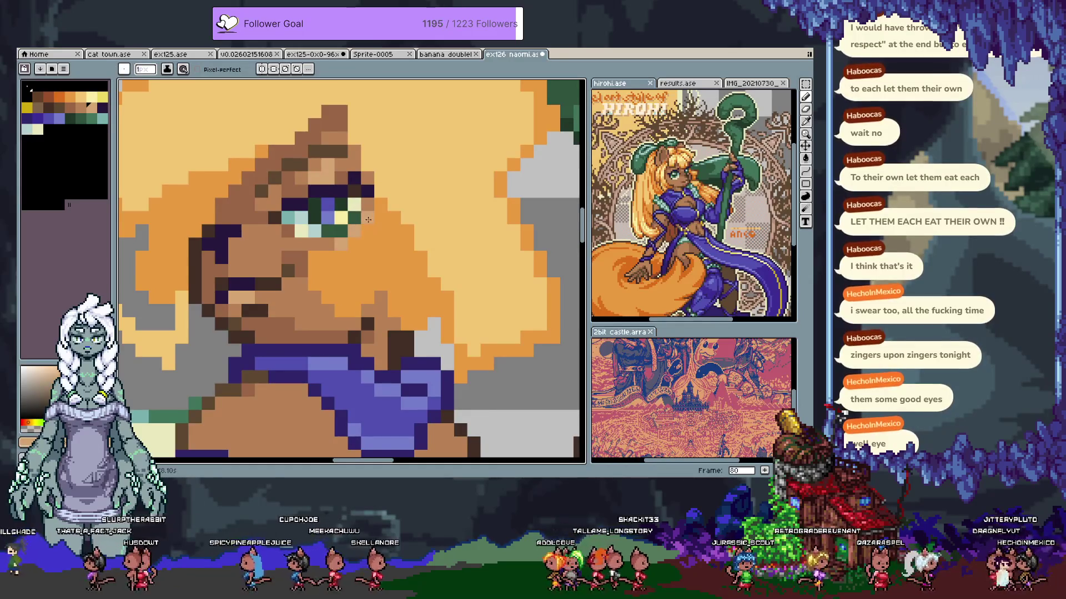
Dot a darker sampled pixel onto the face with a 1-pixel brush
{"action": "scroll", "coordinate": [286, 250], "scroll_direction": "down", "scroll_amount": 4}
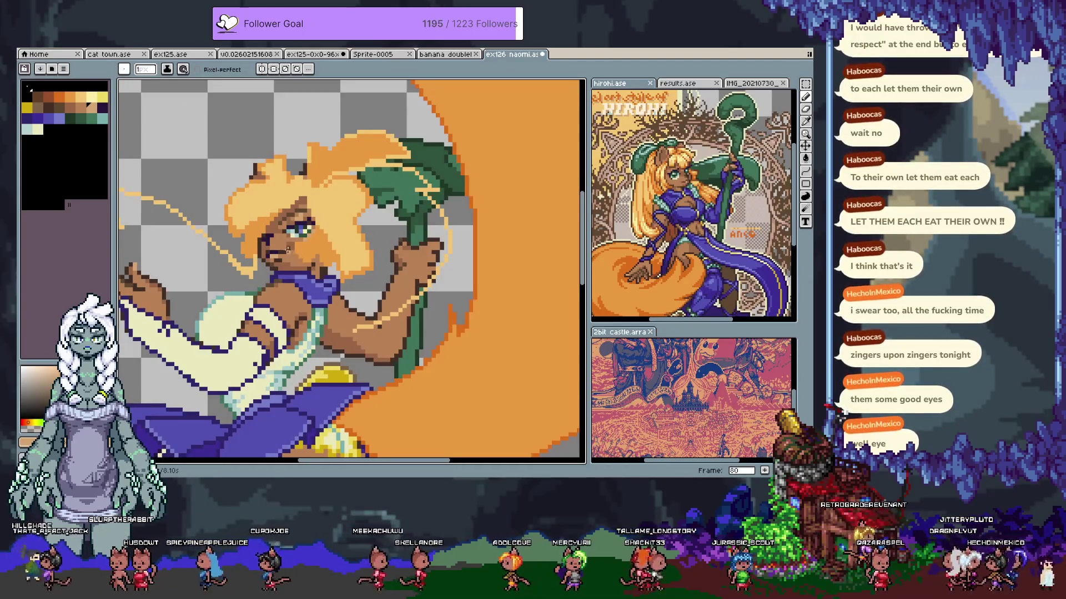
{"action": "scroll", "coordinate": [288, 250], "scroll_direction": "up", "scroll_amount": 2}
{"action": "scroll", "coordinate": [291, 249], "scroll_direction": "down", "scroll_amount": 3}
{"action": "scroll", "coordinate": [298, 248], "scroll_direction": "up", "scroll_amount": 2}
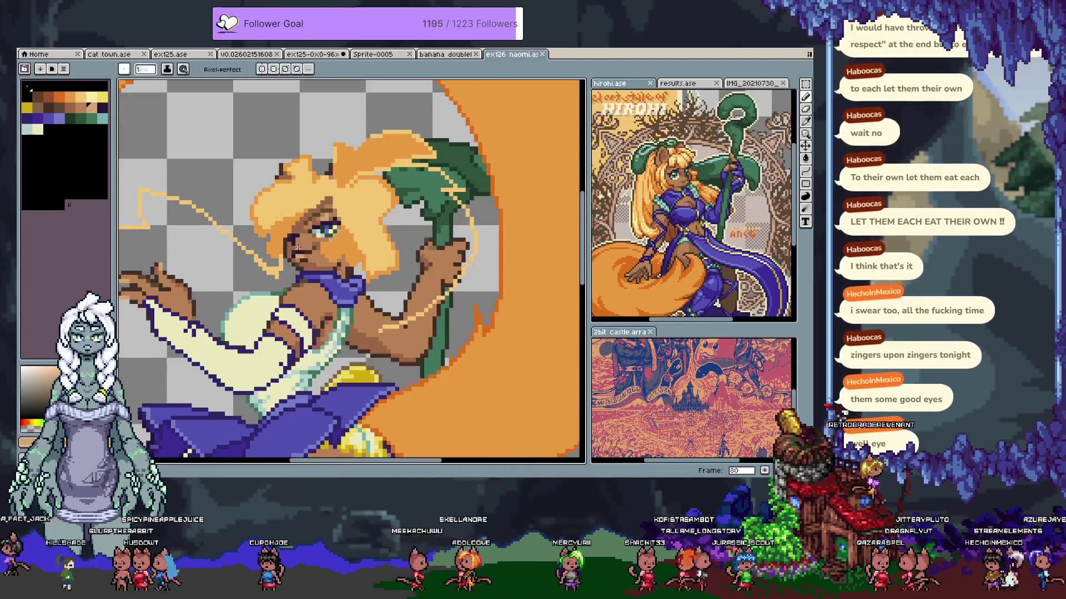
{"action": "scroll", "coordinate": [297, 248], "scroll_direction": "up", "scroll_amount": 1}
{"action": "scroll", "coordinate": [294, 239], "scroll_direction": "down", "scroll_amount": 3}
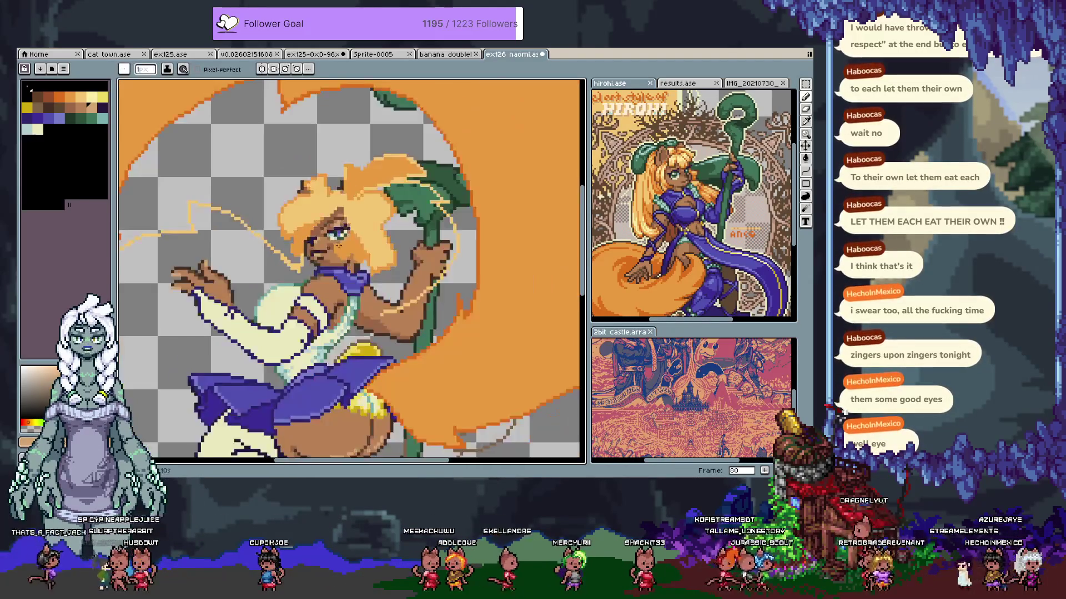
{"action": "scroll", "coordinate": [315, 253], "scroll_direction": "up", "scroll_amount": 3}
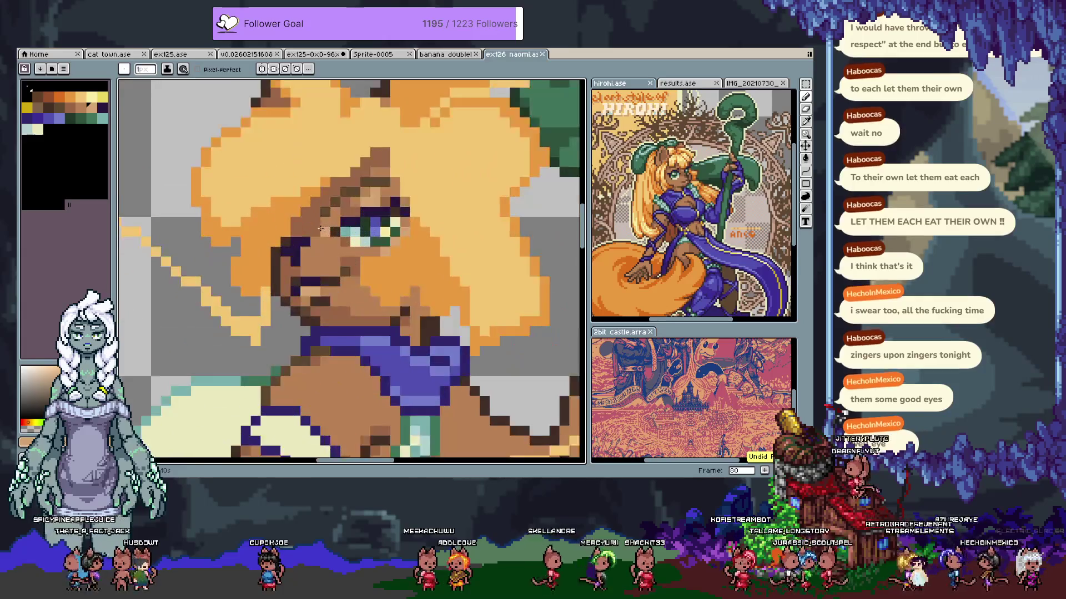
{"action": "scroll", "coordinate": [327, 244], "scroll_direction": "down", "scroll_amount": 3}
{"action": "key", "text": "plus"}
{"action": "scroll", "coordinate": [325, 246], "scroll_direction": "up", "scroll_amount": 2}
{"action": "key", "text": "minus"}
{"action": "scroll", "coordinate": [345, 247], "scroll_direction": "down", "scroll_amount": 3}
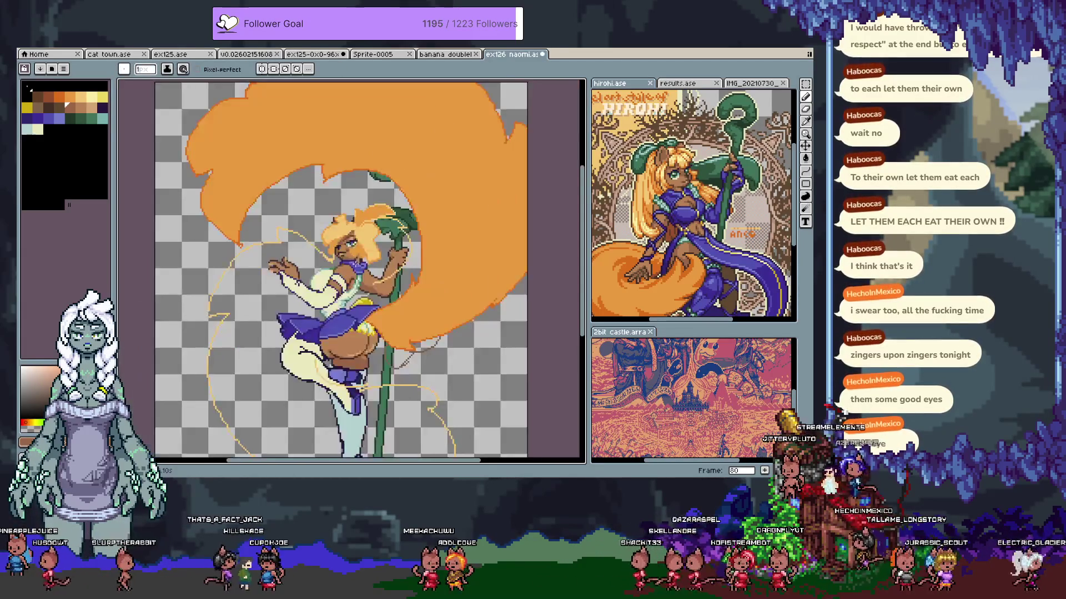
{"action": "scroll", "coordinate": [366, 272], "scroll_direction": "up", "scroll_amount": 5}
{"action": "key", "text": "alt"}
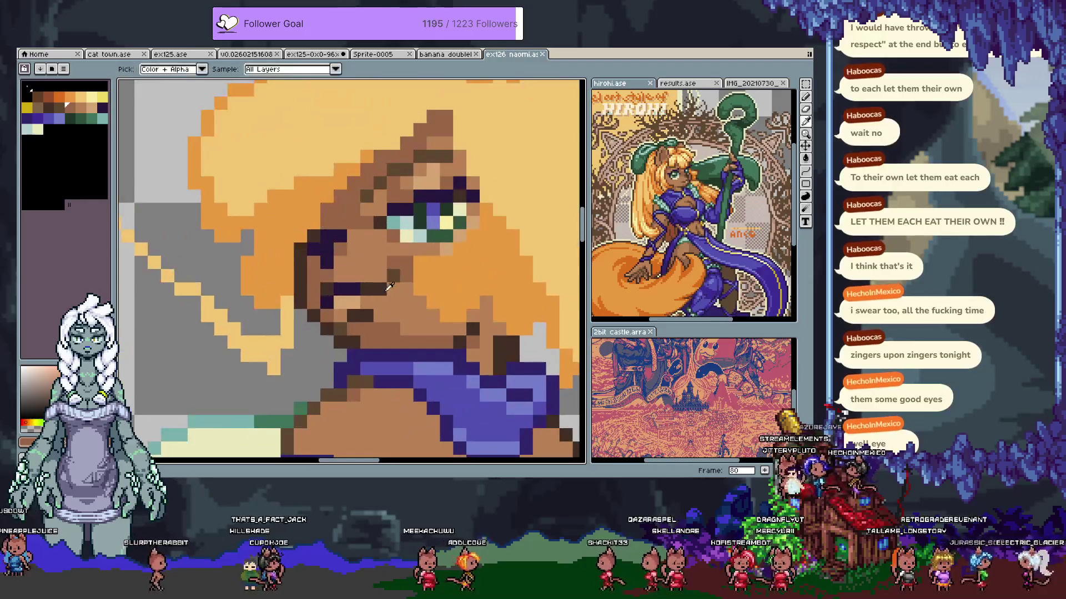
{"action": "left_click", "coordinate": [363, 233]}
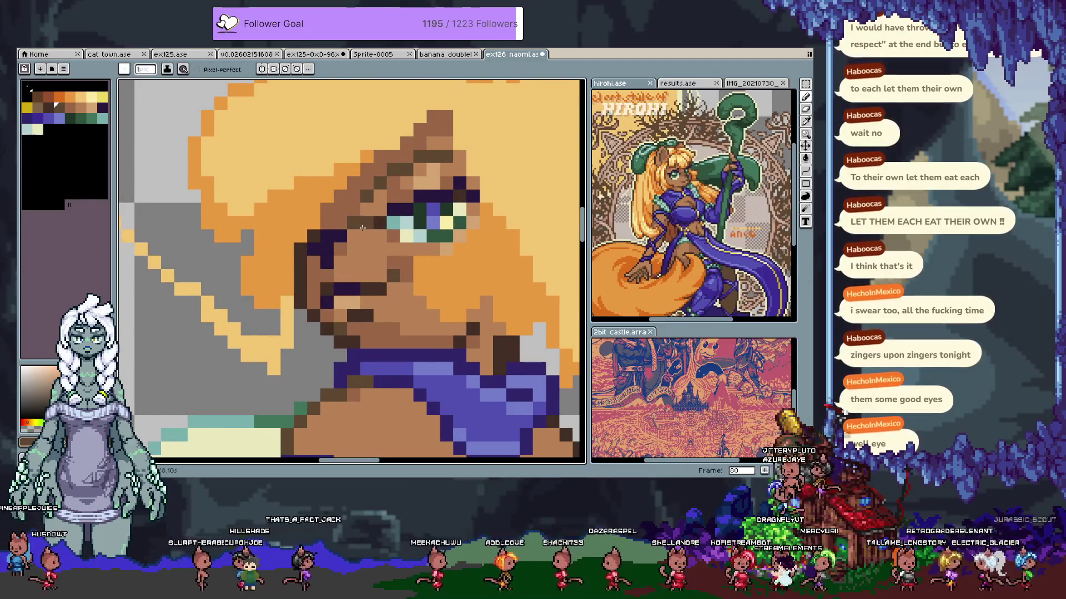
{"action": "scroll", "coordinate": [367, 239], "scroll_direction": "down", "scroll_amount": 5}
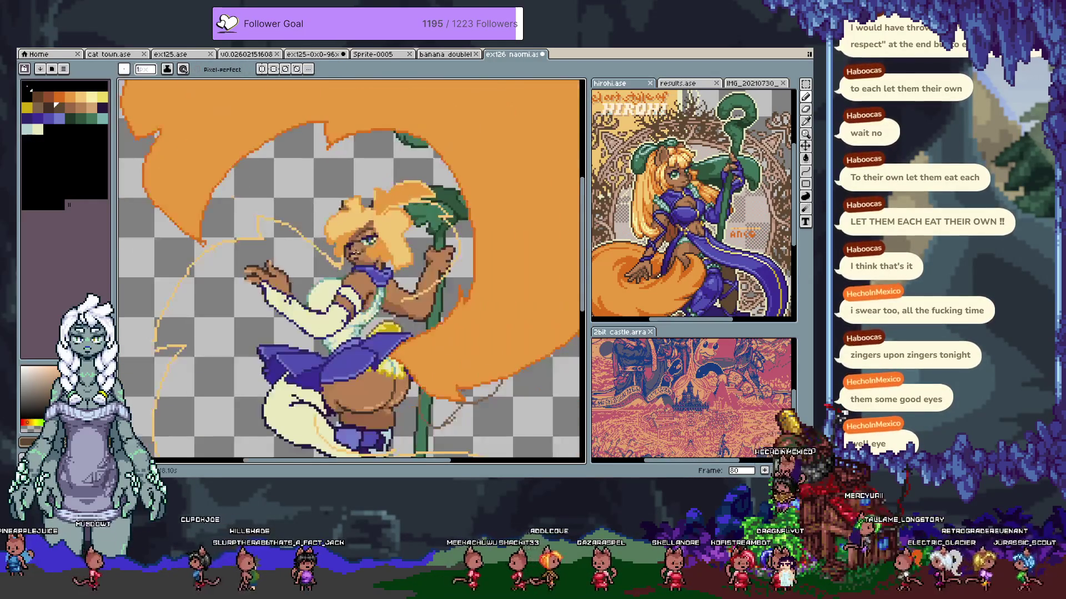
{"action": "scroll", "coordinate": [339, 221], "scroll_direction": "up", "scroll_amount": 5}
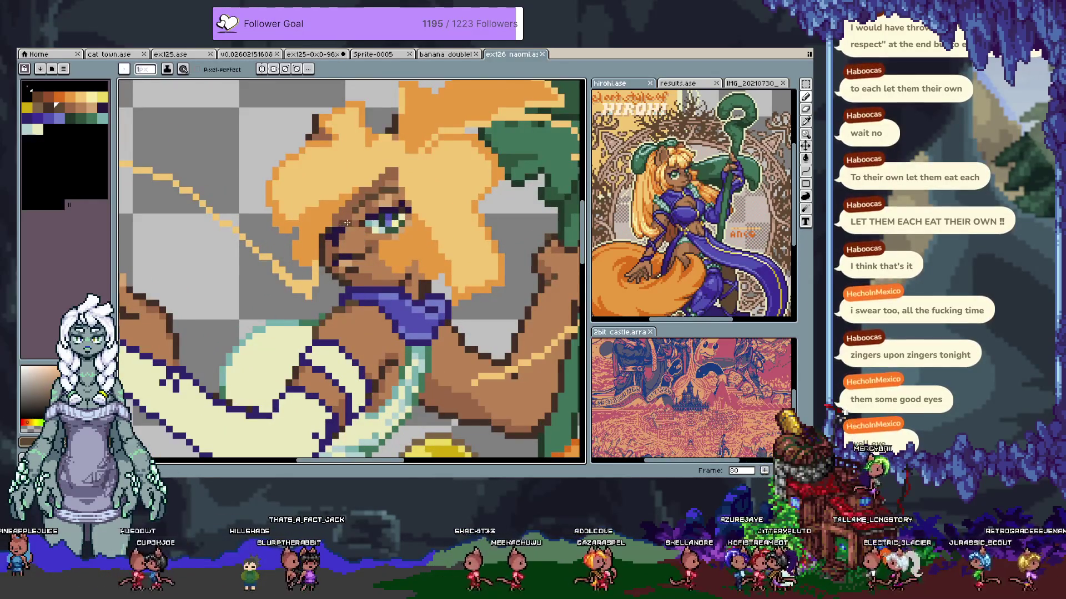
{"action": "scroll", "coordinate": [338, 221], "scroll_direction": "down", "scroll_amount": 5}
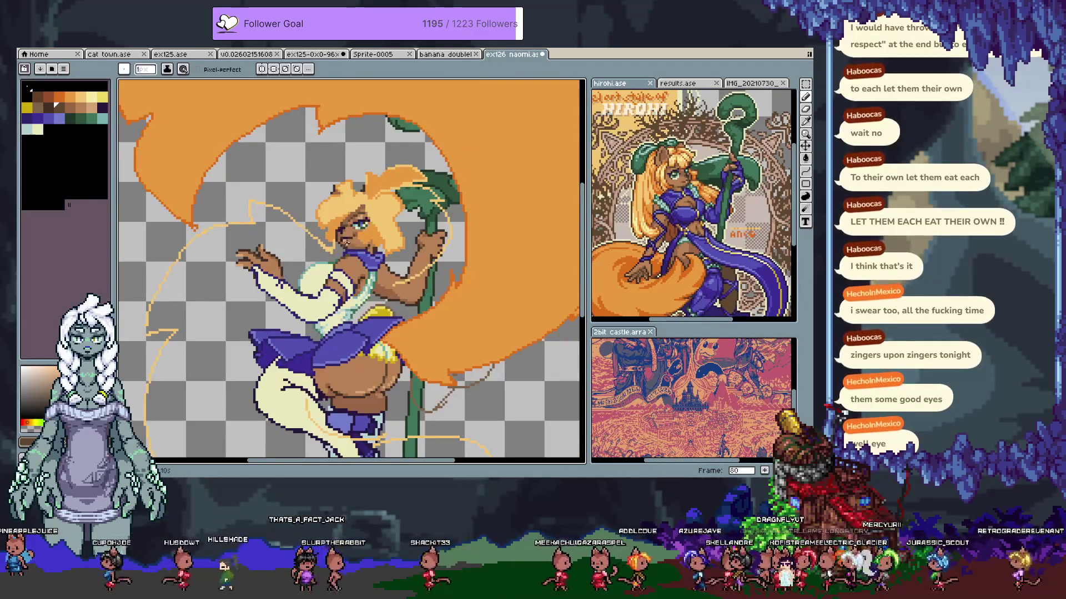
Save the animation file
{"action": "key", "text": "ctrl+s"}
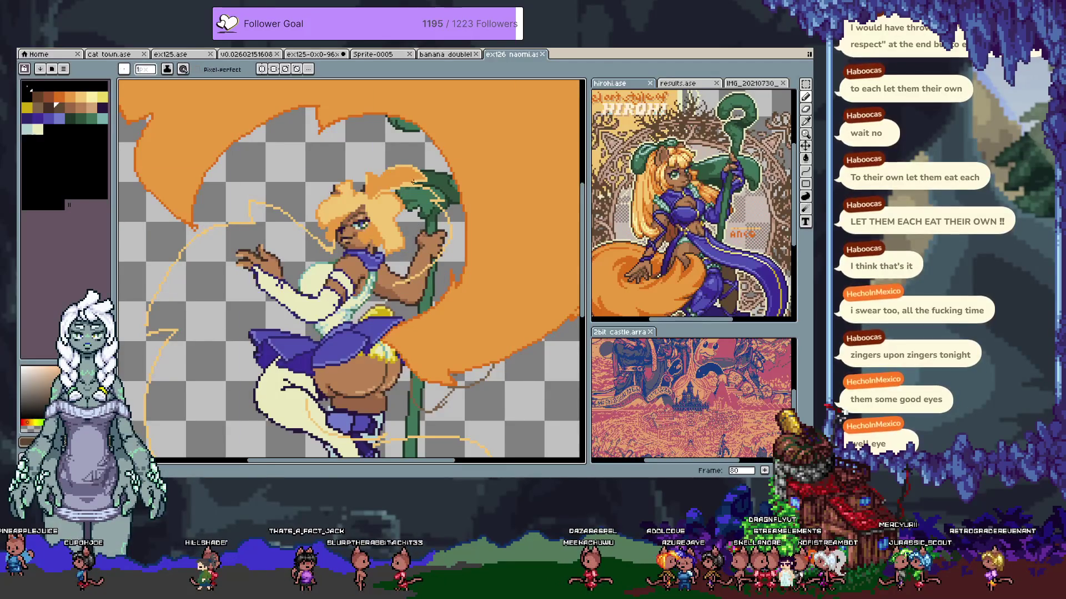
{"action": "left_click_drag", "start_coordinate": [351, 277], "coordinate": [325, 269]}
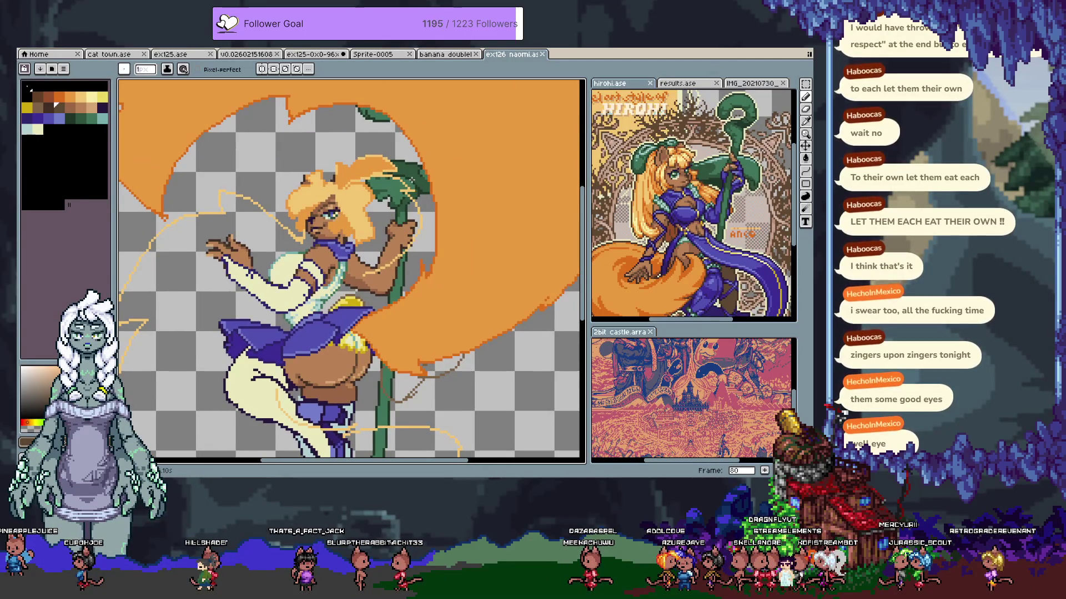
{"action": "scroll", "coordinate": [415, 254], "scroll_direction": "up", "scroll_amount": 2}
Return to the Pencil and step forward to animation frame 81
{"action": "key", "text": "v"}
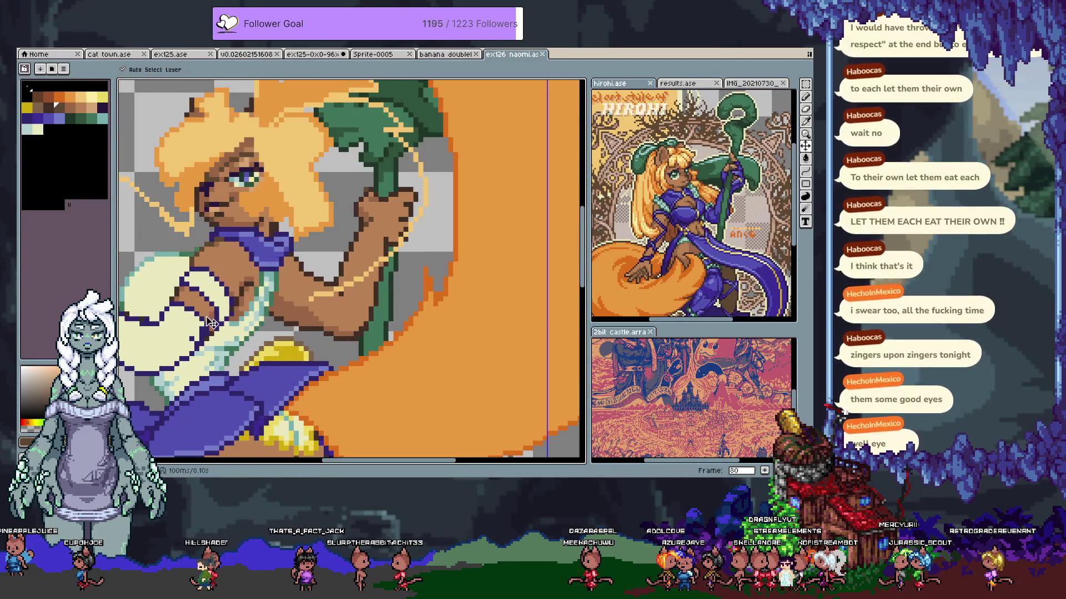
{"action": "key", "text": "b"}
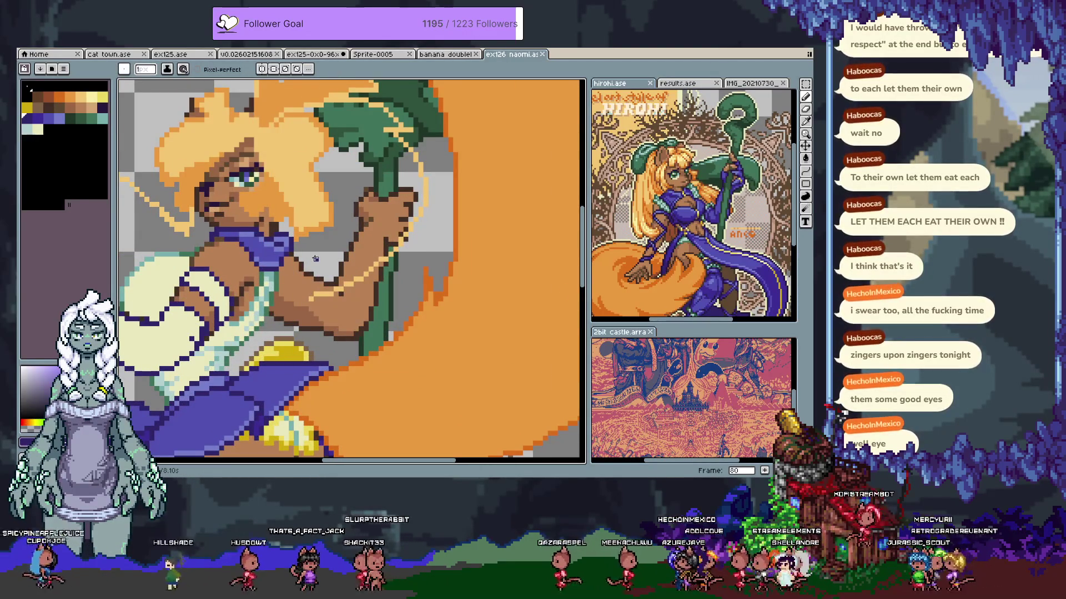
{"action": "key", "text": "Tab"}
{"action": "key", "text": "Tab"}
{"action": "key", "text": "period"}
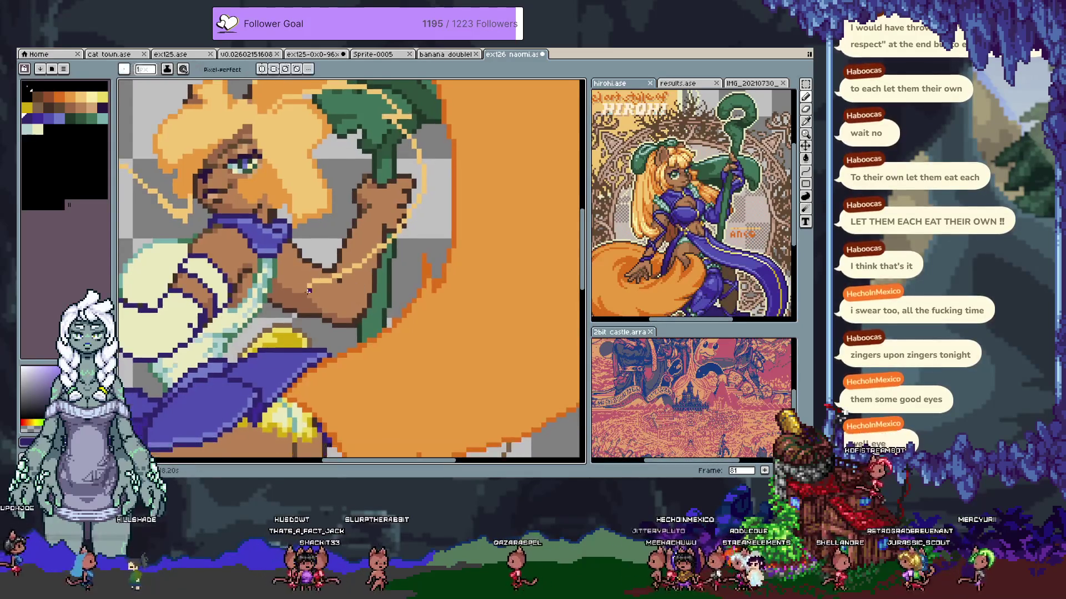
Try a dark arm outline, undo it, and show the layer and frame timeline
{"action": "left_click_drag", "start_coordinate": [297, 250], "coordinate": [291, 300]}
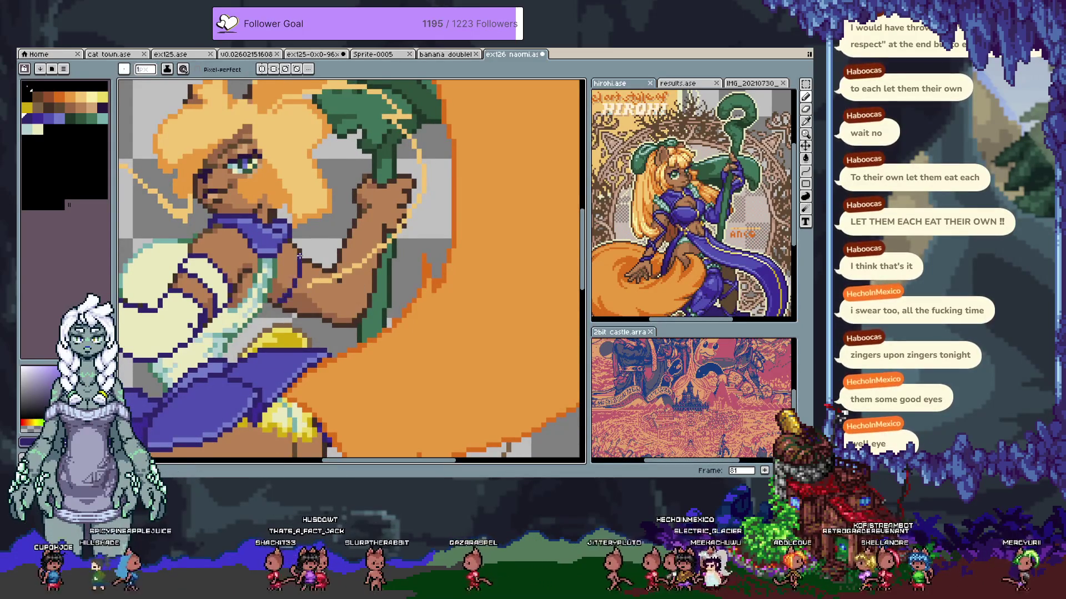
{"action": "key", "text": "ctrl+z"}
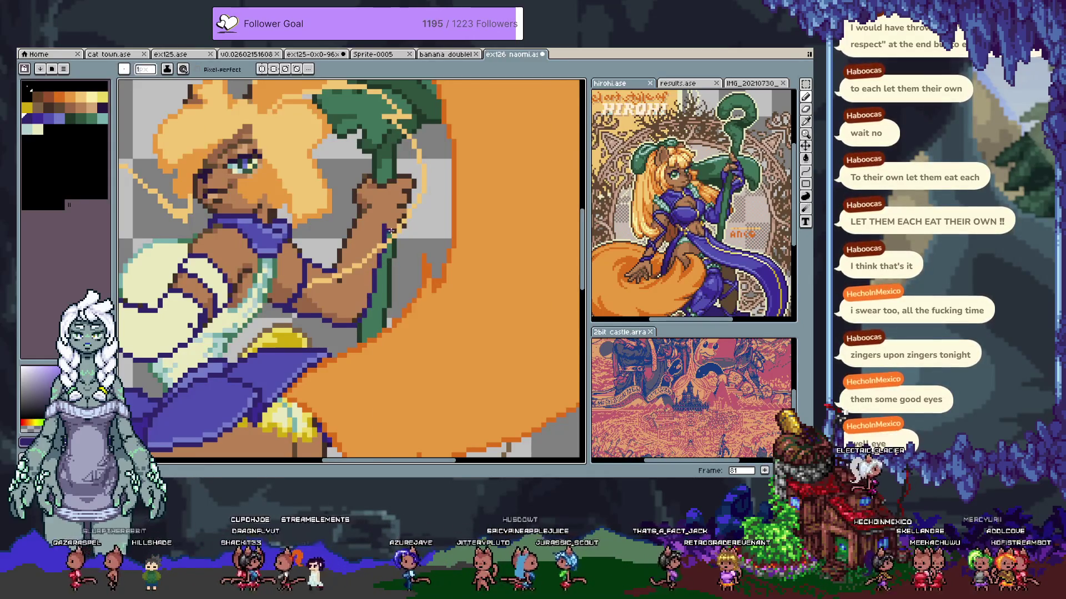
{"action": "key", "text": "Tab"}
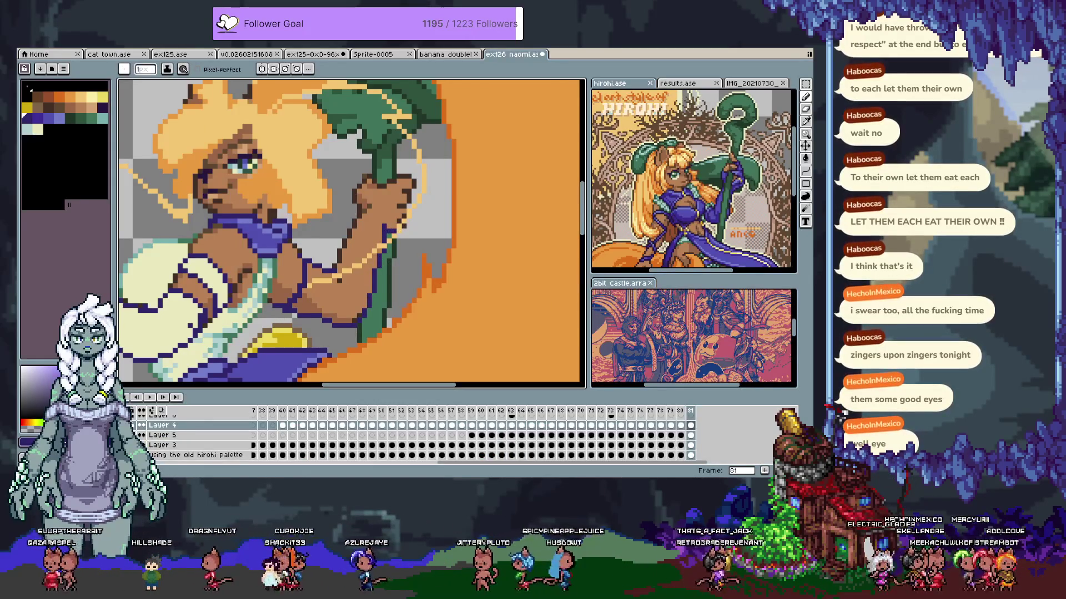
Briefly solo one layer, hide the timeline, undo the last staff change, and frame the arm and staff
{"action": "left_click", "coordinate": [141, 425], "text": "alt"}
{"action": "left_click", "coordinate": [142, 425], "text": "alt"}
{"action": "key", "text": "Tab"}
{"action": "key", "text": "ctrl+z"}
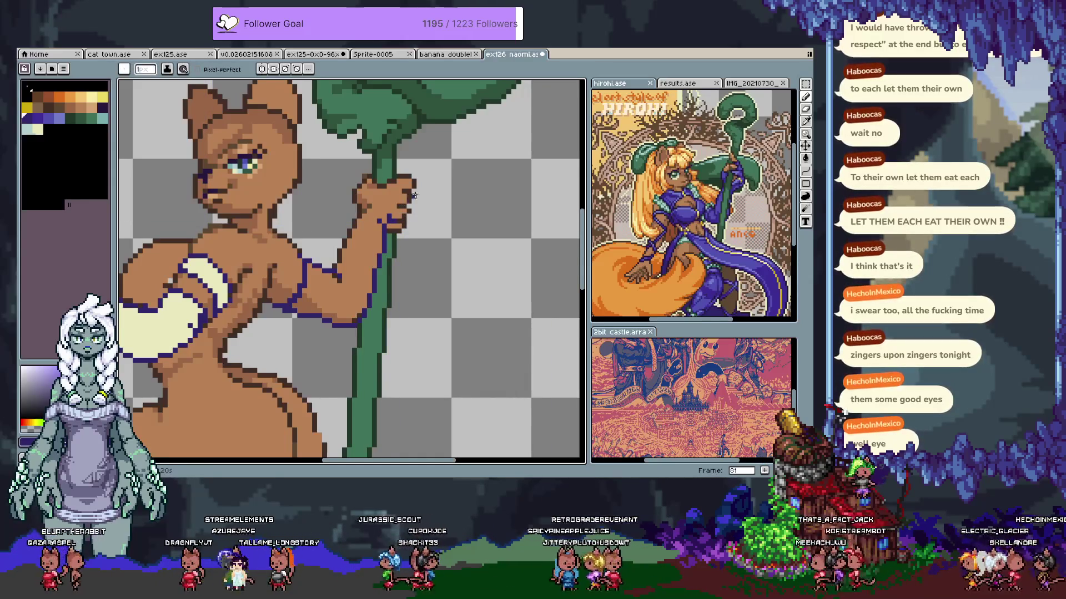
{"action": "mouse_move", "coordinate": [399, 203]}
{"action": "left_mouse_down"}
{"action": "mouse_move", "coordinate": [427, 148]}
{"action": "mouse_move", "coordinate": [577, 117]}
{"action": "mouse_move", "coordinate": [578, 145]}
{"action": "left_mouse_up"}
{"action": "mouse_move", "coordinate": [436, 278]}
{"action": "left_mouse_down"}
{"action": "mouse_move", "coordinate": [347, 293]}
{"action": "mouse_move", "coordinate": [245, 333]}
{"action": "left_mouse_up"}
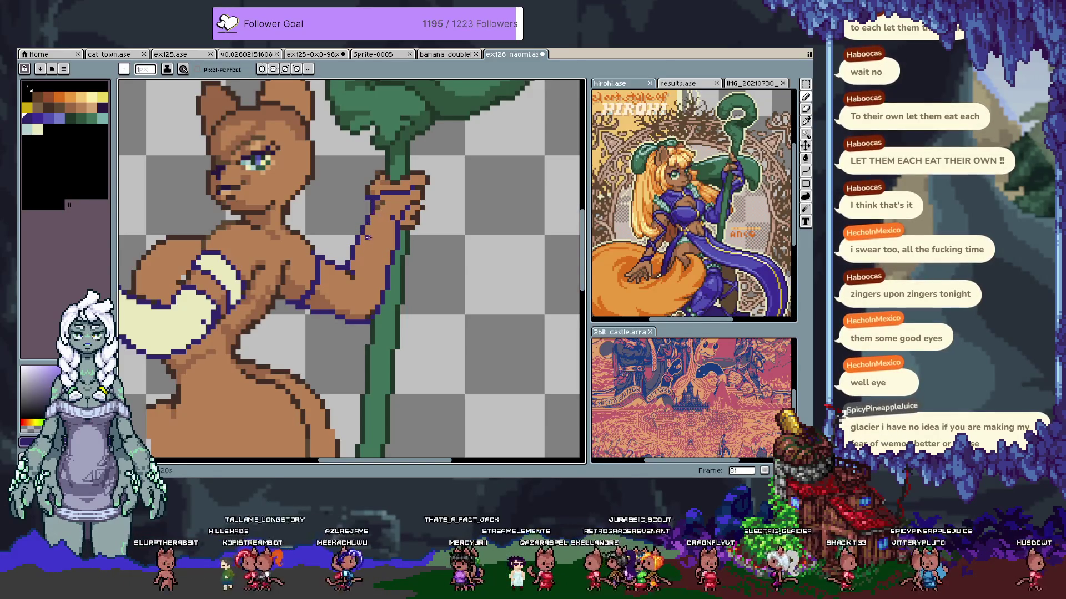
Pick the dark purple outline colour and draw a dark outline up the raised arm's edge
{"action": "left_click", "coordinate": [48, 118]}
{"action": "left_click", "coordinate": [378, 205], "text": "alt"}
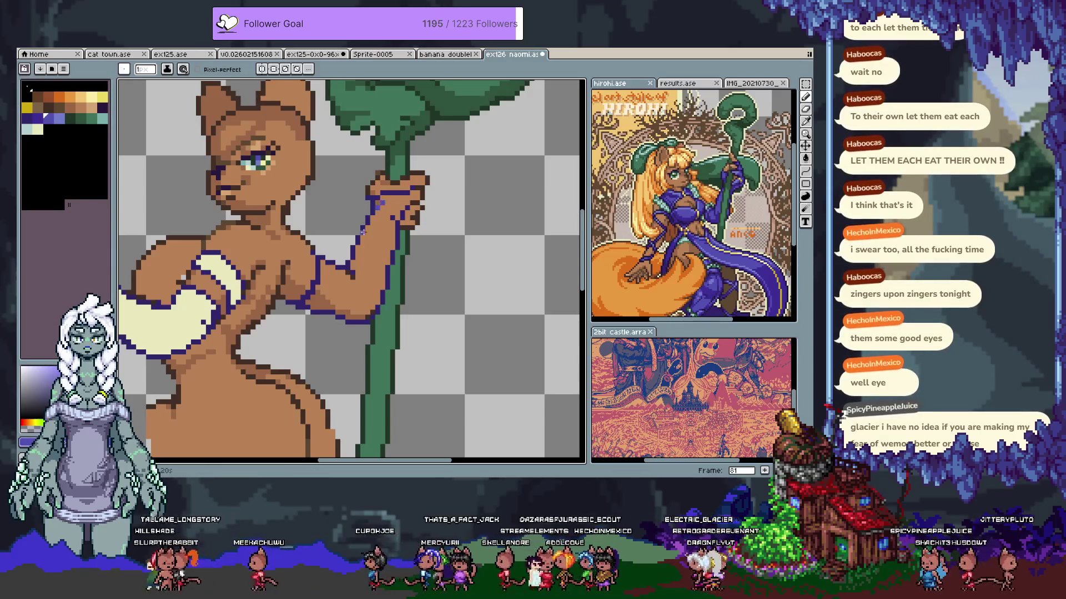
{"action": "left_click", "coordinate": [37, 117]}
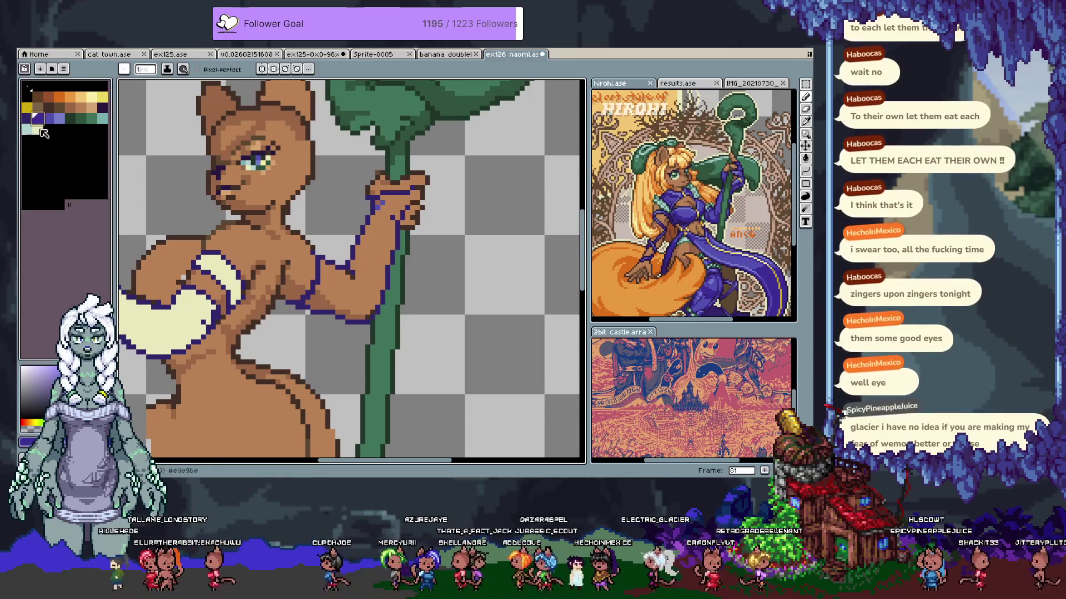
{"action": "left_click", "coordinate": [377, 208], "text": "alt"}
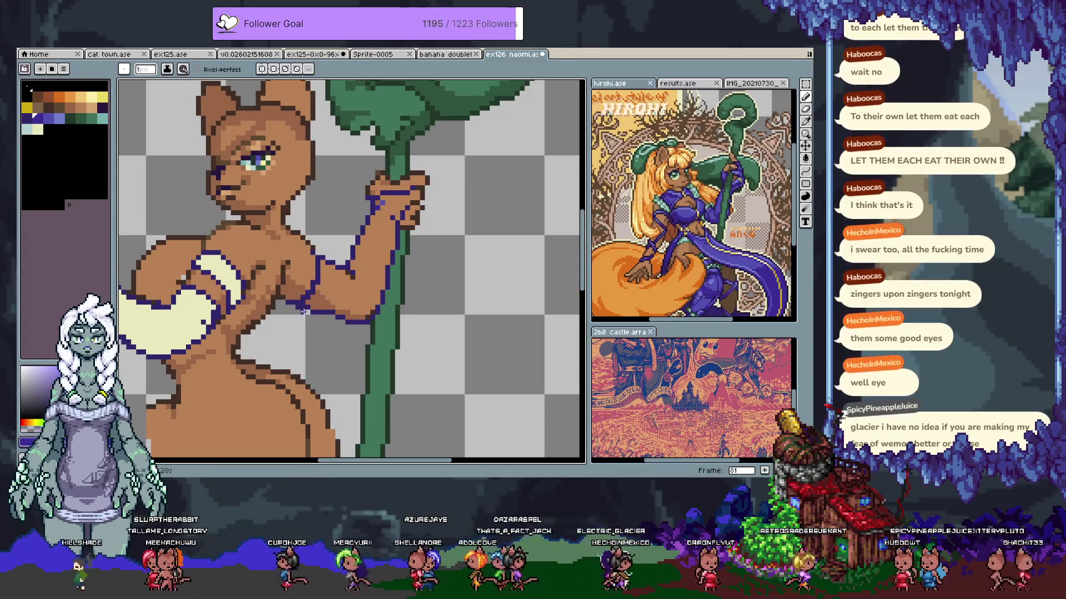
{"action": "left_click_drag", "start_coordinate": [309, 305], "coordinate": [362, 269]}
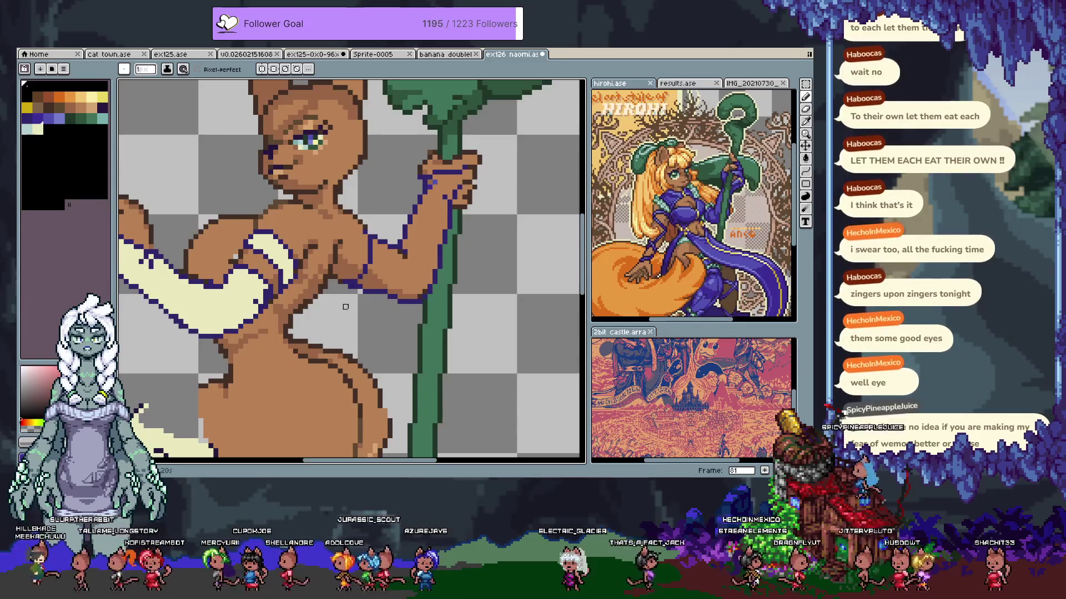
{"action": "left_click", "coordinate": [360, 271], "text": "alt"}
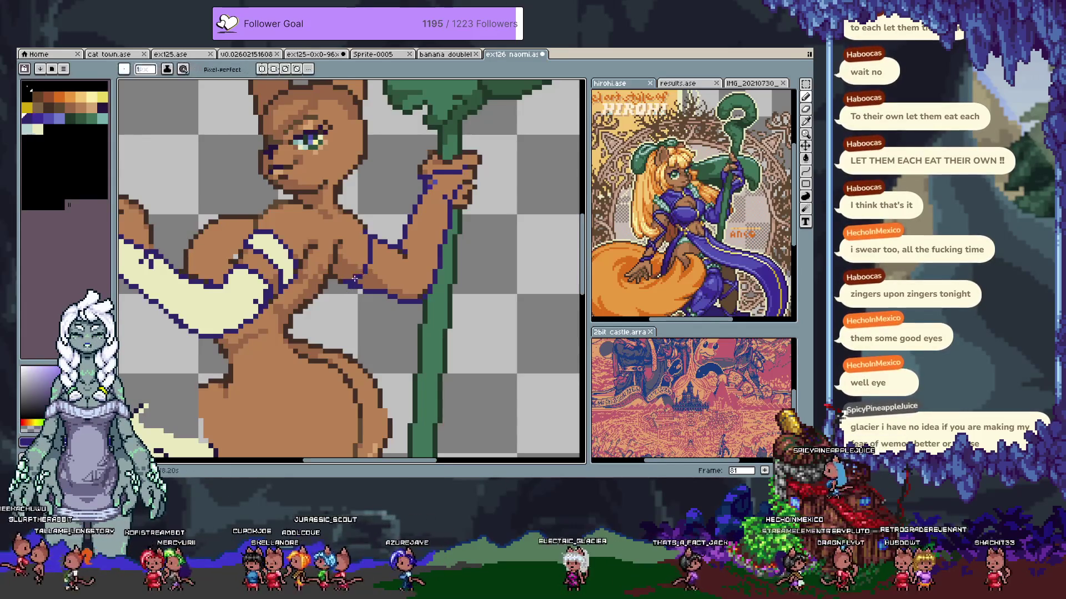
{"action": "left_click", "coordinate": [360, 277], "text": "alt"}
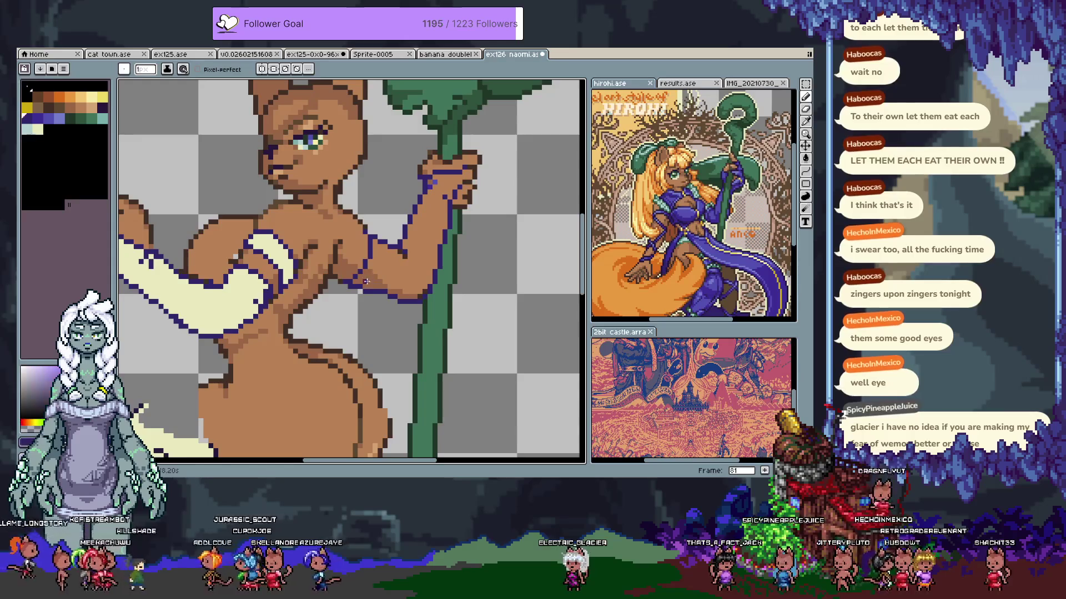
{"action": "left_click_drag", "start_coordinate": [375, 271], "coordinate": [383, 250]}
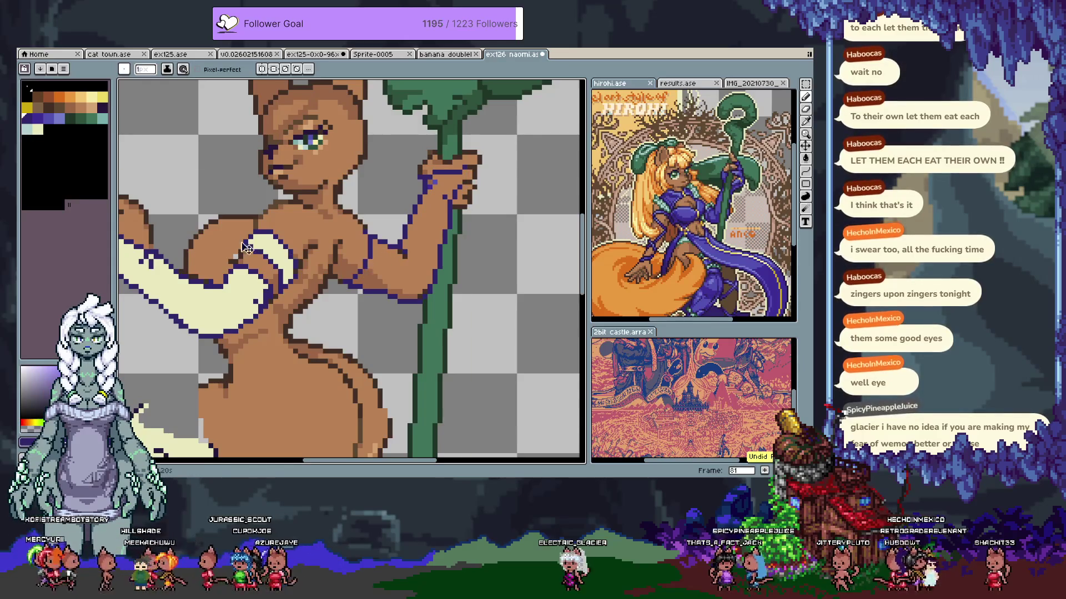
Sample a new colour from the drawing and reposition the view around the figure
{"action": "left_click", "coordinate": [232, 263], "text": "alt"}
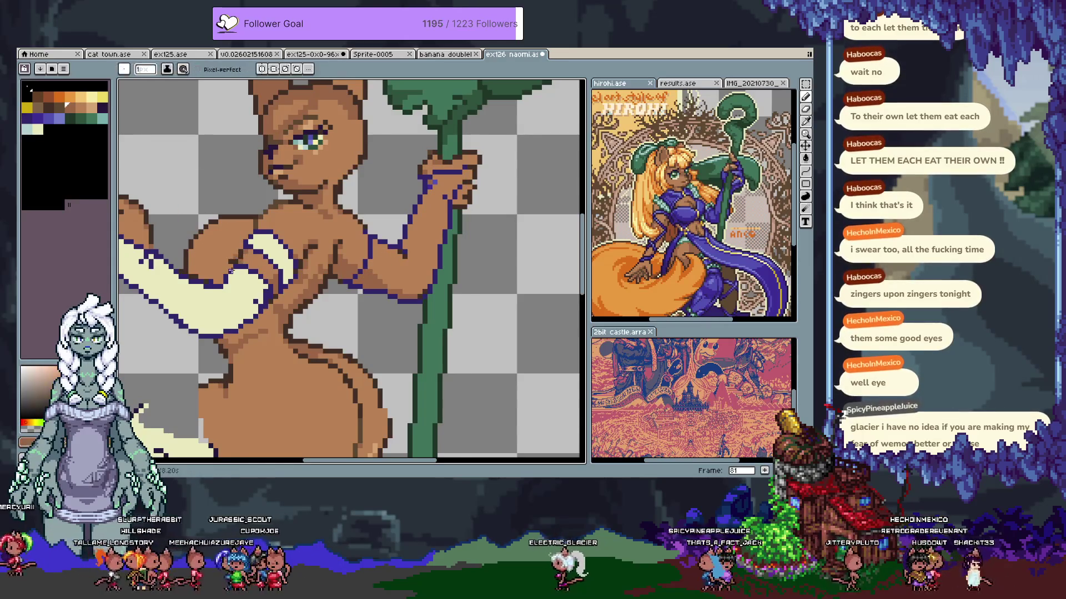
{"action": "left_click_drag", "start_coordinate": [261, 306], "coordinate": [344, 286]}
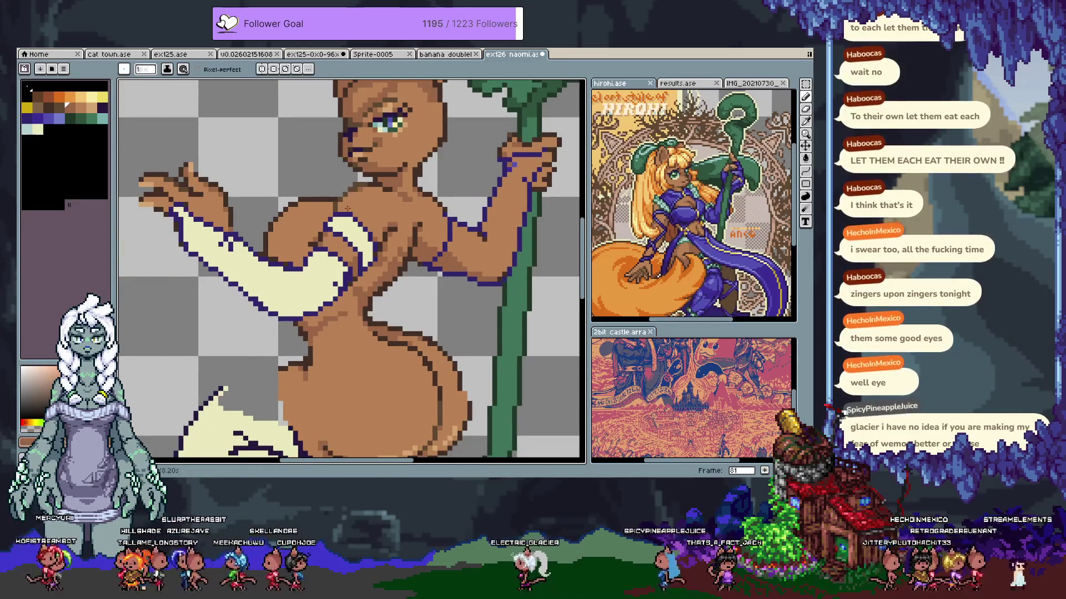
{"action": "key", "text": "ctrl"}
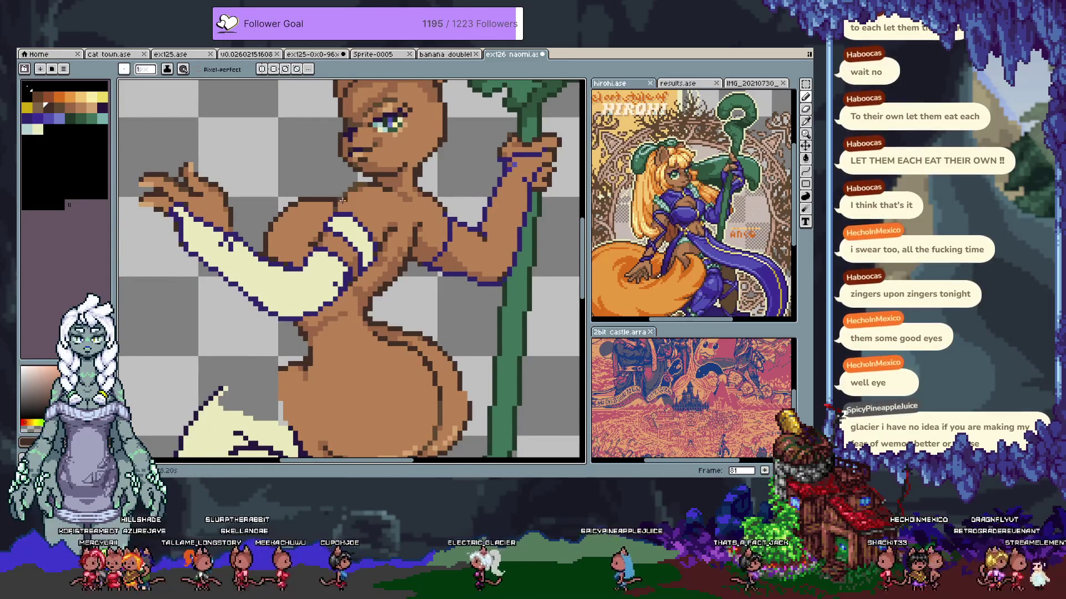
{"action": "key", "text": "ctrl"}
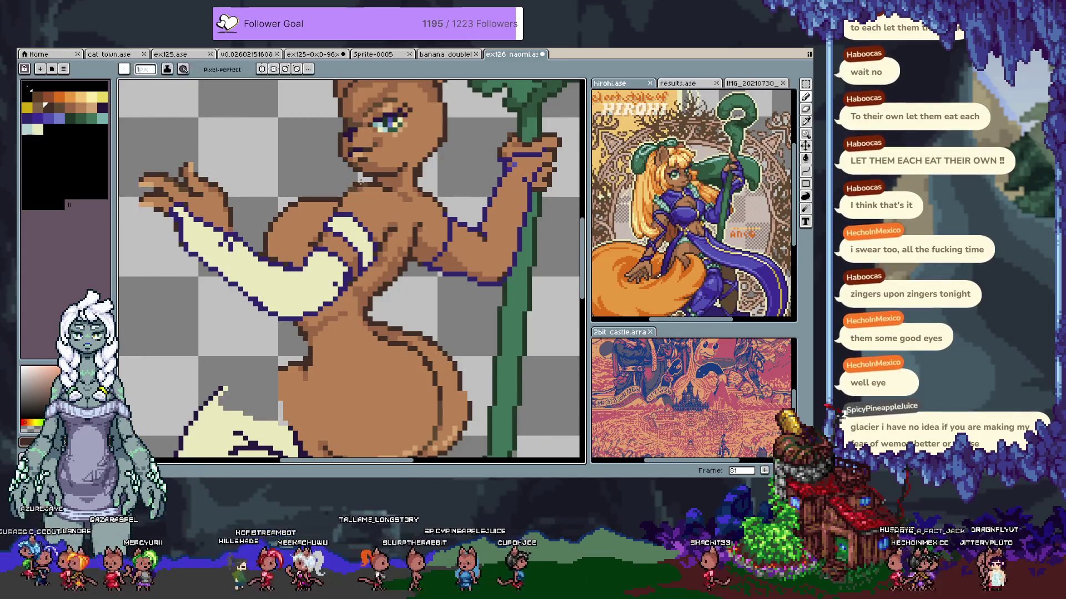
{"action": "scroll", "coordinate": [374, 253], "scroll_direction": "up", "scroll_amount": 3}
{"action": "scroll", "coordinate": [374, 253], "scroll_direction": "right", "scroll_amount": 4}
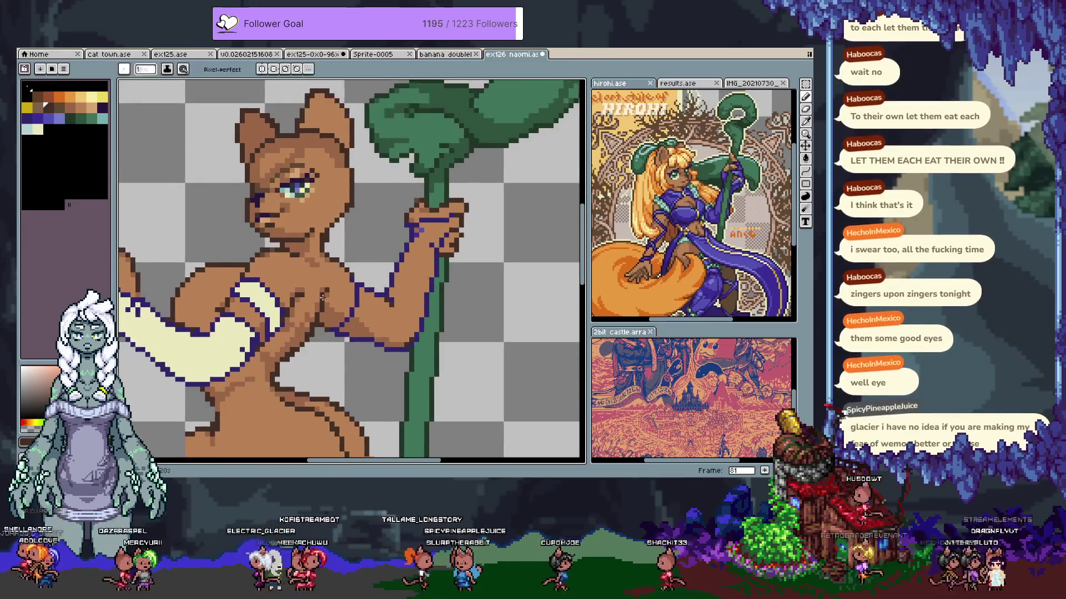
{"action": "scroll", "coordinate": [310, 277], "scroll_direction": "down", "scroll_amount": 1}
{"action": "scroll", "coordinate": [311, 277], "scroll_direction": "right", "scroll_amount": 1}
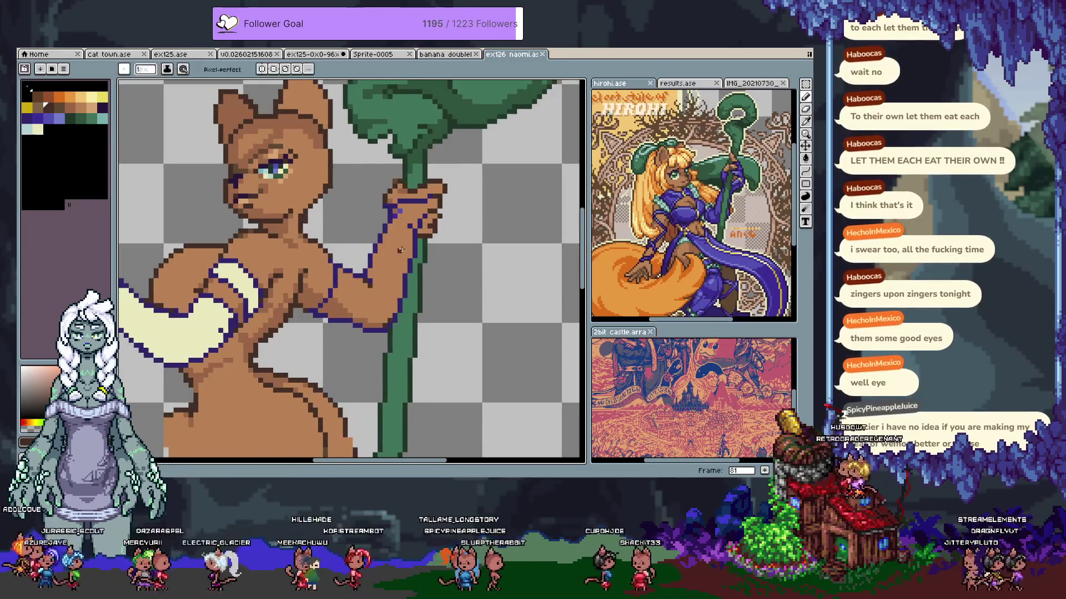
Select the arm layer and bucket-fill the raised sleeve with cream, undoing fills that flooded the canvas
{"action": "left_click", "coordinate": [230, 315], "text": "ctrl"}
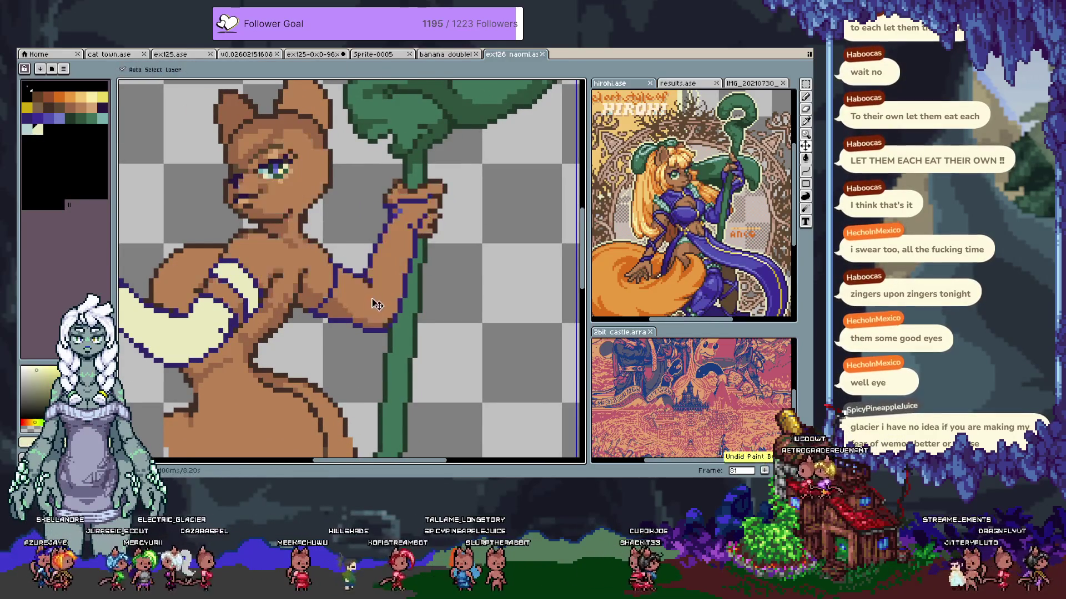
{"action": "left_click", "coordinate": [436, 210]}
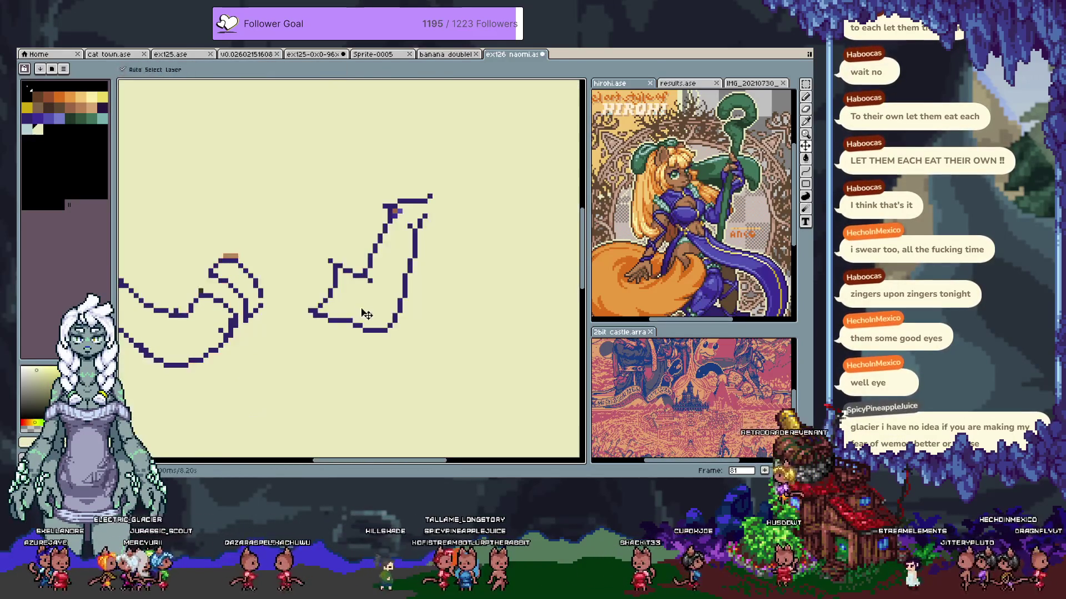
{"action": "key", "text": "ctrl+z"}
{"action": "key", "text": "b"}
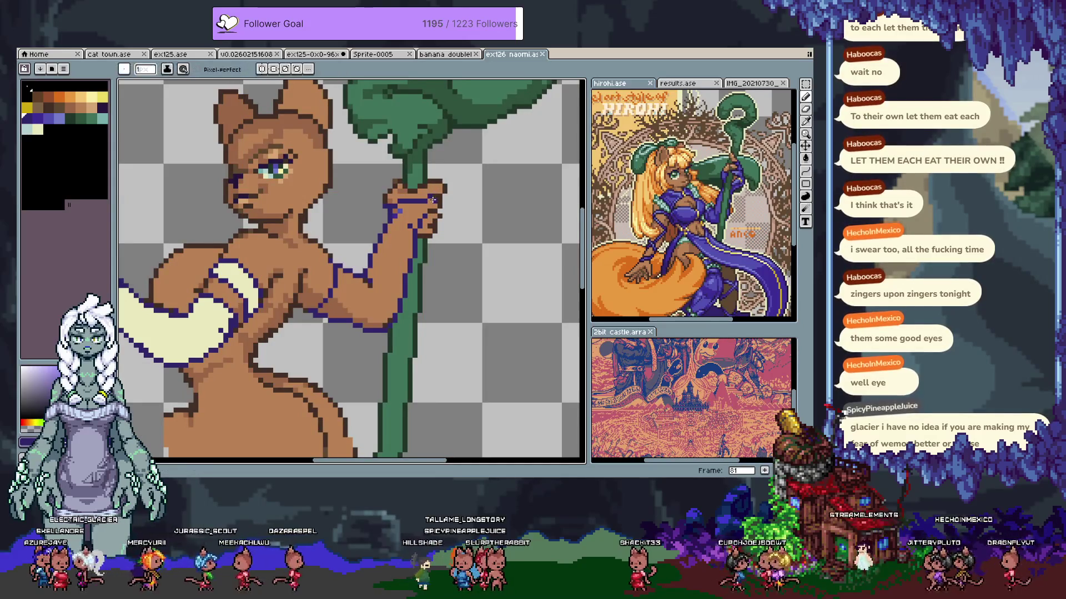
{"action": "key", "text": "g"}
{"action": "left_click", "coordinate": [424, 221]}
{"action": "key", "text": "ctrl+z"}
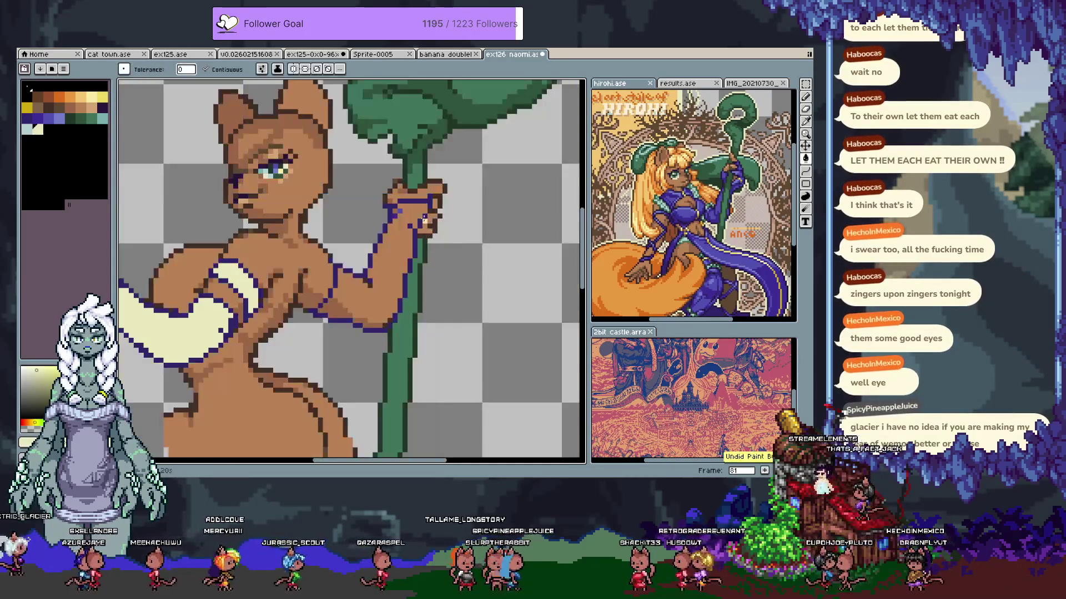
{"action": "left_click", "coordinate": [392, 236], "text": "alt"}
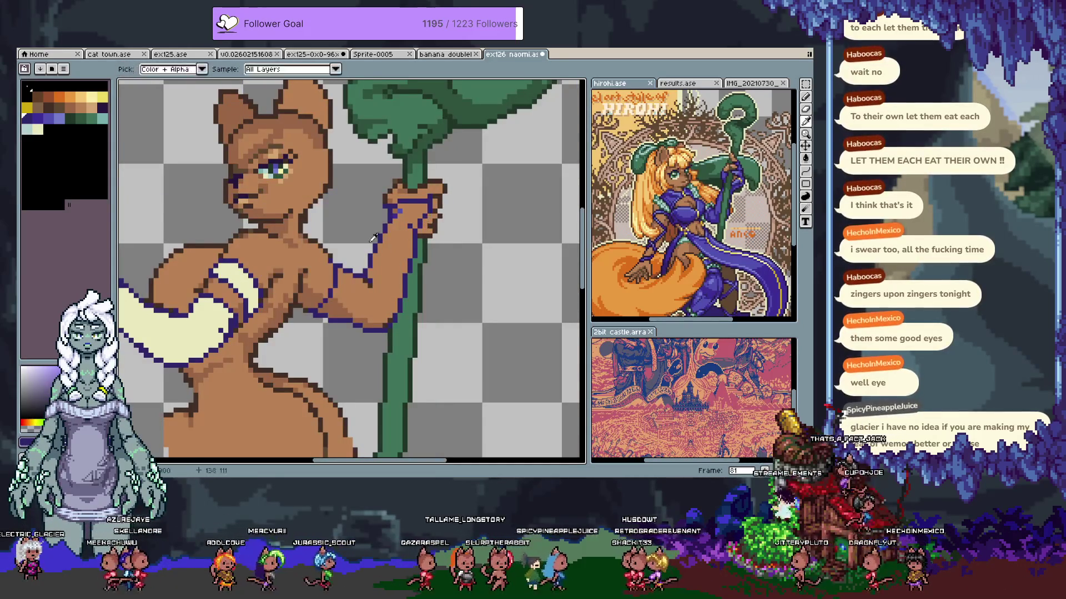
{"action": "left_click", "coordinate": [371, 260]}
{"action": "key", "text": "b"}
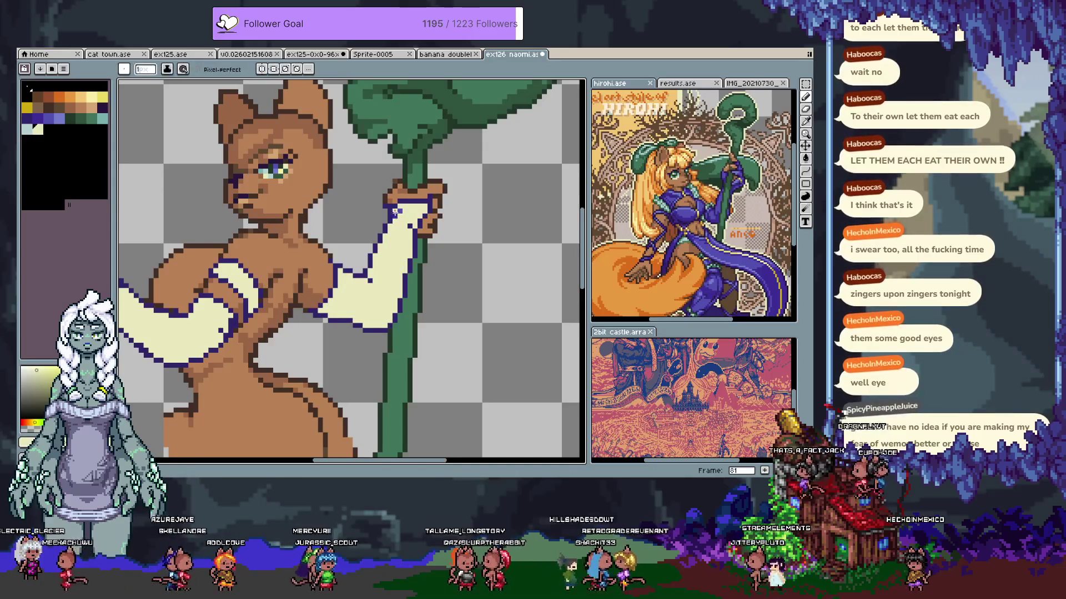
Unhide the hair and dress layers from the timeline and view the lower body
{"action": "mouse_move", "coordinate": [371, 260]}
{"action": "left_mouse_down"}
{"action": "mouse_move", "coordinate": [444, 238]}
{"action": "mouse_move", "coordinate": [438, 248]}
{"action": "left_mouse_up"}
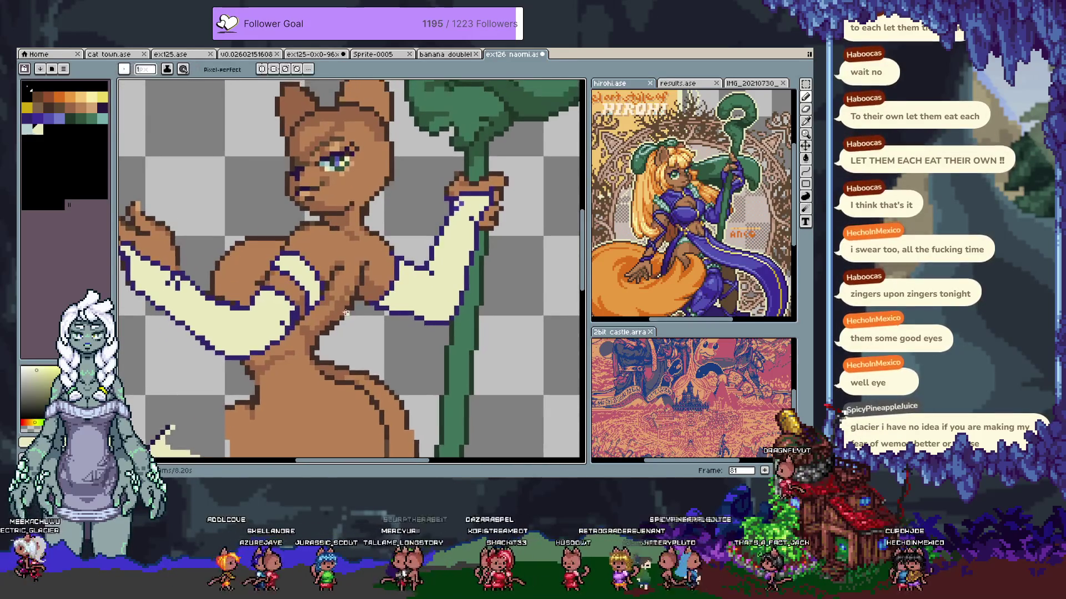
{"action": "key", "text": "Tab"}
{"action": "left_click", "coordinate": [135, 435]}
{"action": "key", "text": "Tab"}
{"action": "mouse_move", "coordinate": [422, 333]}
{"action": "left_mouse_down"}
{"action": "mouse_move", "coordinate": [415, 200]}
{"action": "mouse_move", "coordinate": [333, 319]}
{"action": "mouse_move", "coordinate": [400, 321]}
{"action": "mouse_move", "coordinate": [377, 315]}
{"action": "left_mouse_up"}
{"action": "key", "text": "Tab"}
{"action": "key", "text": "Tab"}
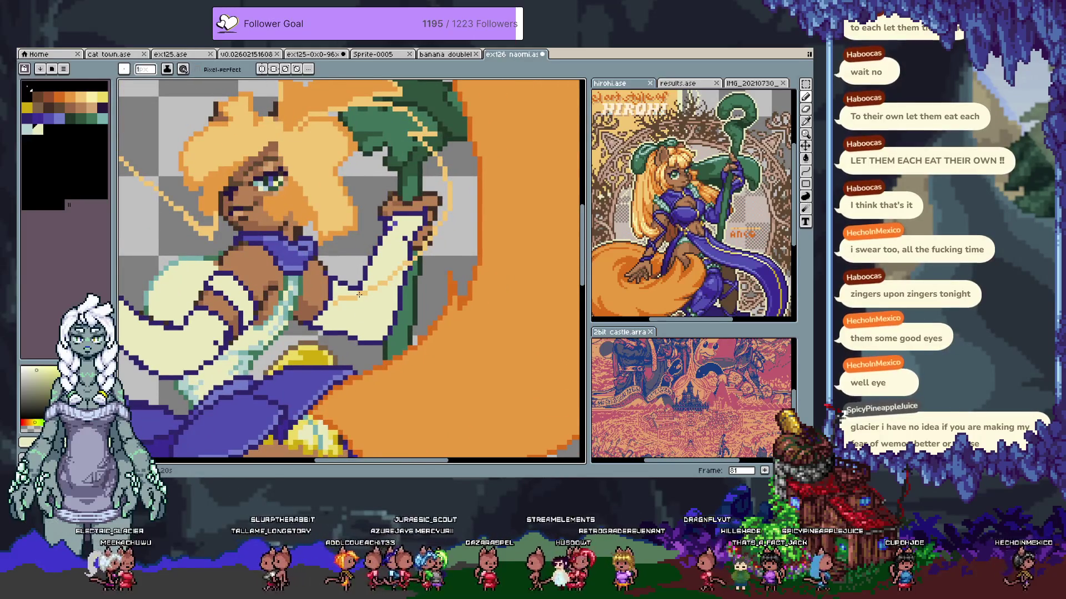
{"action": "mouse_move", "coordinate": [359, 294]}
{"action": "left_mouse_down"}
{"action": "mouse_move", "coordinate": [458, 145]}
{"action": "mouse_move", "coordinate": [476, 183]}
{"action": "left_mouse_up"}
Add a new animation frame 82 with Alt+N, then hide the timeline
{"action": "key", "text": "v"}
{"action": "key", "text": "b"}
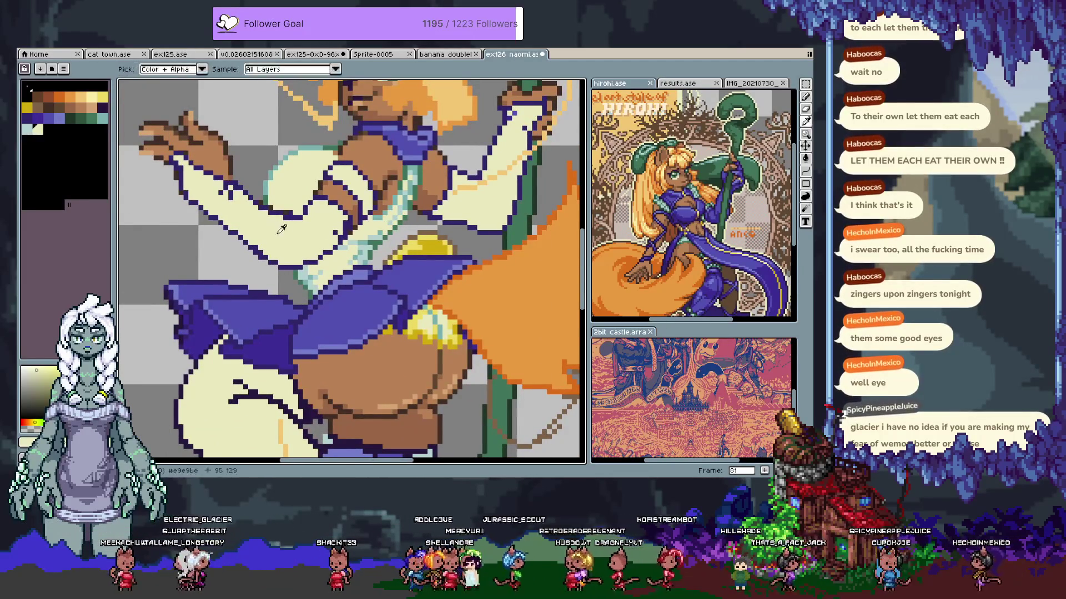
{"action": "key", "text": "Tab"}
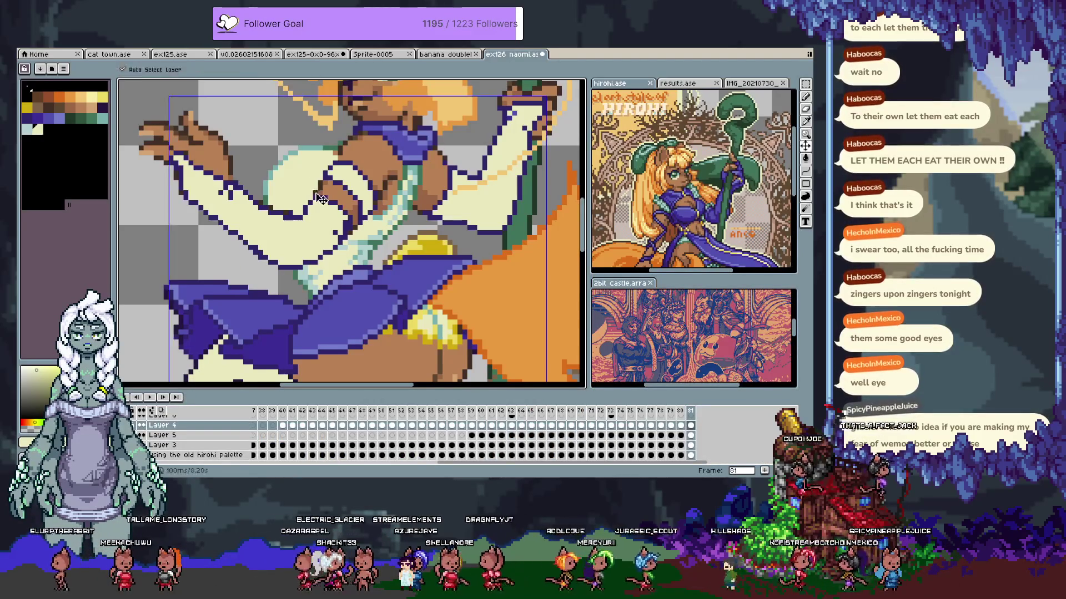
{"action": "key", "text": "alt+n"}
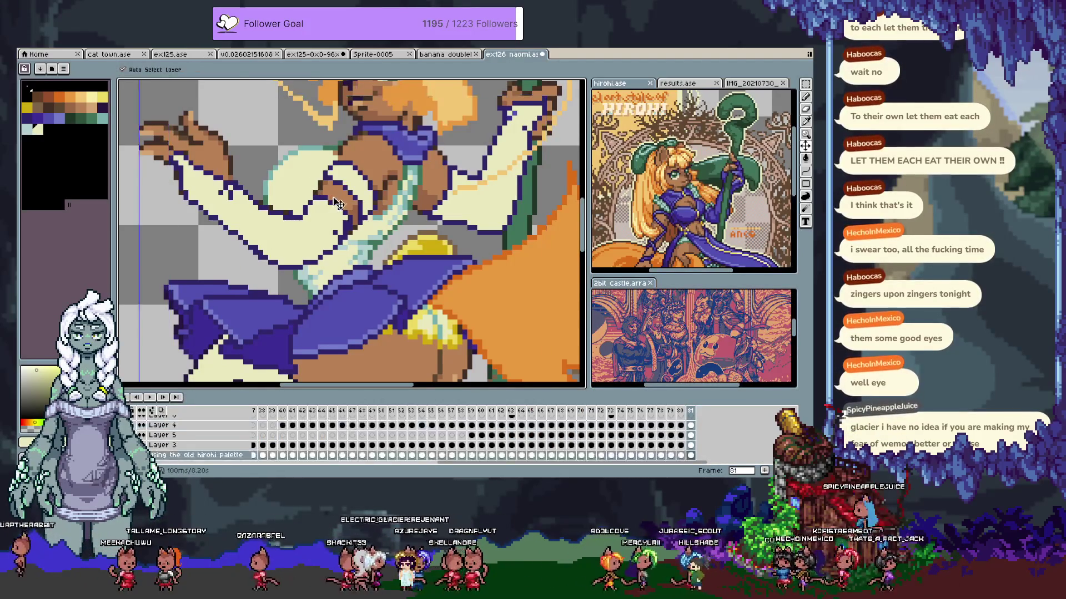
{"action": "key", "text": "Tab"}
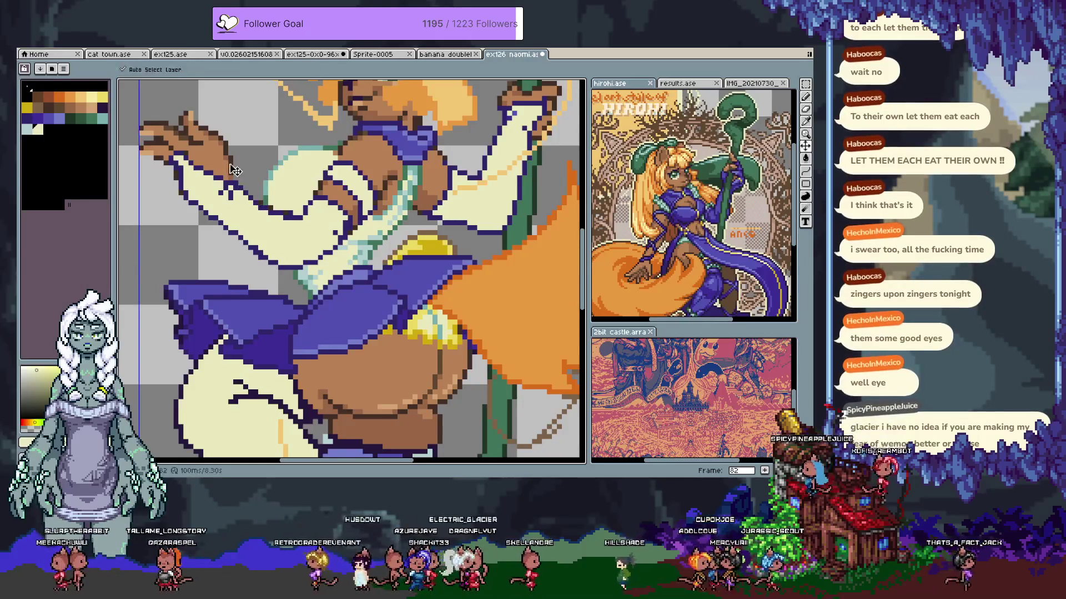
Set the drawing colour back to cream and bring the face and raised arm into view
{"action": "left_click", "coordinate": [271, 208], "text": "alt"}
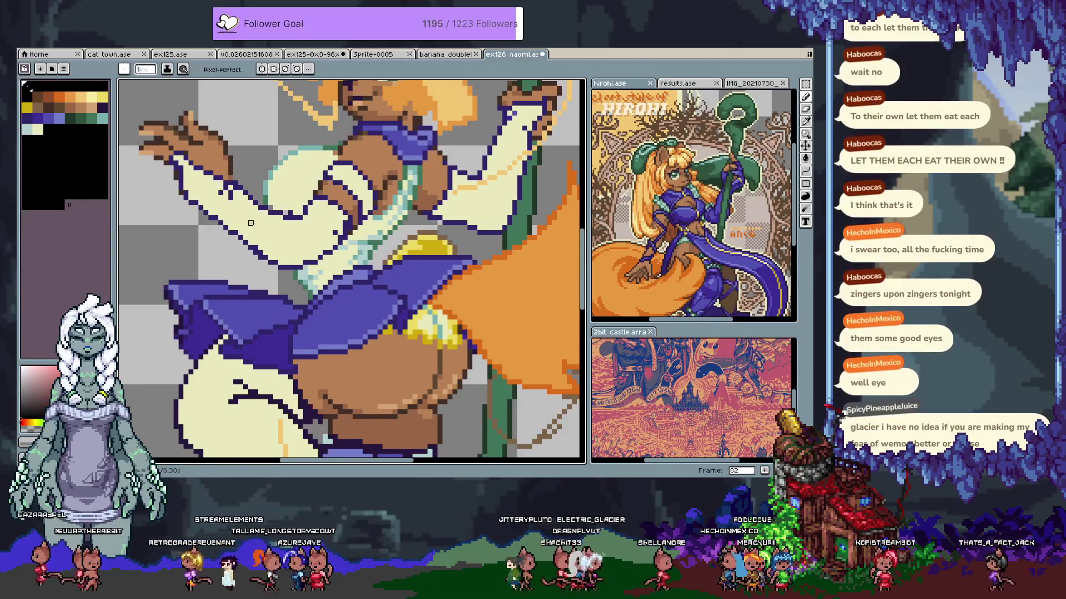
{"action": "left_click", "coordinate": [236, 181], "text": "alt"}
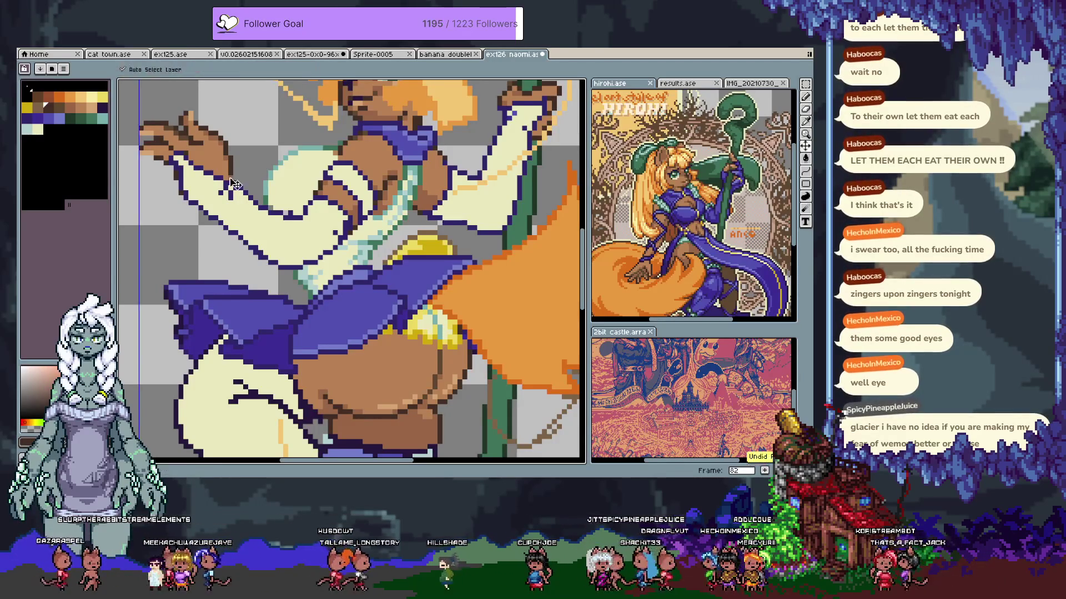
{"action": "left_click", "coordinate": [285, 205], "text": "alt"}
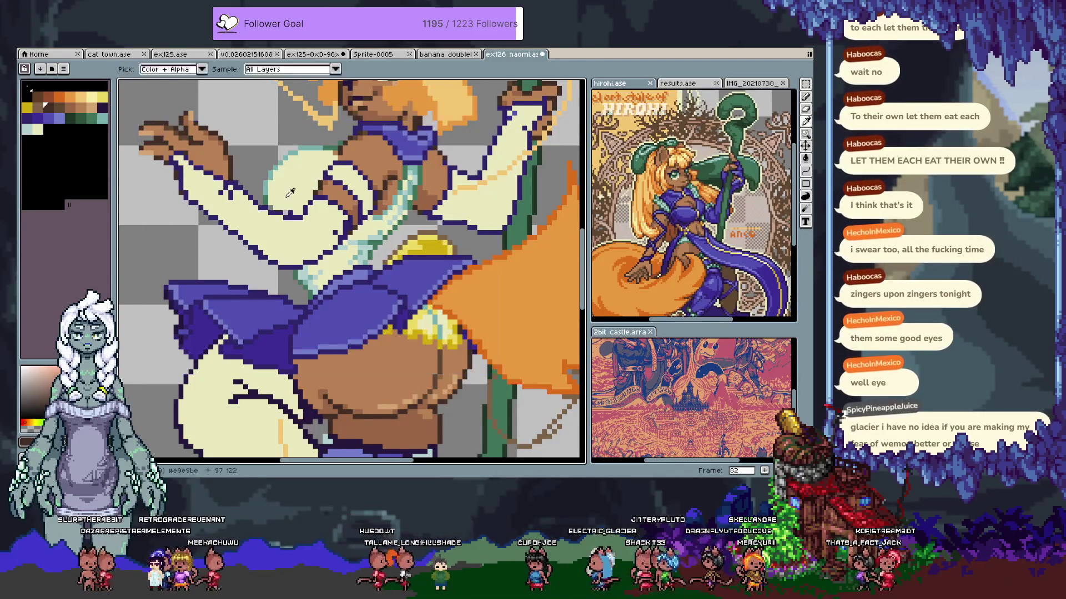
{"action": "left_click", "coordinate": [290, 213], "text": "alt"}
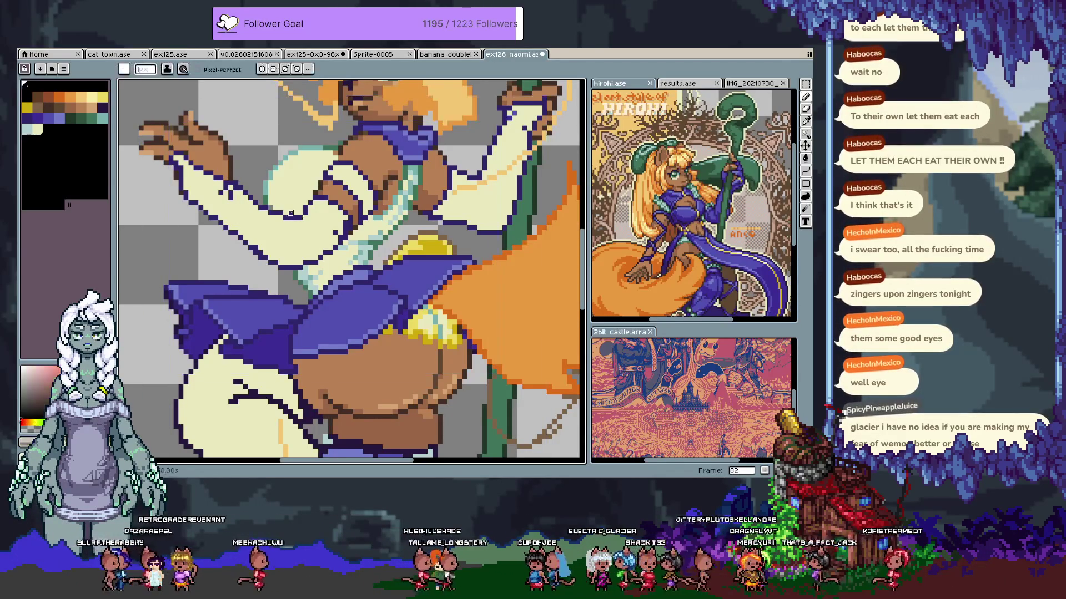
{"action": "left_click", "coordinate": [295, 202], "text": "alt"}
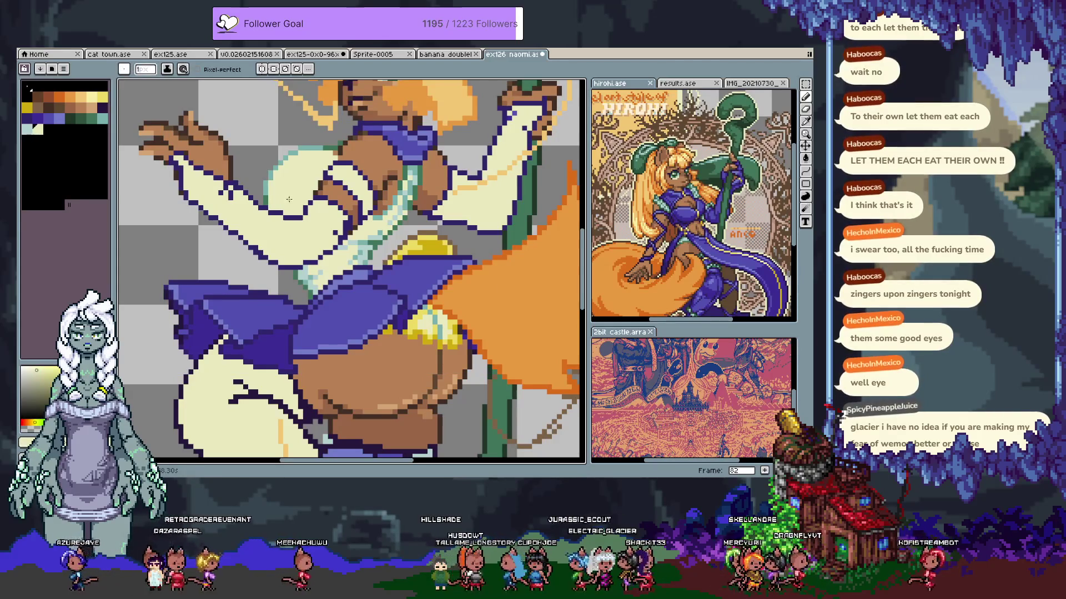
{"action": "left_click_drag", "start_coordinate": [288, 210], "coordinate": [288, 257]}
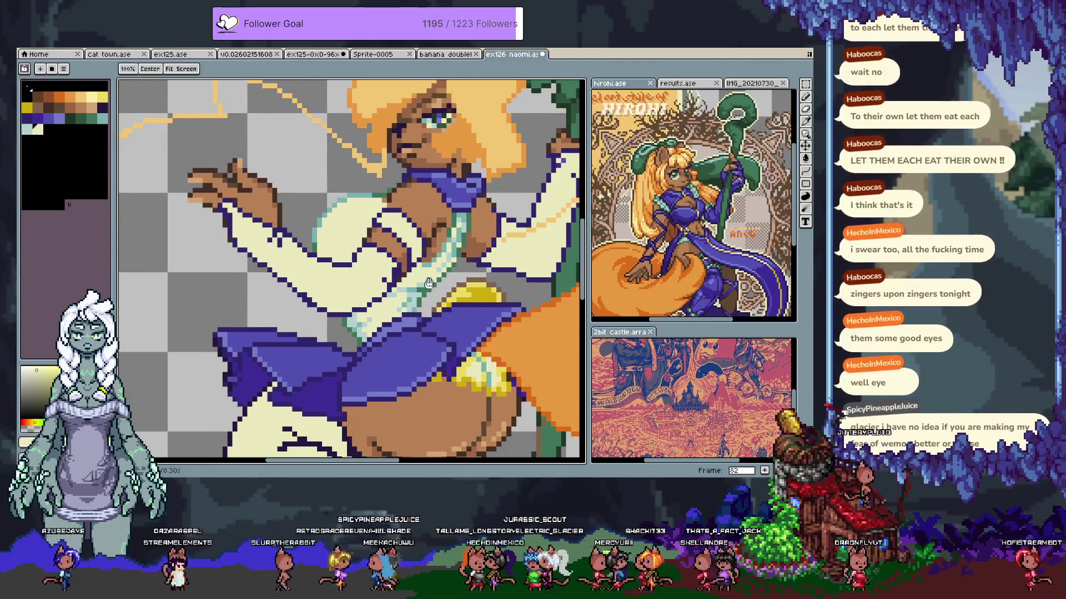
{"action": "left_click_drag", "start_coordinate": [260, 259], "coordinate": [125, 290]}
Sample the purple outline and cream colours from the figure, save, and toggle the timeline
{"action": "left_click", "coordinate": [260, 308], "text": "alt"}
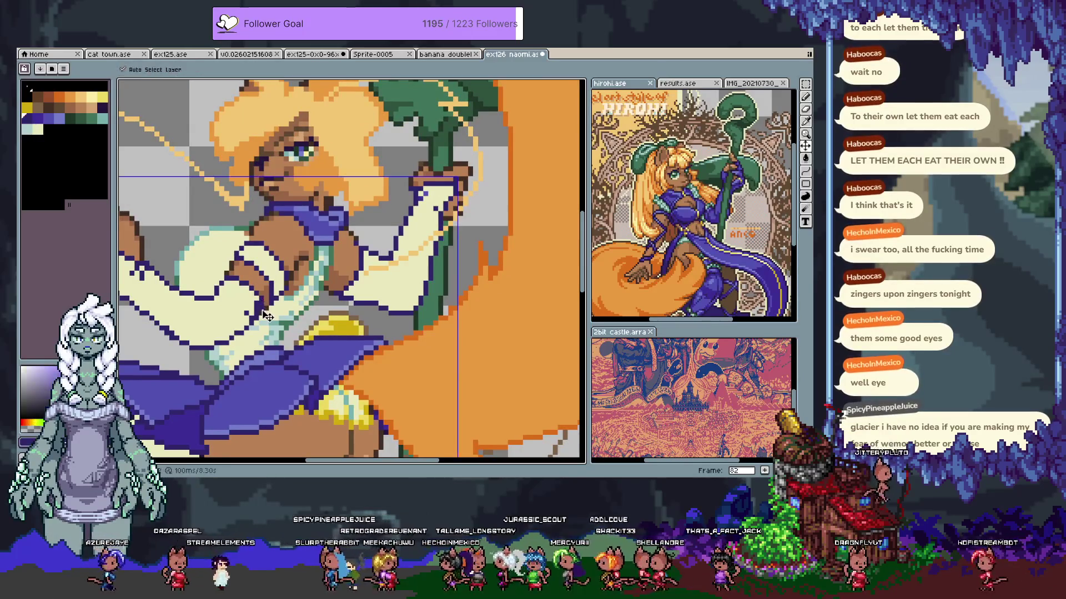
{"action": "left_click", "coordinate": [261, 310], "text": "alt"}
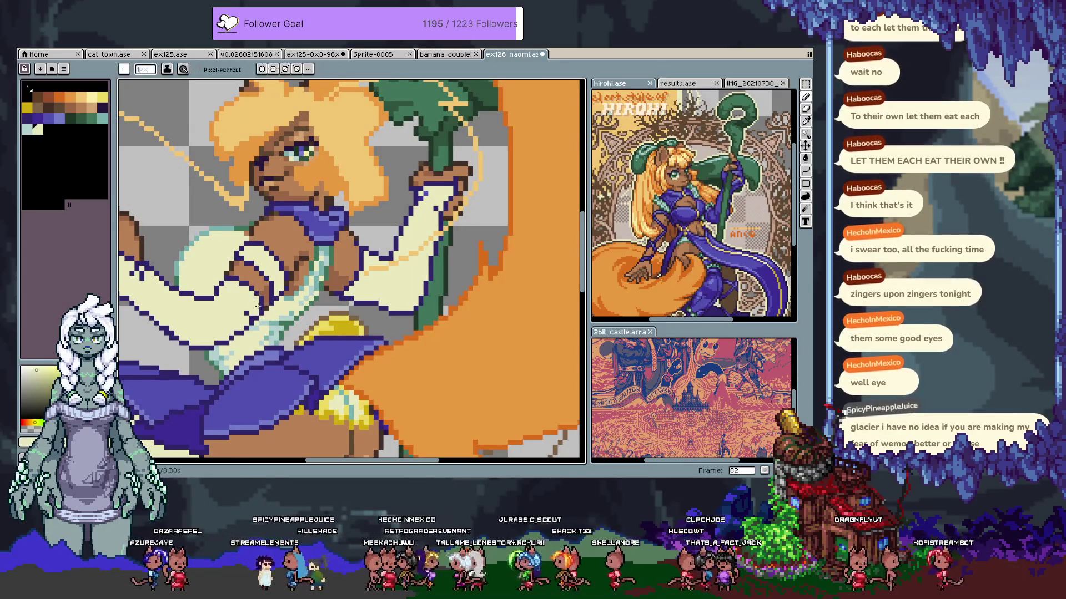
{"action": "left_click", "coordinate": [261, 300], "text": "alt"}
{"action": "left_click", "coordinate": [257, 307], "text": "alt"}
{"action": "left_click", "coordinate": [254, 315], "text": "alt"}
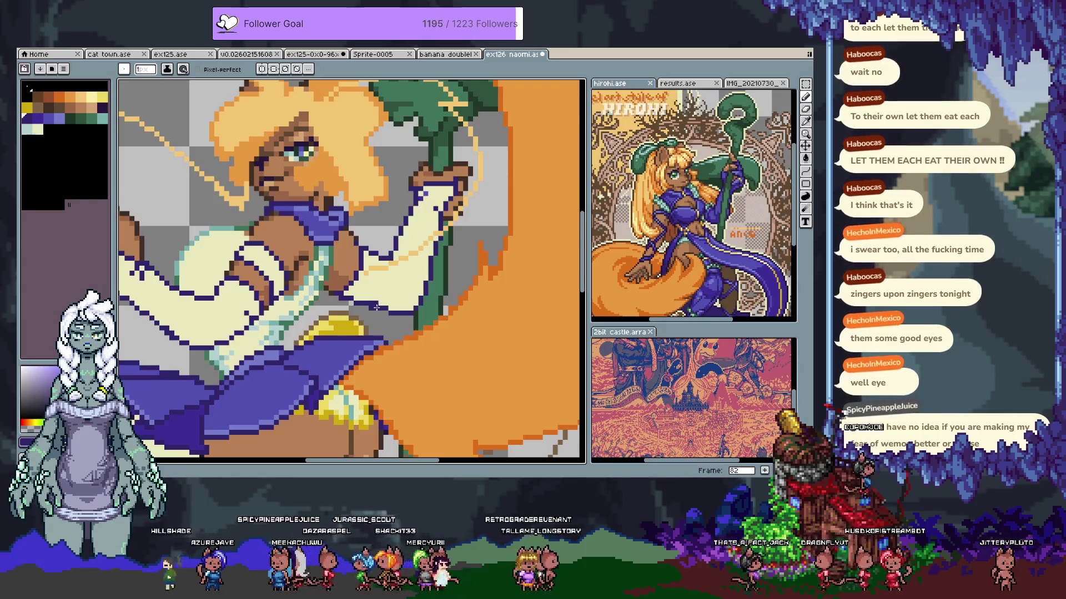
{"action": "key", "text": "ctrl+s"}
{"action": "key", "text": "Tab"}
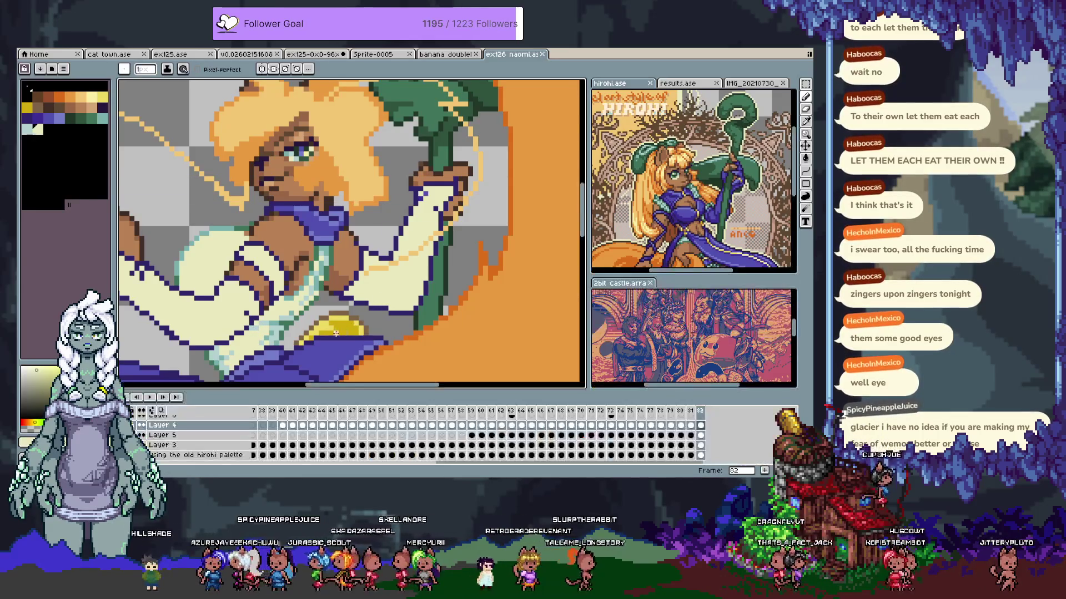
{"action": "key", "text": "Tab"}
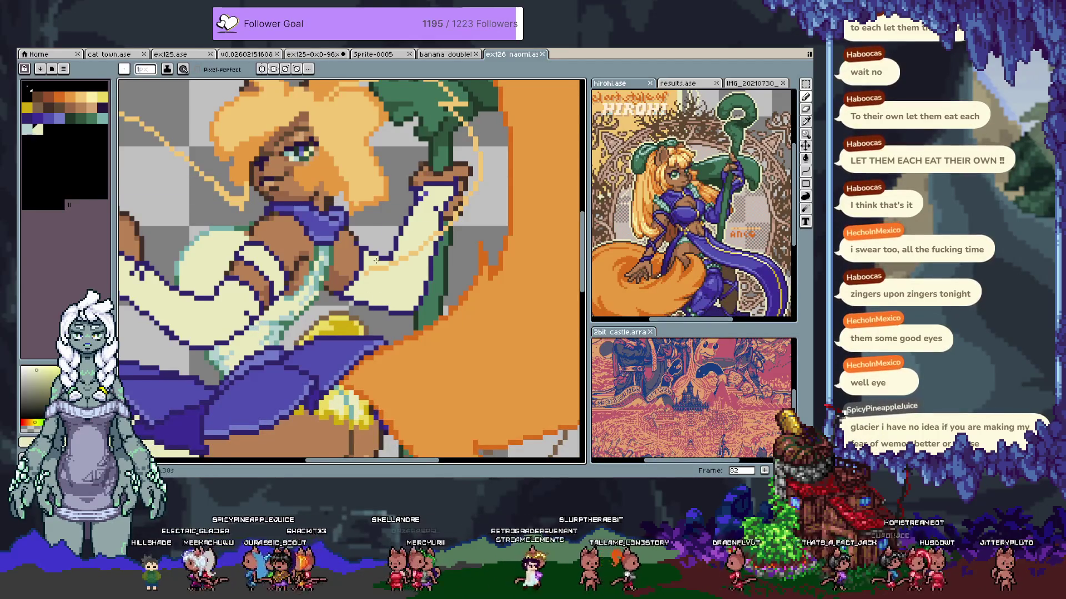
Choose a palette colour, add a small pixel touch-up on the body, and show the timeline
{"action": "scroll", "coordinate": [375, 261], "scroll_direction": "down", "scroll_amount": 3}
{"action": "scroll", "coordinate": [389, 268], "scroll_direction": "up", "scroll_amount": 3}
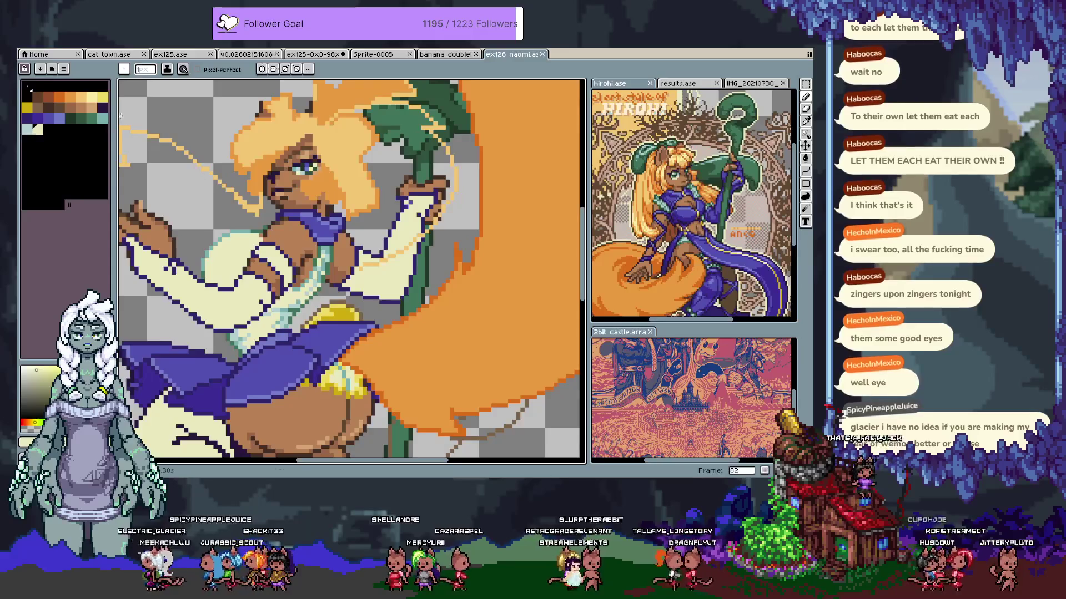
{"action": "left_click", "coordinate": [35, 131]}
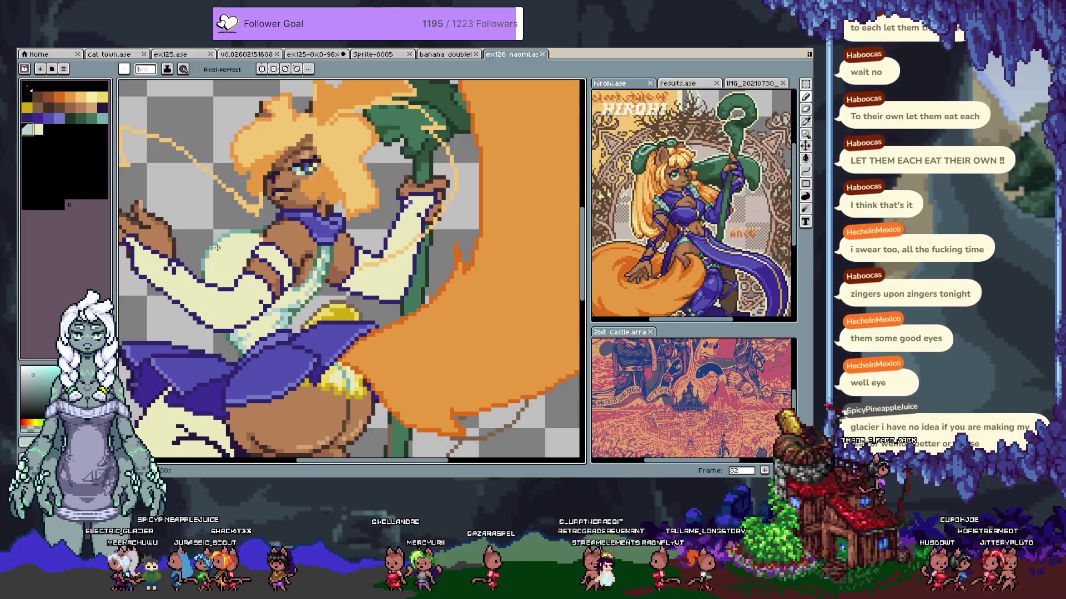
{"action": "left_click", "coordinate": [178, 266]}
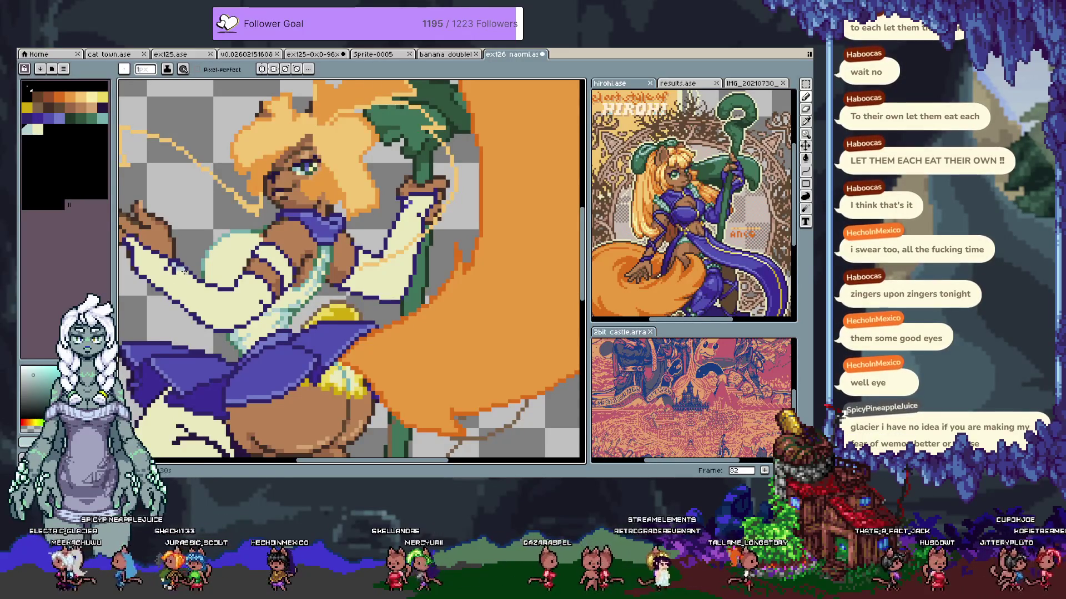
{"action": "scroll", "coordinate": [332, 259], "scroll_direction": "down", "scroll_amount": 3}
{"action": "scroll", "coordinate": [384, 259], "scroll_direction": "up", "scroll_amount": 3}
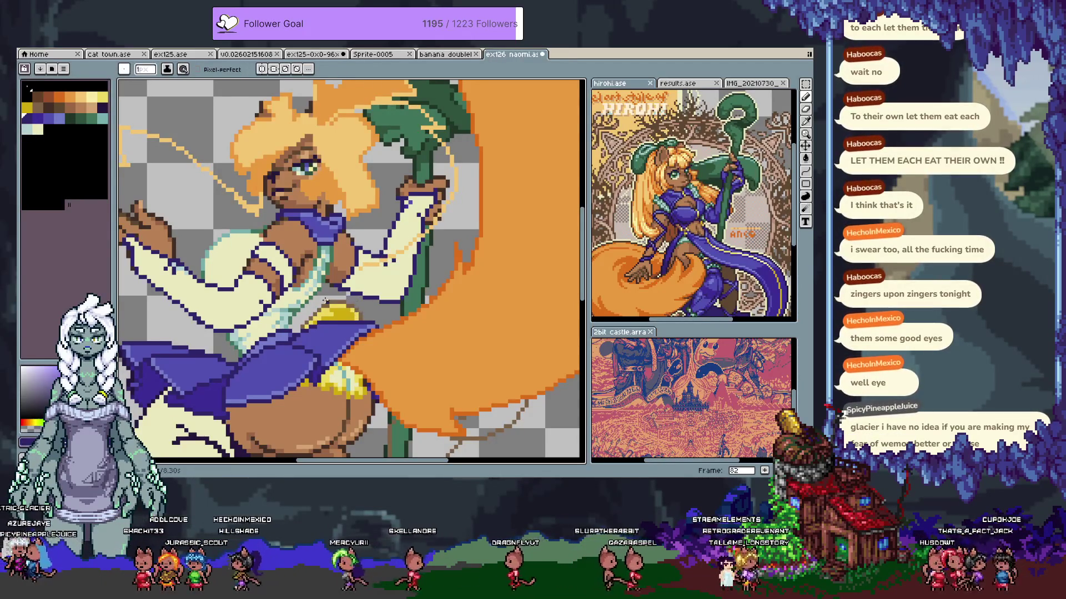
{"action": "key", "text": "Tab"}
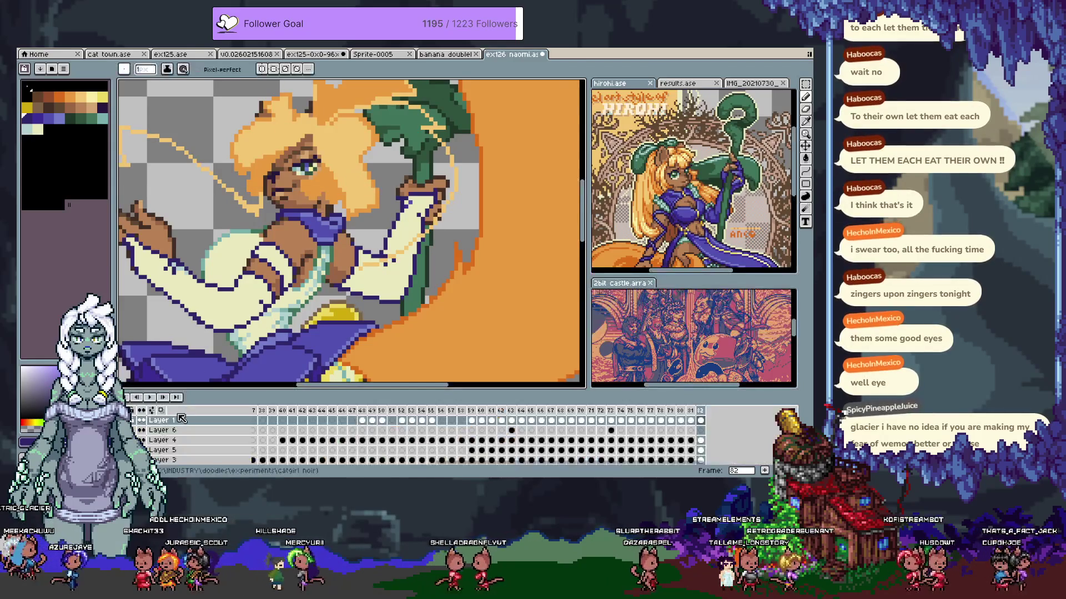
Hide the timeline, sample cream and #312569 purple from the artwork, and centre the character
{"action": "key", "text": "Tab"}
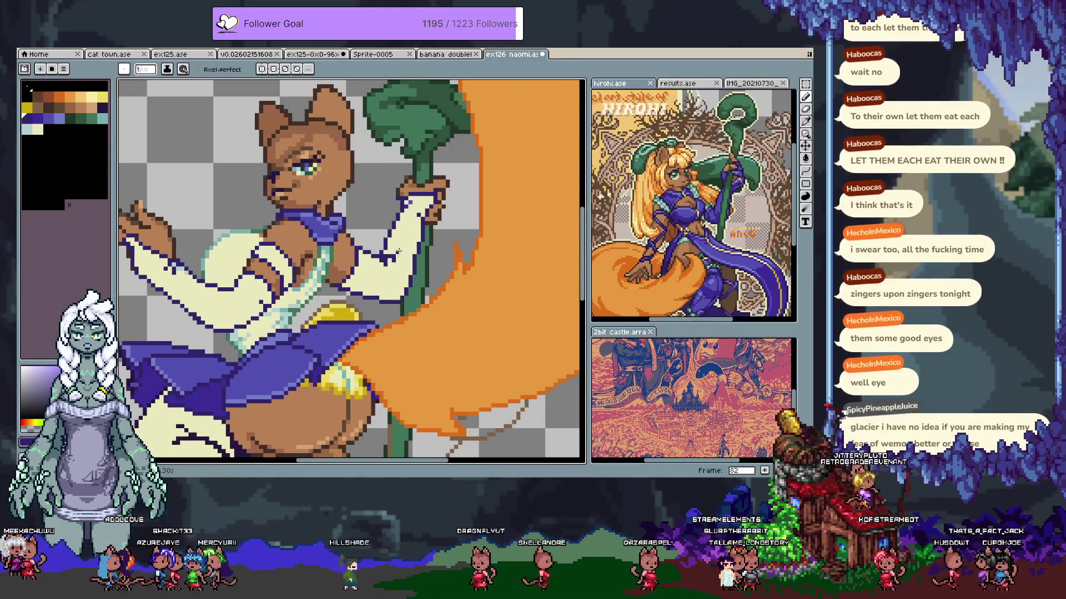
{"action": "key", "text": "alt"}
{"action": "left_click", "coordinate": [177, 278], "text": "alt"}
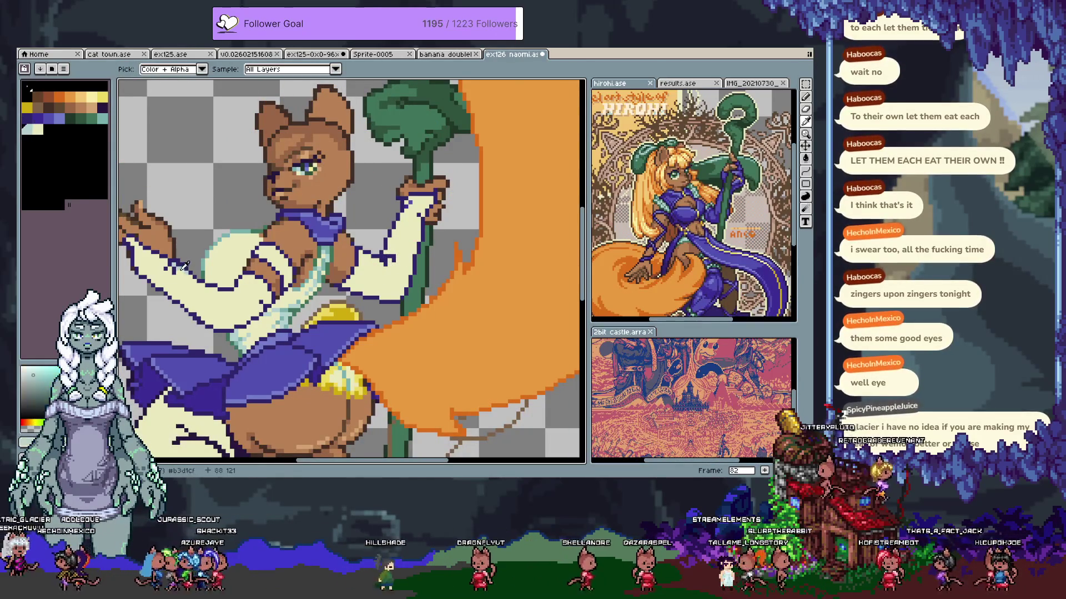
{"action": "key", "text": "ctrl"}
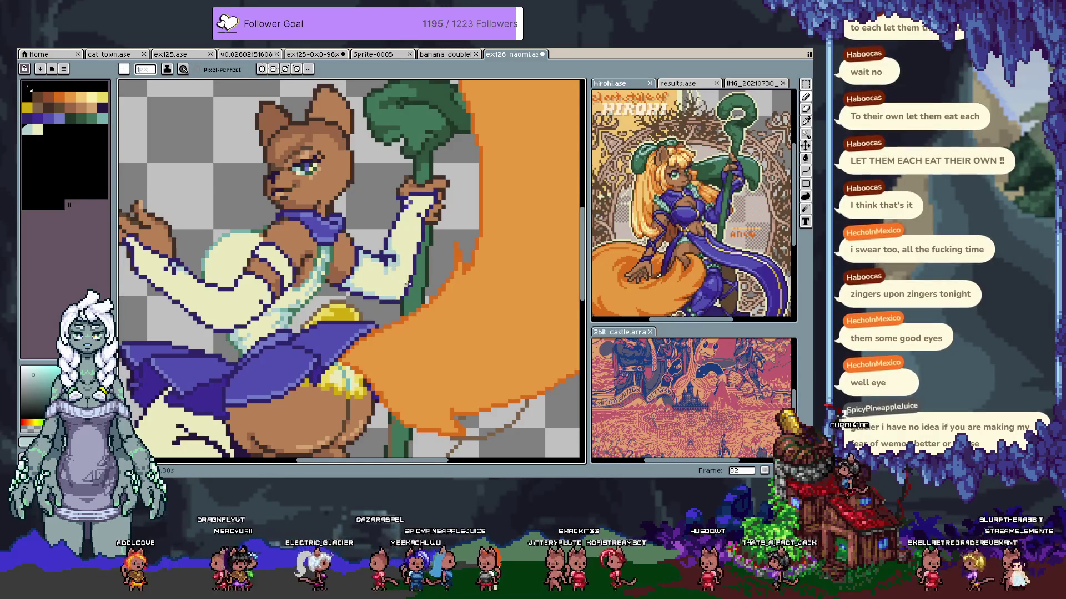
{"action": "left_click", "coordinate": [370, 288], "text": "alt"}
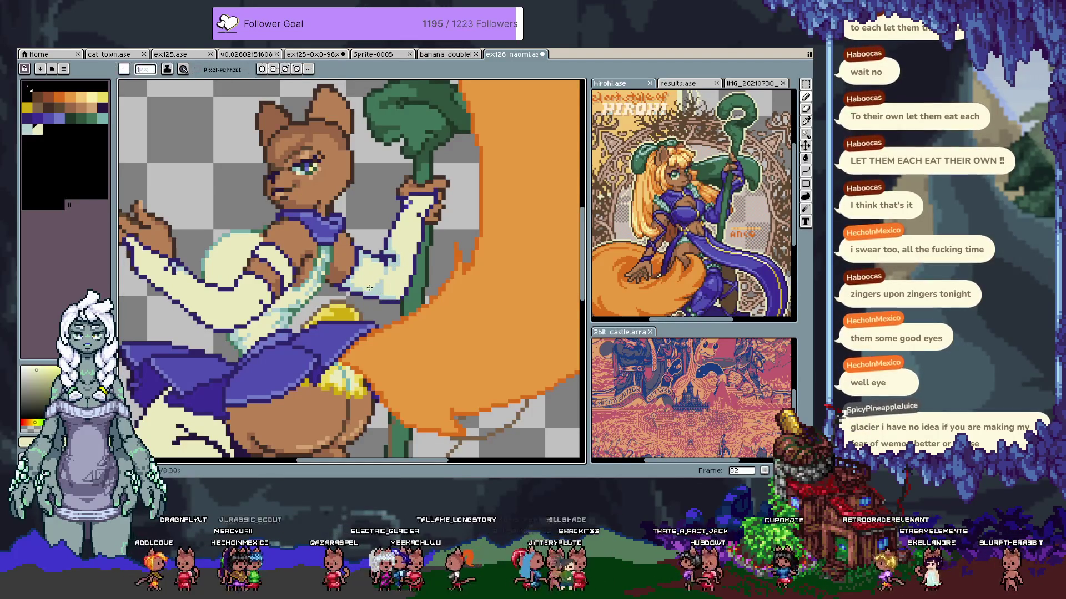
{"action": "left_click", "coordinate": [383, 283], "text": "alt"}
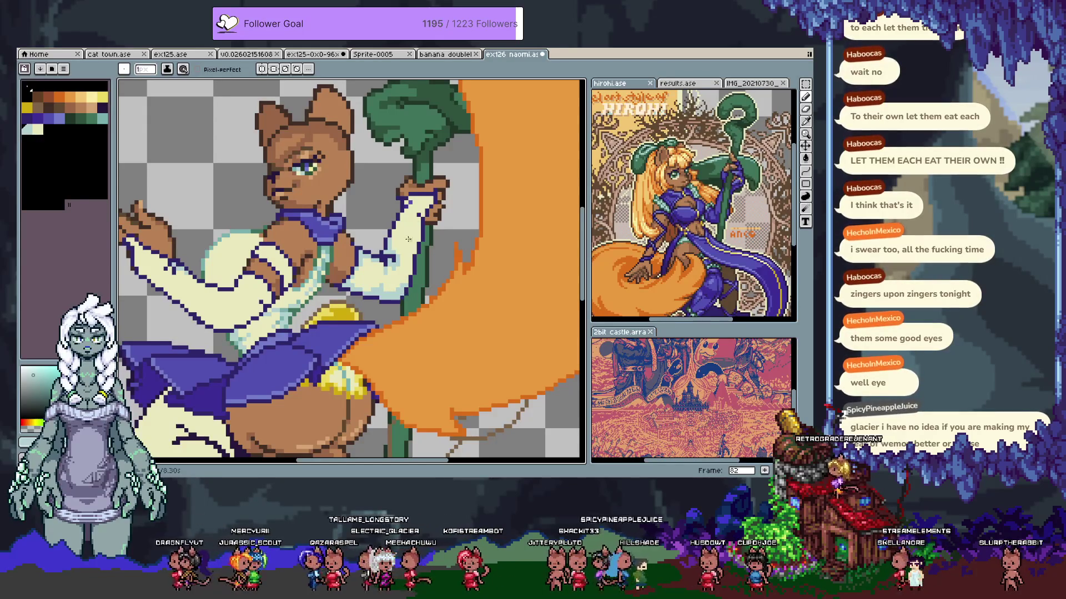
{"action": "left_click", "coordinate": [401, 211], "text": "alt"}
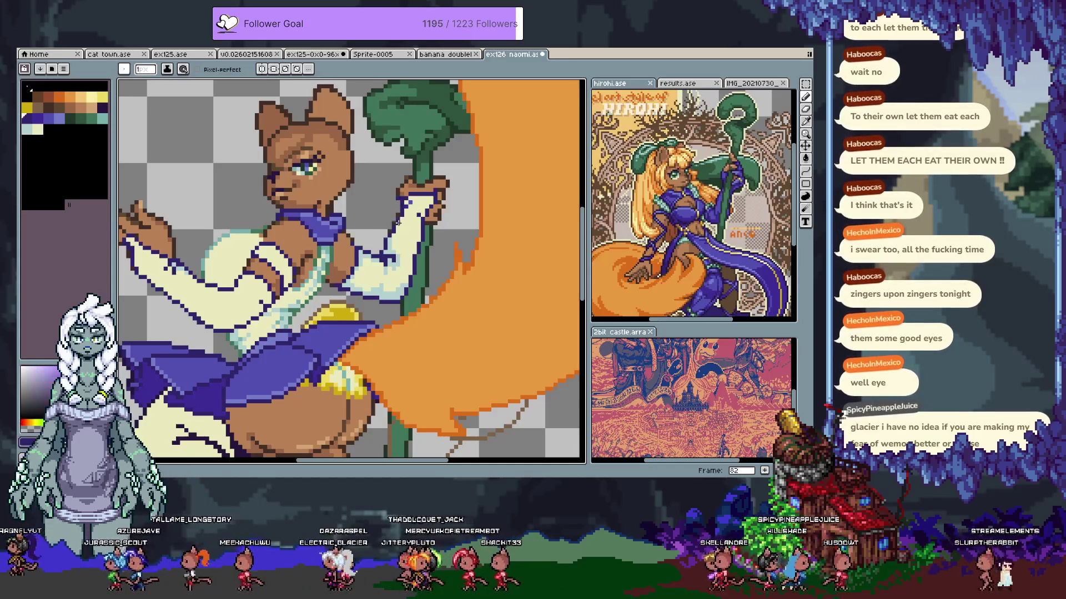
{"action": "left_click", "coordinate": [398, 215], "text": "alt"}
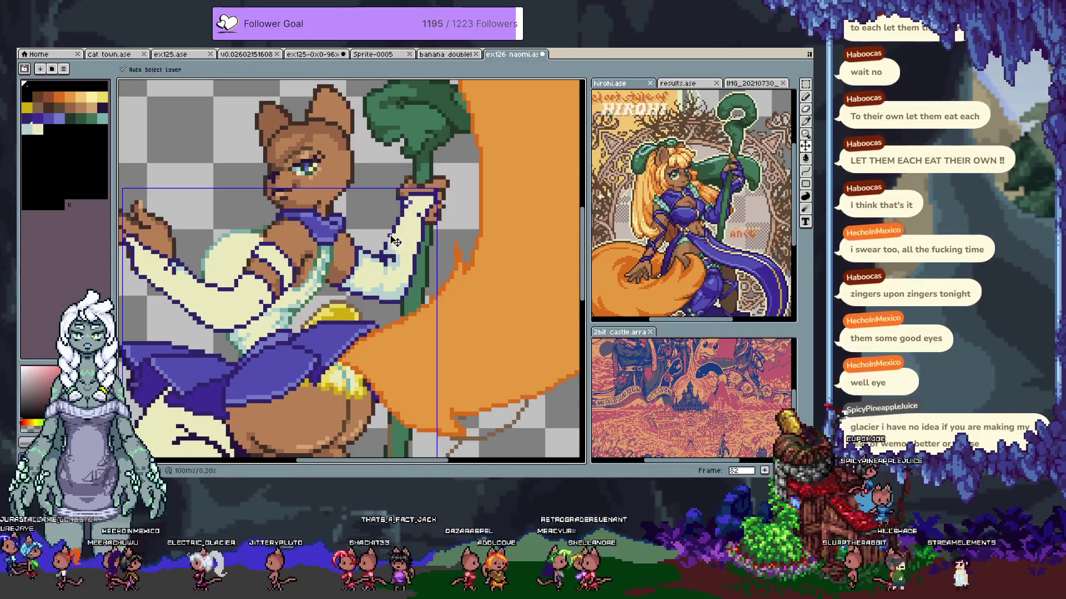
{"action": "left_click", "coordinate": [404, 296], "text": "alt"}
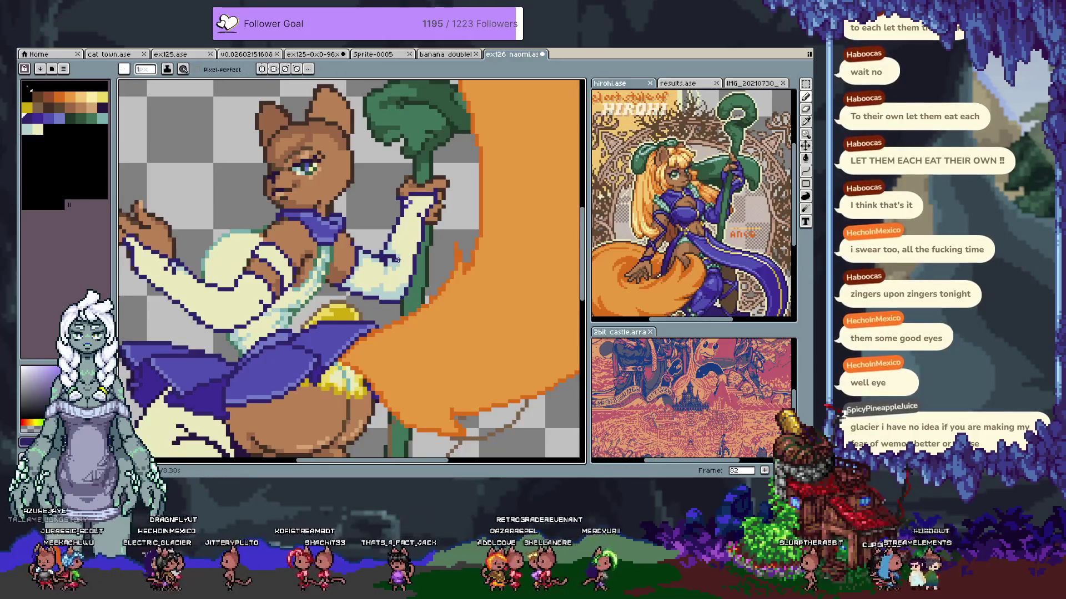
{"action": "left_click", "coordinate": [408, 242], "text": "alt"}
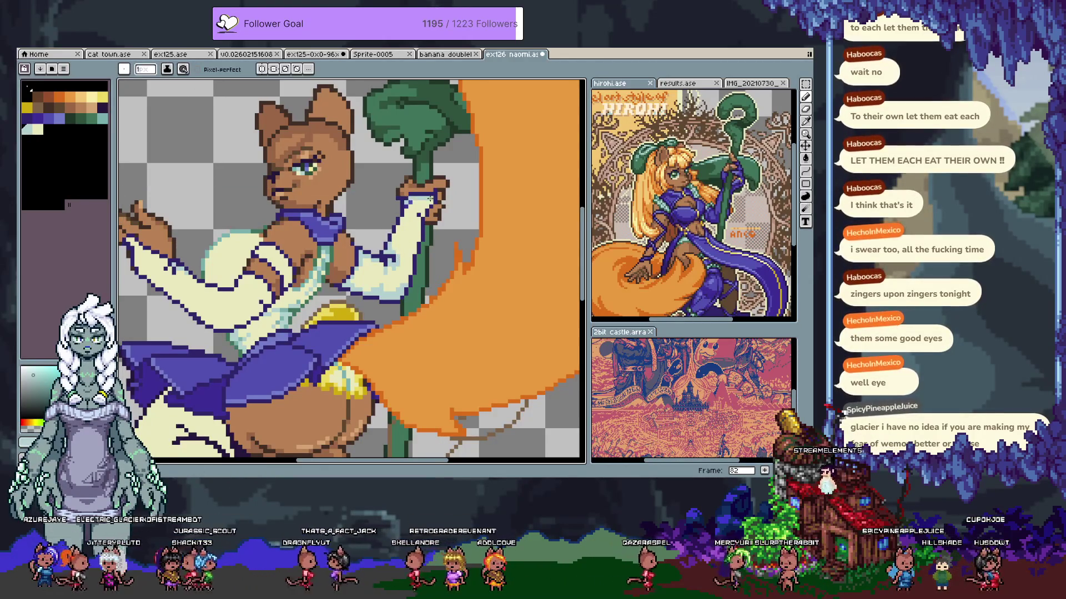
{"action": "left_click_drag", "start_coordinate": [409, 199], "coordinate": [501, 182]}
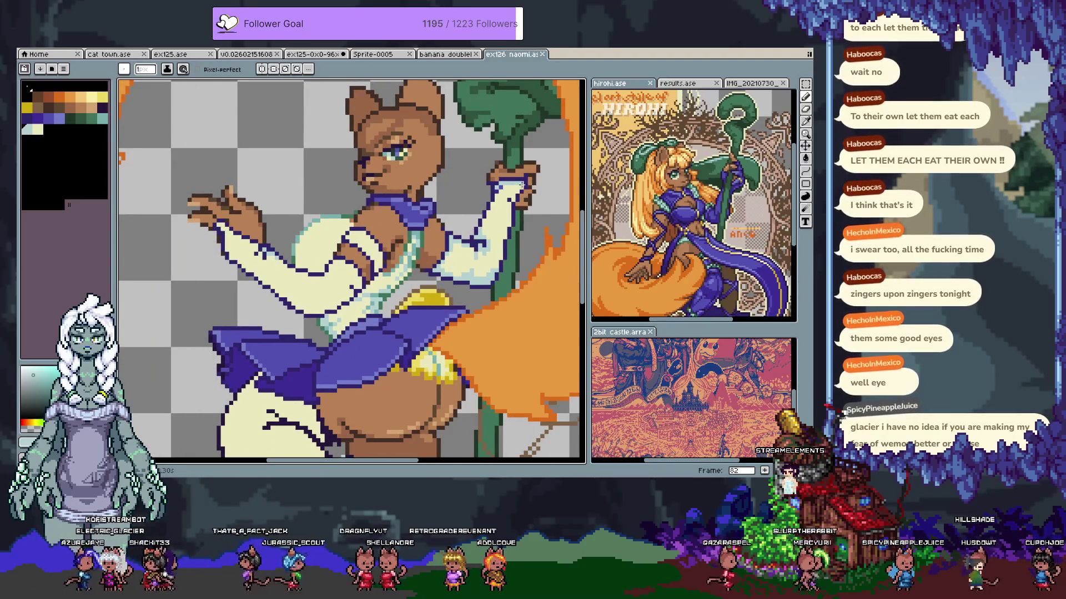
Undo stray strokes near the skirt, pick yellow #edda61 from the artwork, and save
{"action": "key", "text": "ctrl+z"}
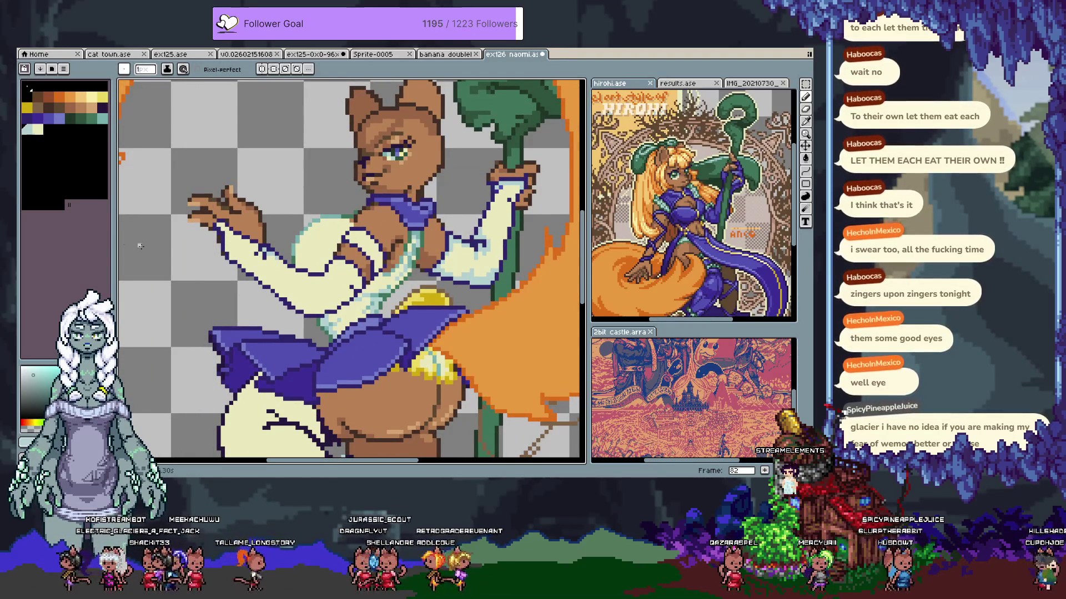
{"action": "left_click", "coordinate": [102, 97]}
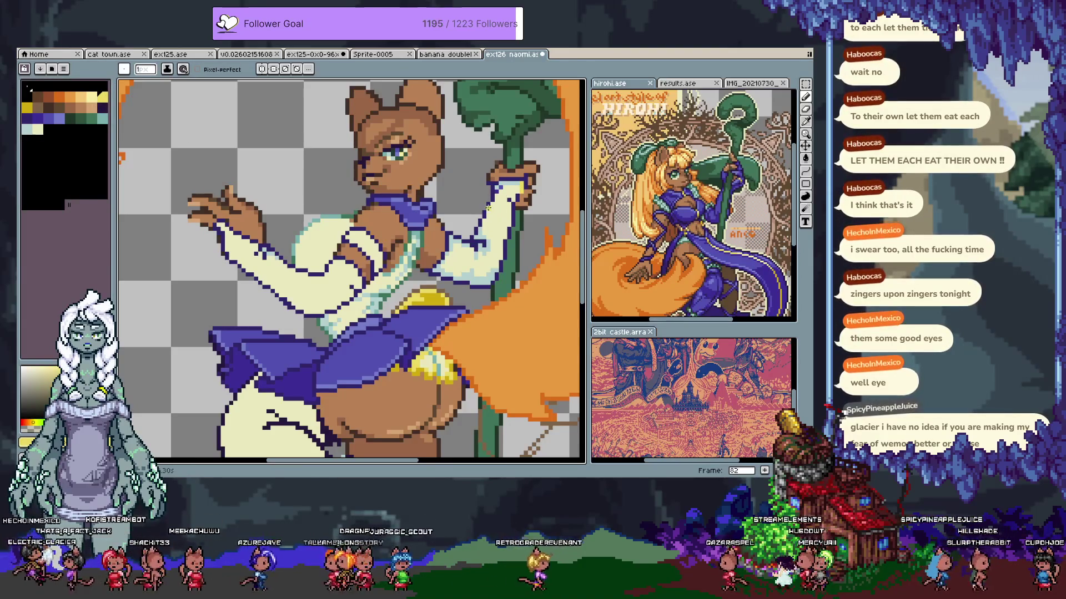
{"action": "key", "text": "ctrl+z"}
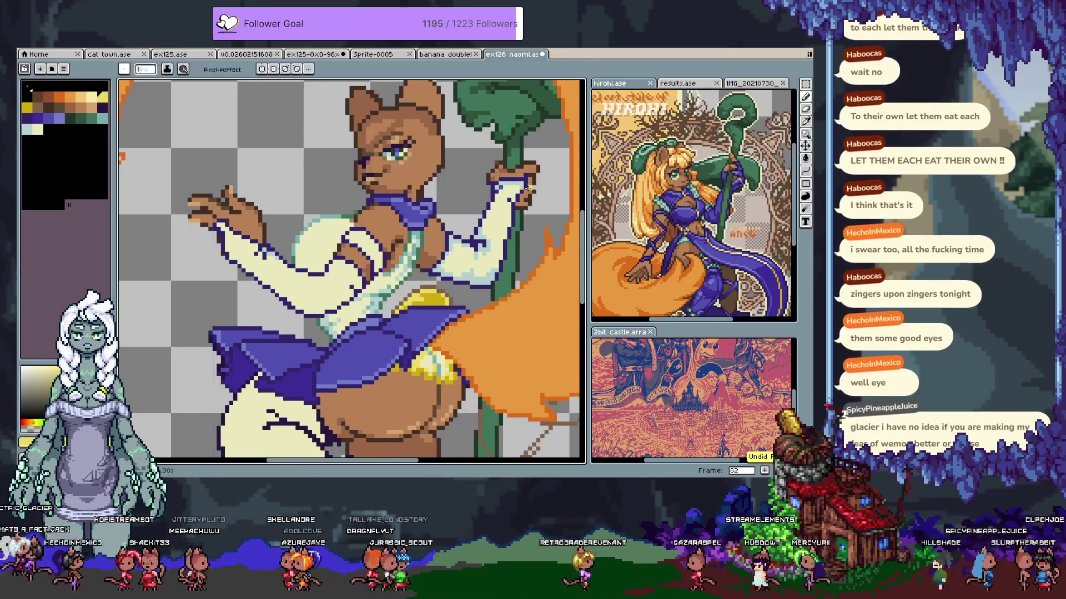
{"action": "key", "text": "ctrl+z"}
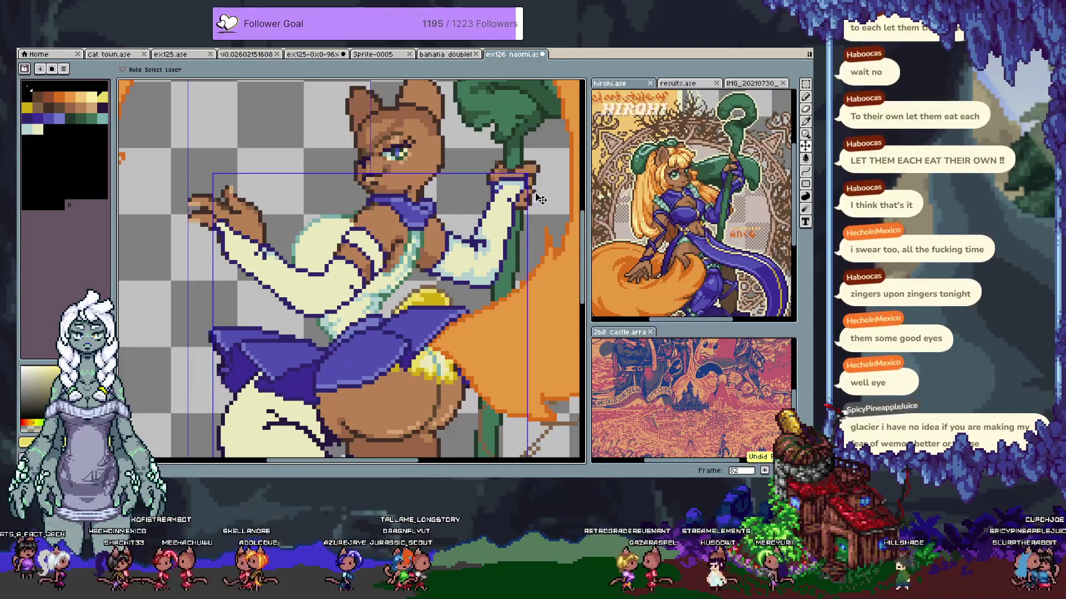
{"action": "key", "text": "ctrl+y"}
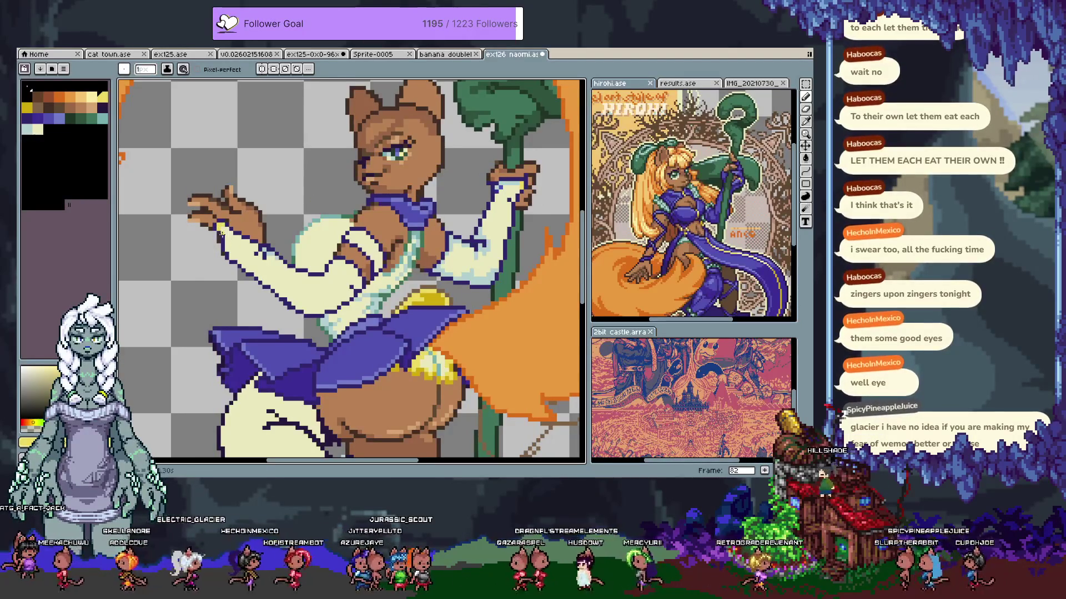
{"action": "left_click", "coordinate": [220, 235], "text": "alt"}
{"action": "left_click", "coordinate": [222, 222], "text": "alt"}
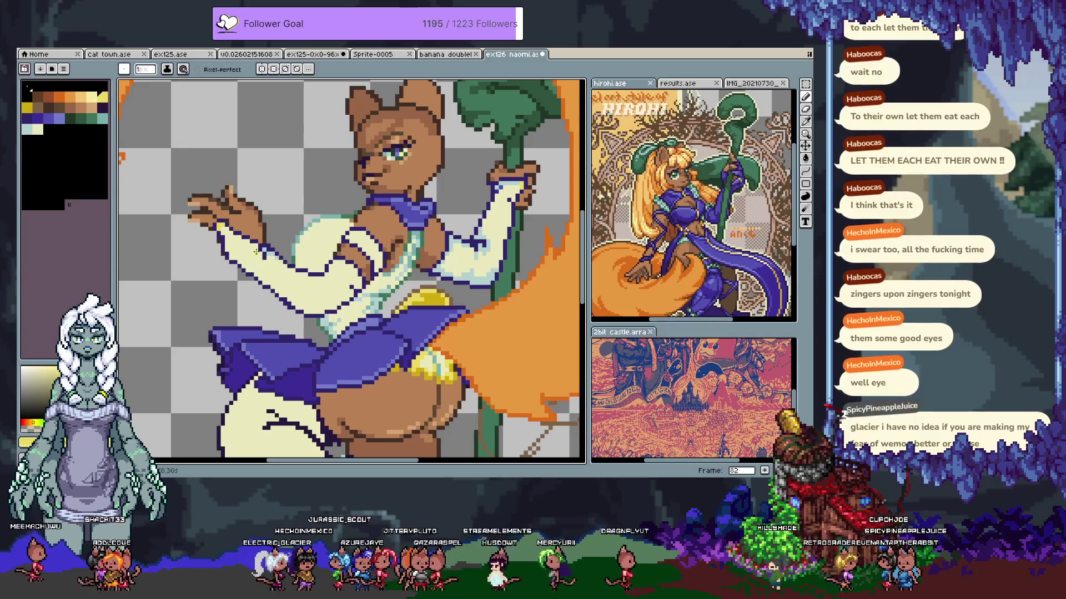
{"action": "key", "text": "ctrl+s"}
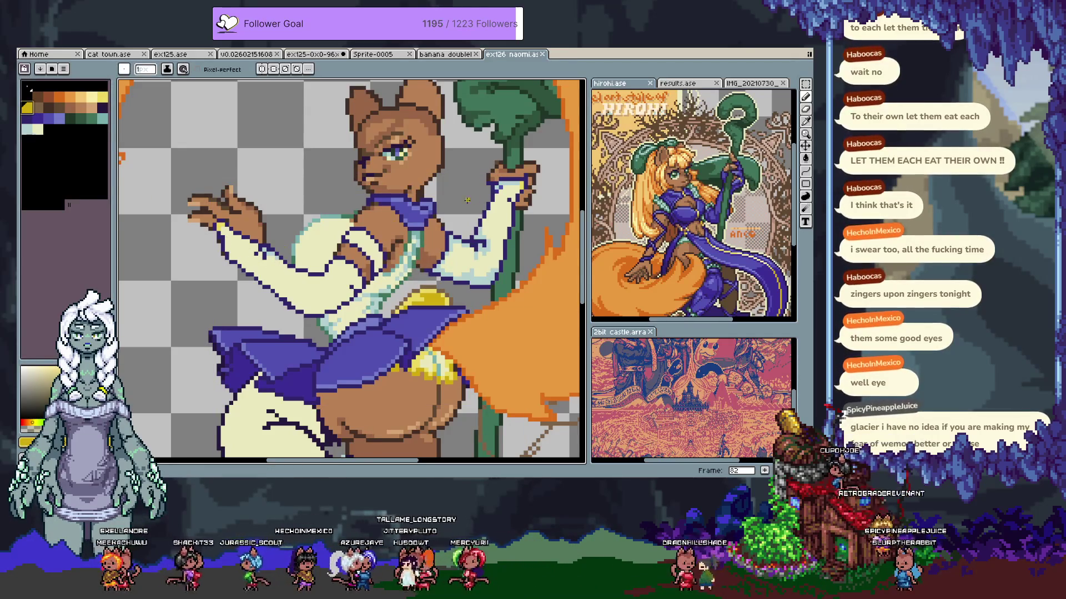
Touch up pixels on the arm in yellow and cream, save, then undo two strokes near the sleeve
{"action": "left_click", "coordinate": [448, 250]}
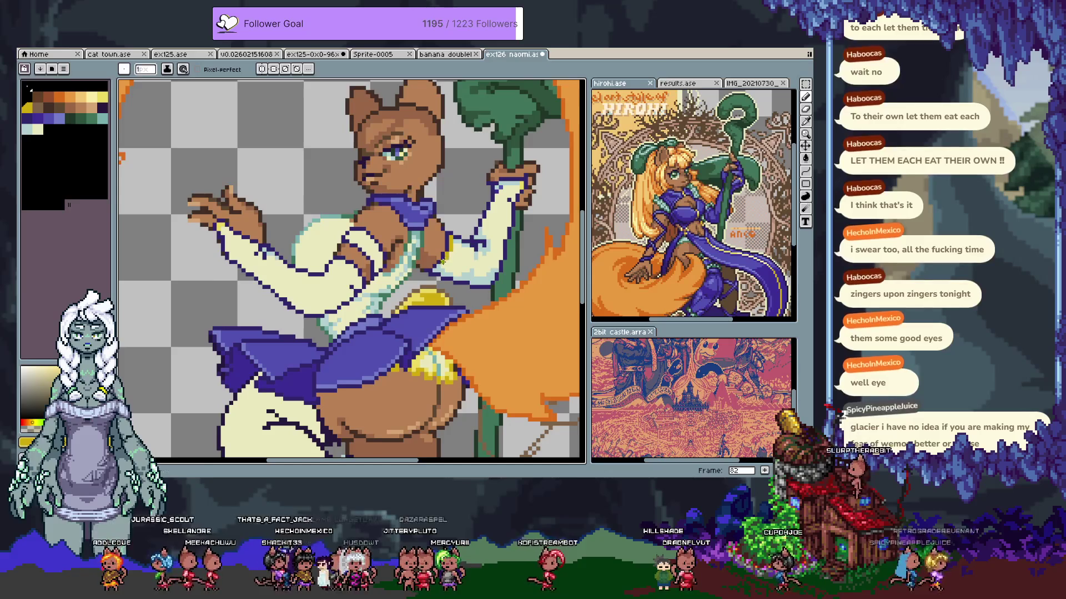
{"action": "key", "text": "ctrl+s"}
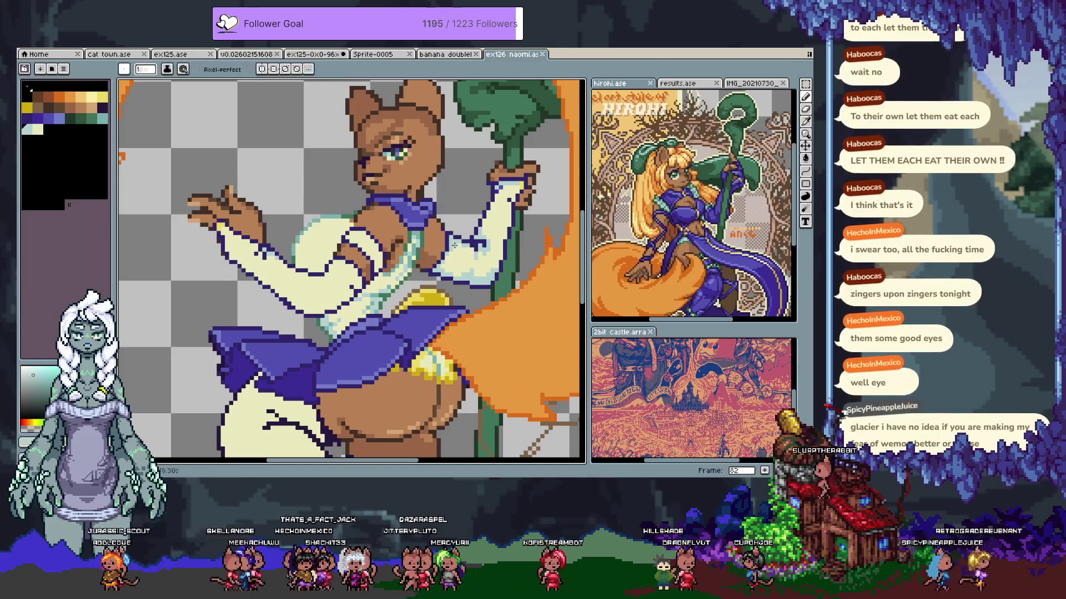
{"action": "left_click", "coordinate": [442, 266]}
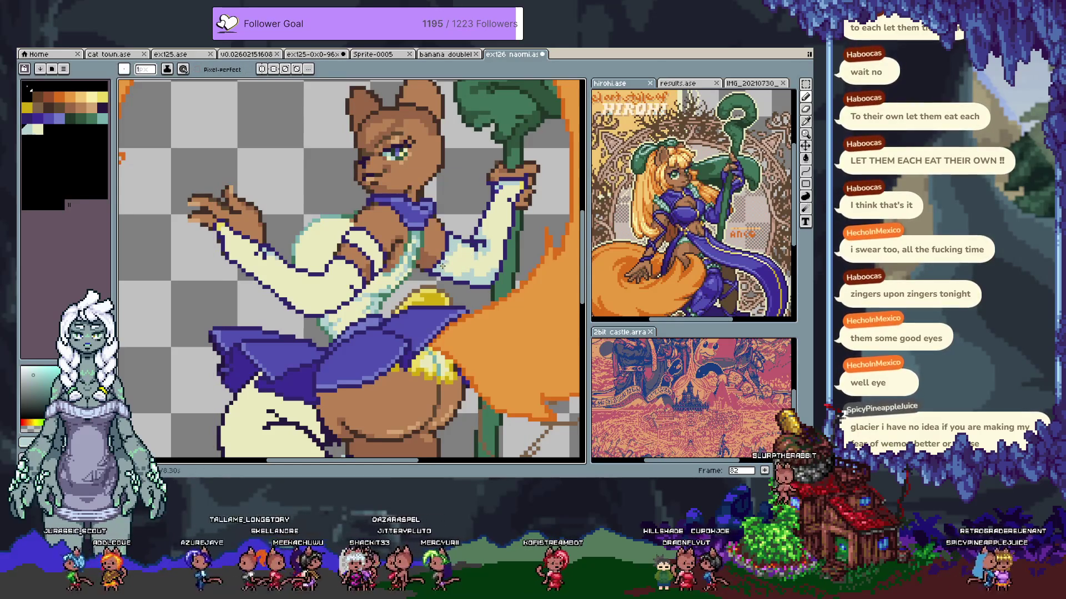
{"action": "left_click", "coordinate": [29, 107]}
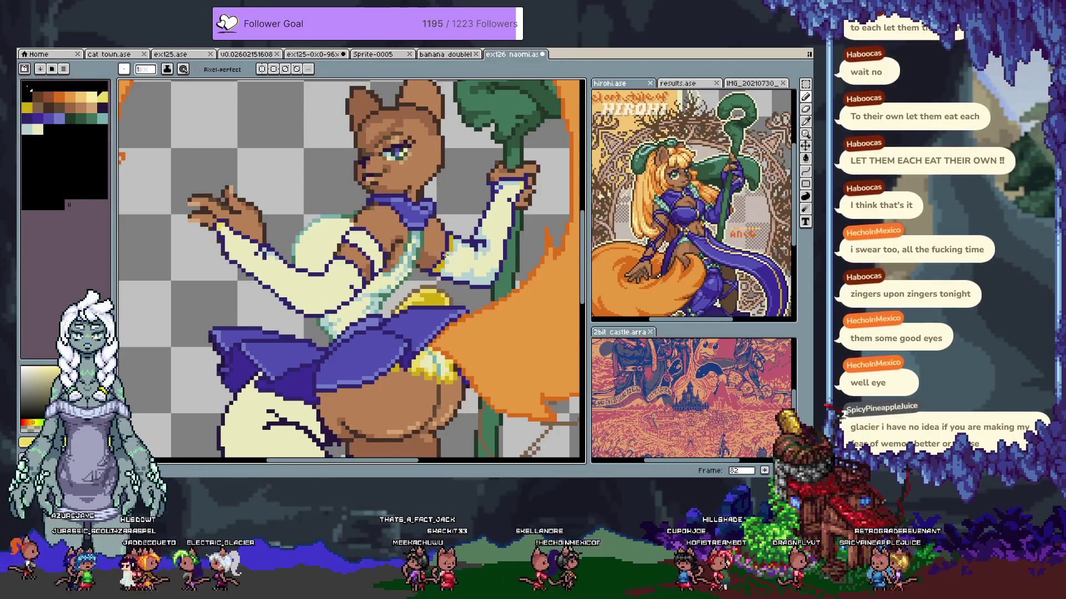
{"action": "left_click", "coordinate": [446, 272], "text": "alt"}
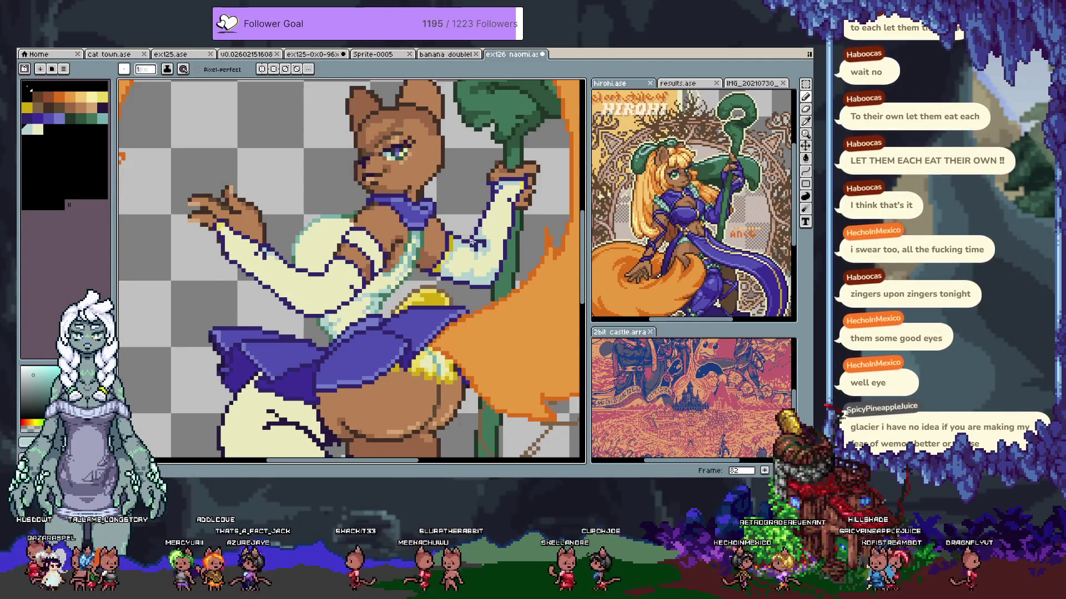
{"action": "key", "text": "ctrl+z"}
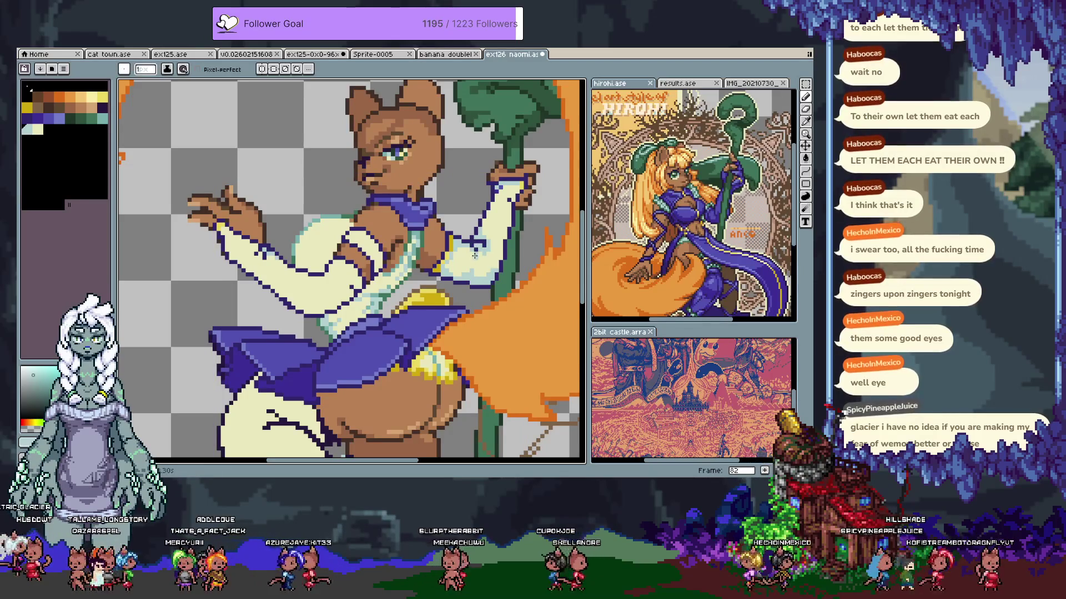
{"action": "key", "text": "ctrl+z"}
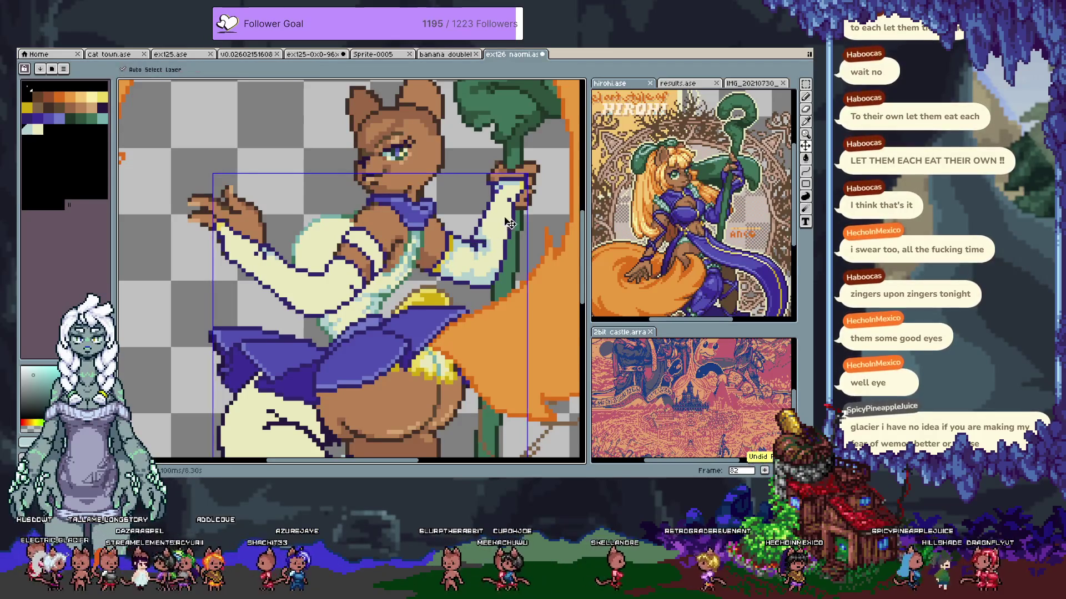
Sample the sleeve shading to make light teal #b3d1cf current, then pan the artwork
{"action": "left_click", "coordinate": [485, 242], "text": "alt"}
{"action": "left_click", "coordinate": [481, 241], "text": "alt"}
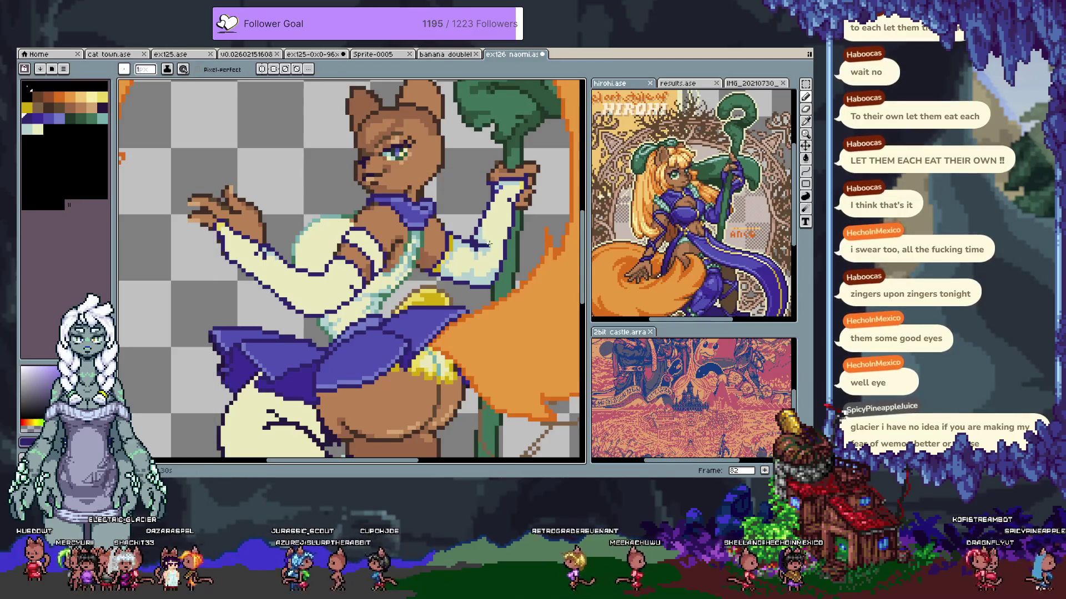
{"action": "left_click", "coordinate": [487, 247], "text": "alt"}
{"action": "left_click", "coordinate": [487, 250], "text": "alt"}
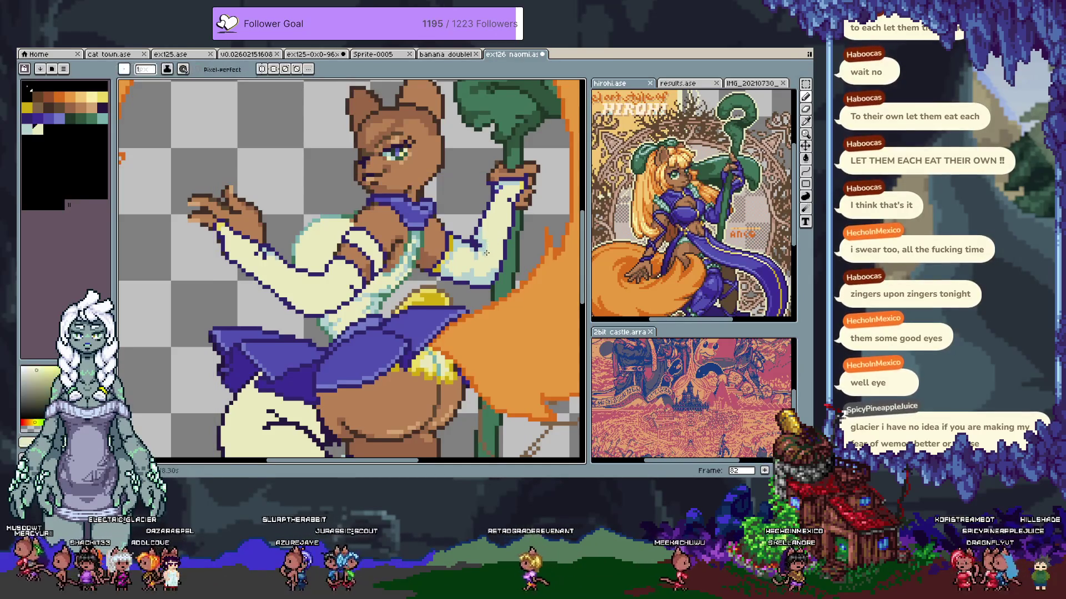
{"action": "left_click", "coordinate": [484, 231], "text": "alt"}
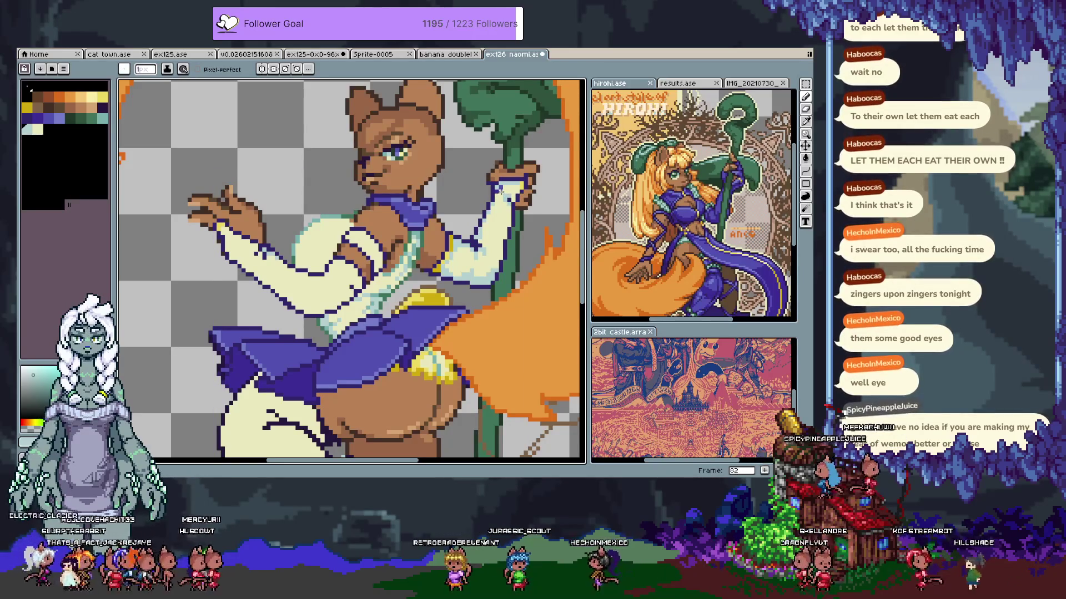
{"action": "left_click", "coordinate": [507, 193], "text": "alt"}
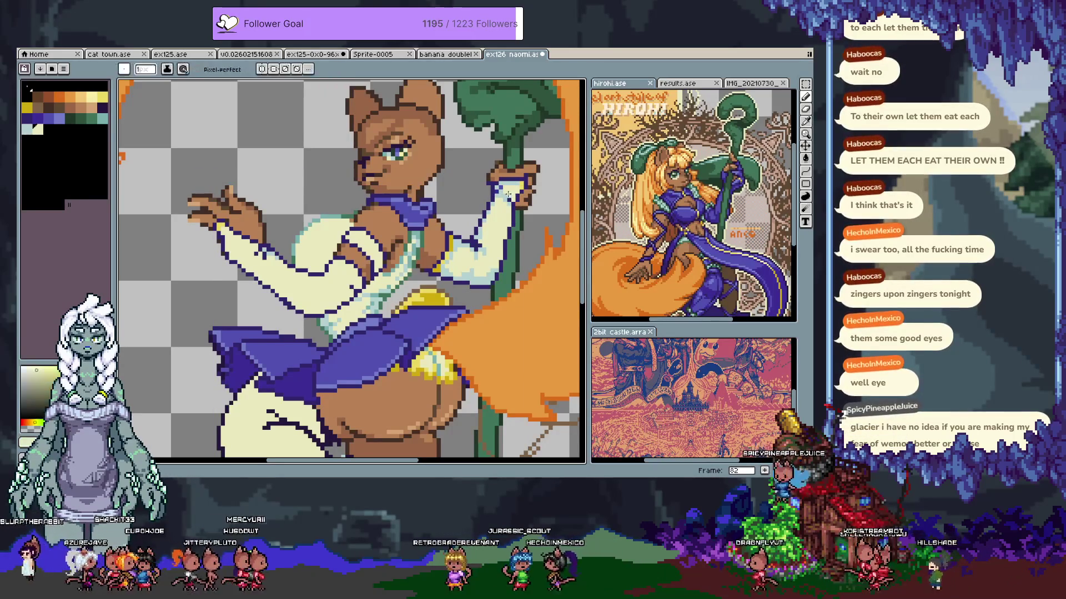
{"action": "left_click", "coordinate": [511, 209], "text": "alt"}
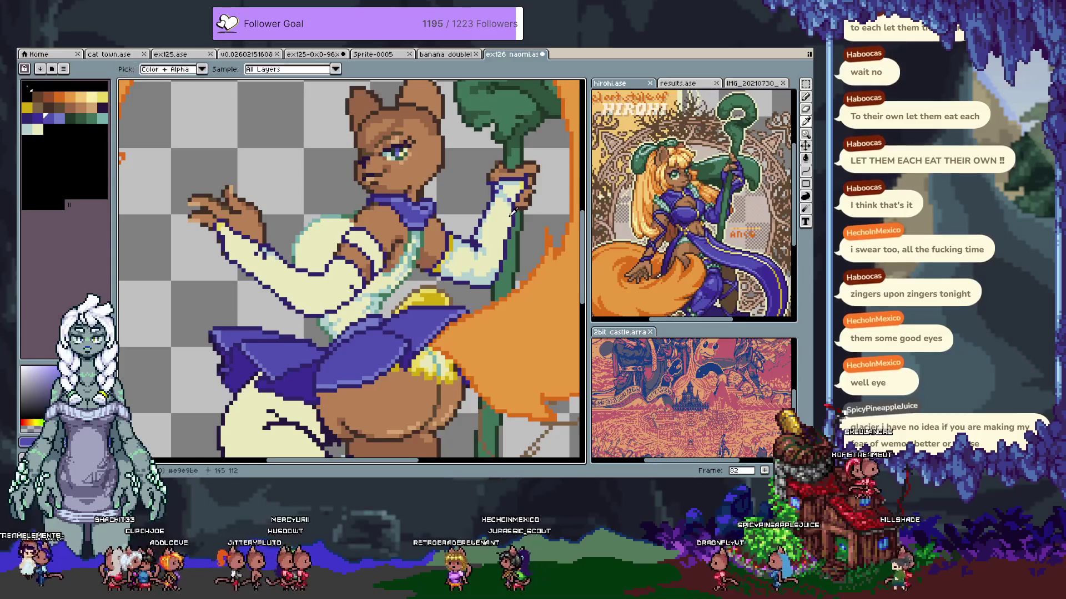
{"action": "left_click", "coordinate": [511, 192], "text": "alt"}
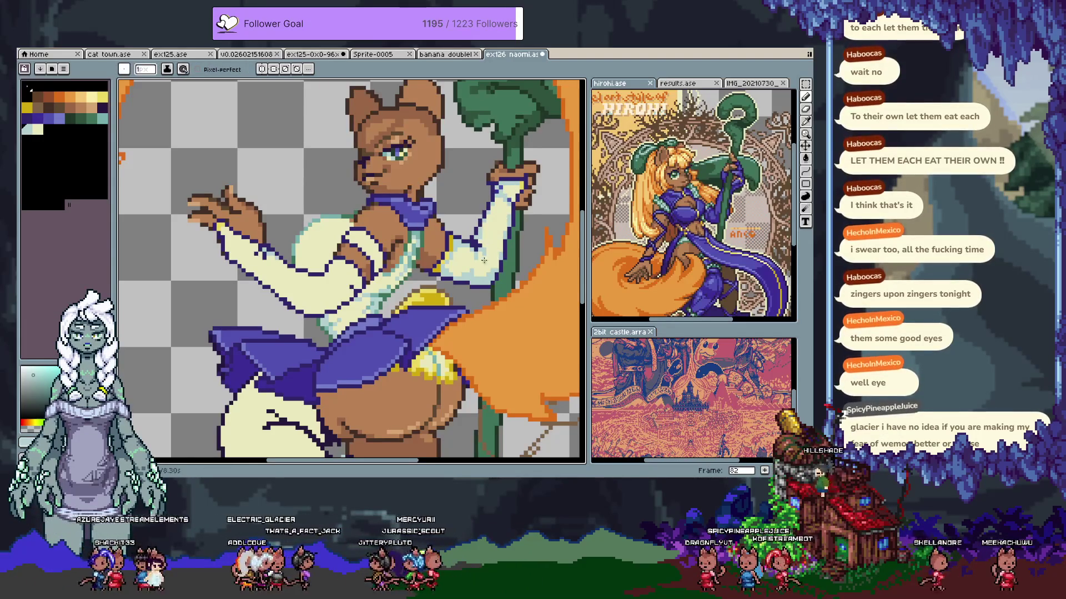
{"action": "left_click_drag", "start_coordinate": [324, 265], "coordinate": [338, 247]}
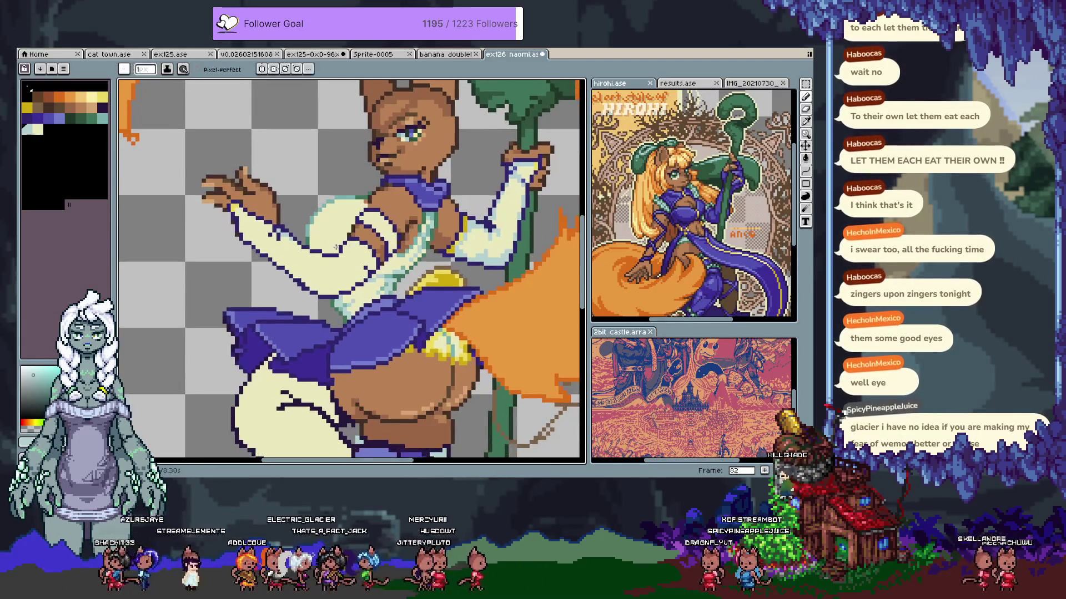
Save the file and undo an accidental pale bucket fill
{"action": "key", "text": "ctrl+s"}
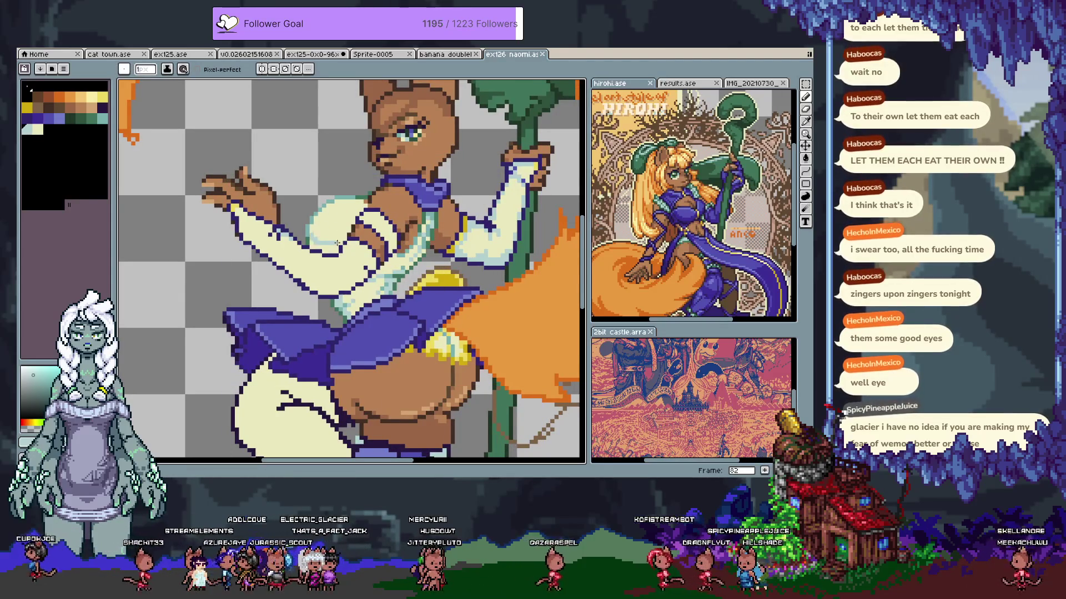
{"action": "key", "text": "g"}
{"action": "left_click", "coordinate": [321, 246]}
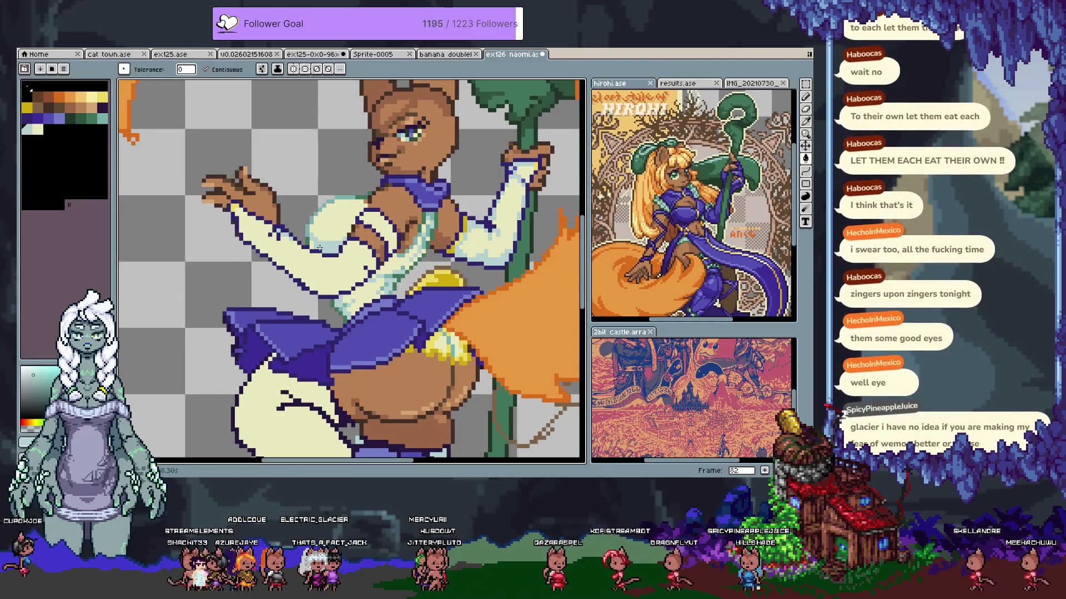
{"action": "left_click", "coordinate": [319, 246]}
{"action": "key", "text": "ctrl+z"}
{"action": "key", "text": "b"}
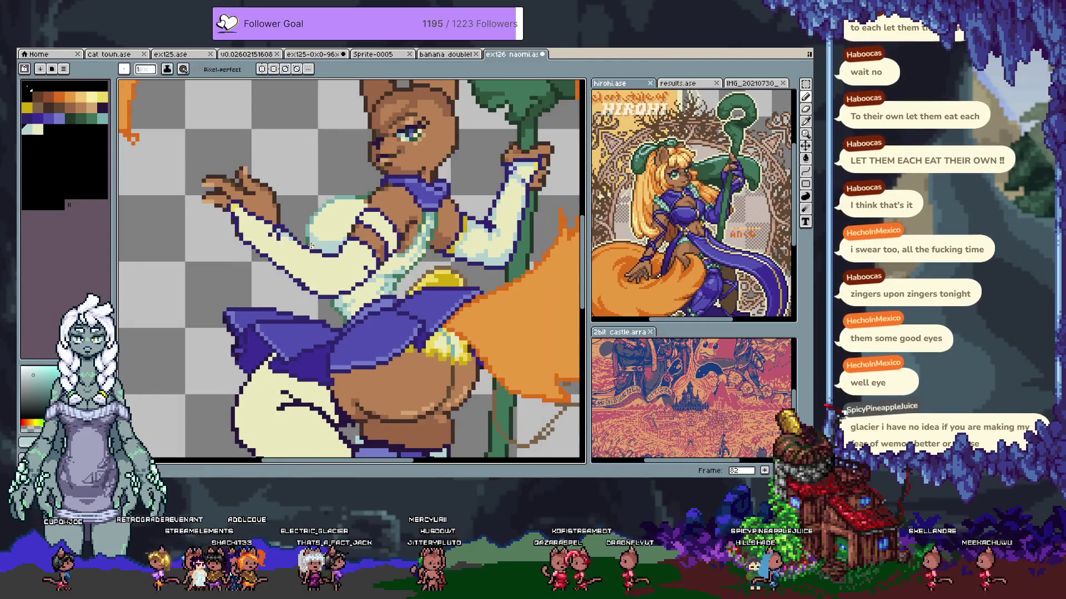
Show the timeline, compare the pale sleeve edit by undo/redo, and make Layer 3 active
{"action": "key", "text": "Tab"}
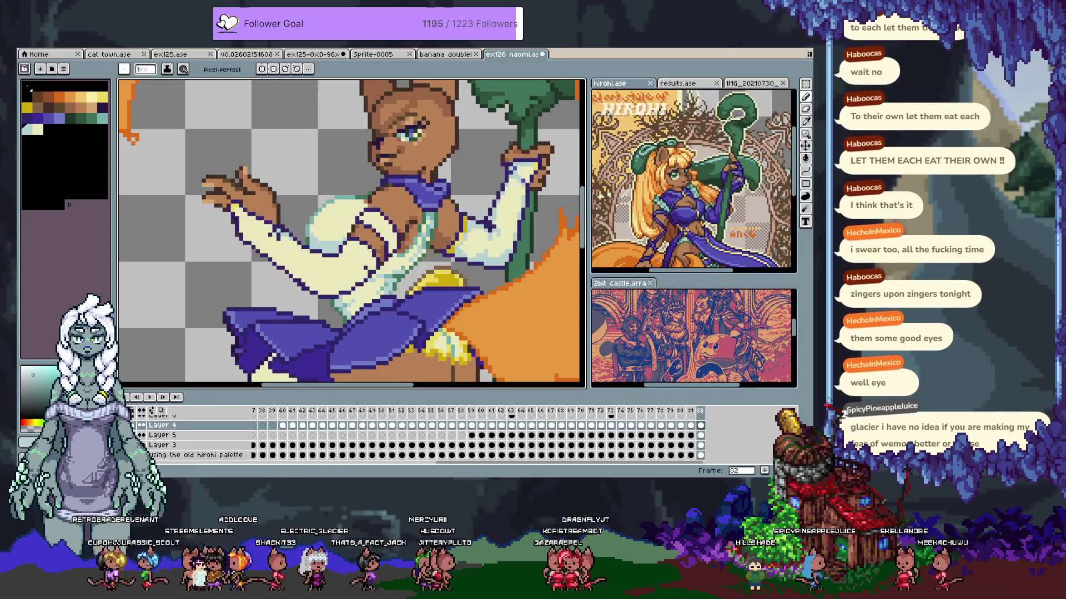
{"action": "key", "text": "ctrl+z"}
{"action": "key", "text": "ctrl+y"}
{"action": "key", "text": "ctrl+z"}
{"action": "key", "text": "ctrl+y"}
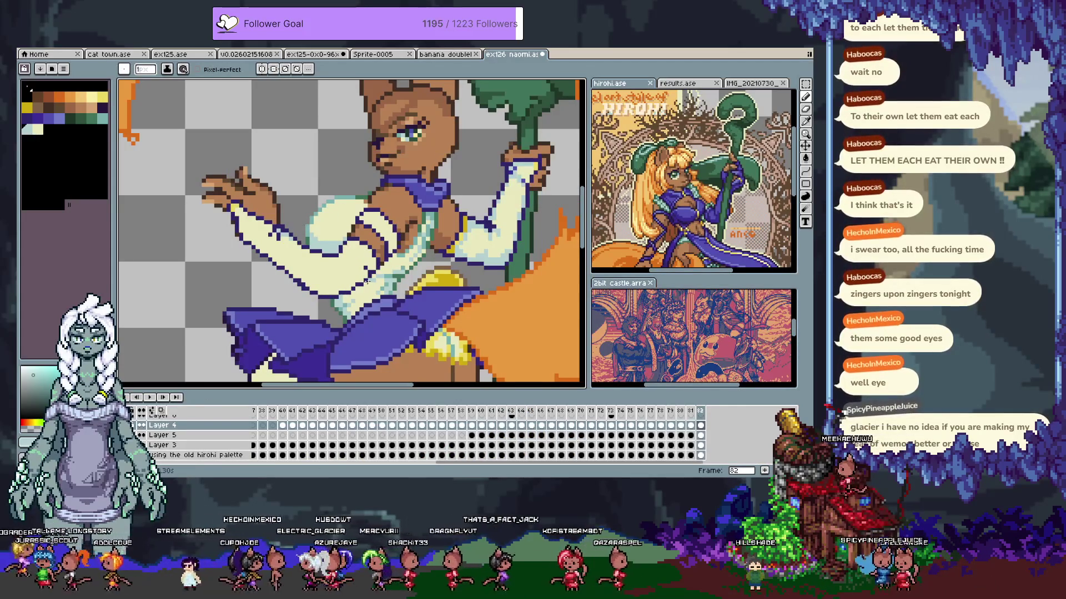
{"action": "key", "text": "v"}
{"action": "left_click", "coordinate": [328, 238]}
{"action": "key", "text": "b"}
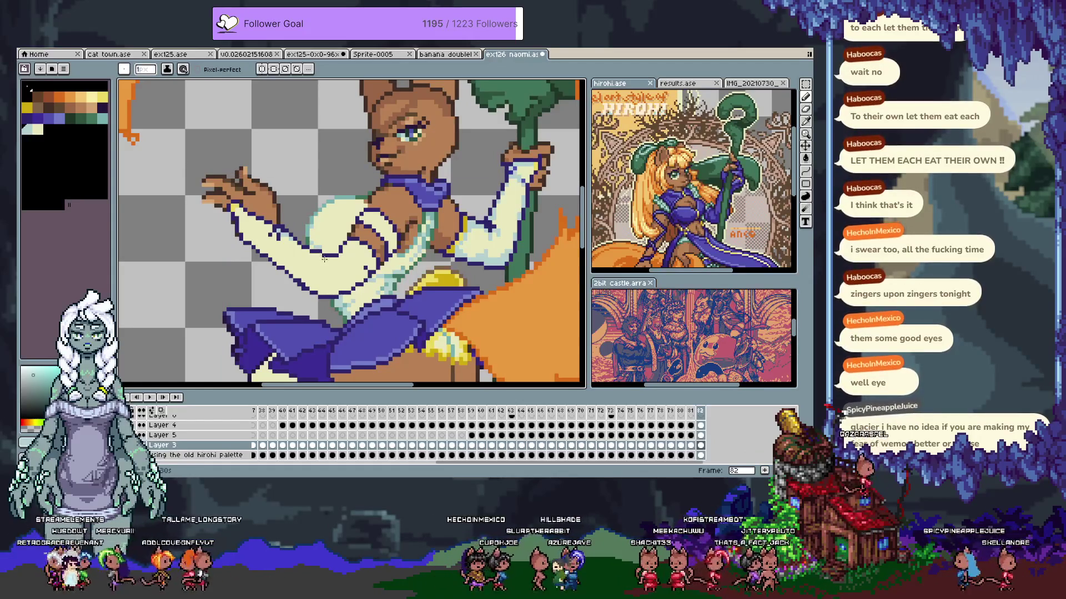
Toggle the clothing layer, pick teal #79b0ac, and unhide the blonde hair layer
{"action": "left_click", "coordinate": [142, 435]}
{"action": "left_click", "coordinate": [141, 435]}
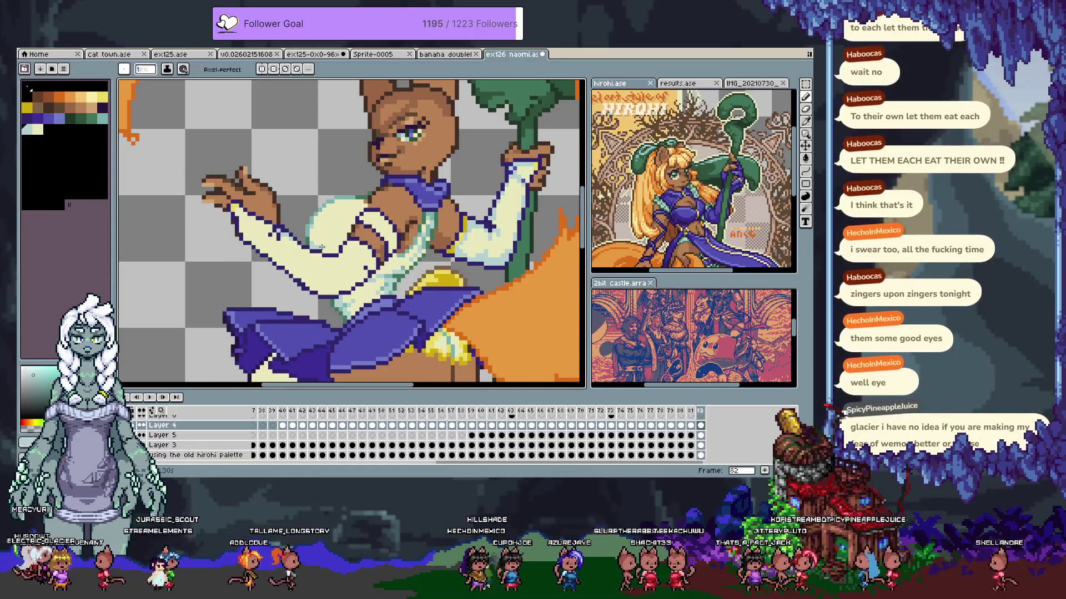
{"action": "key", "text": "b"}
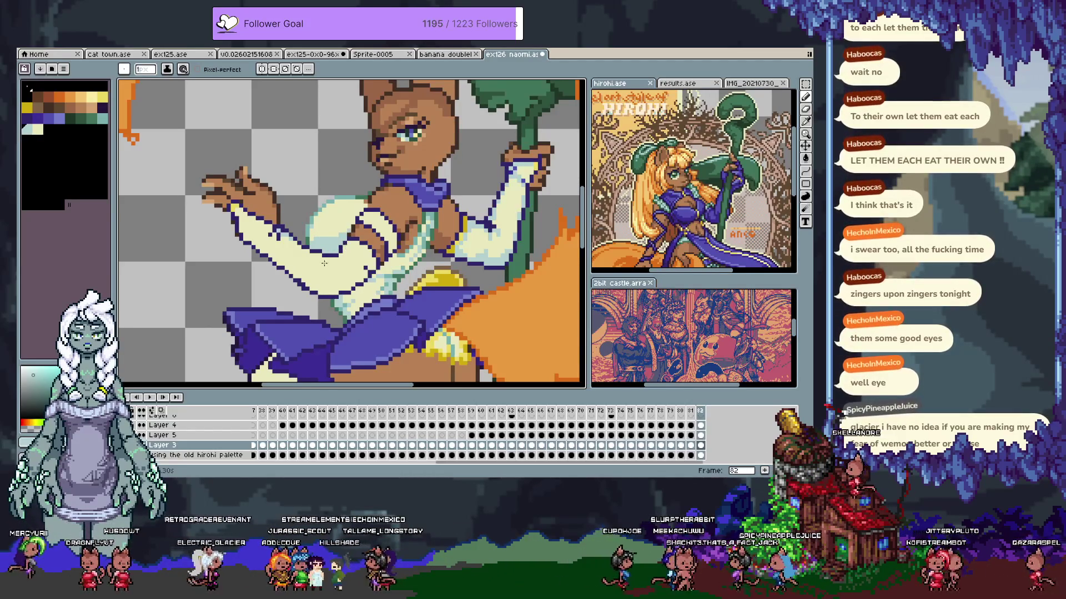
{"action": "left_click", "coordinate": [311, 229], "text": "alt"}
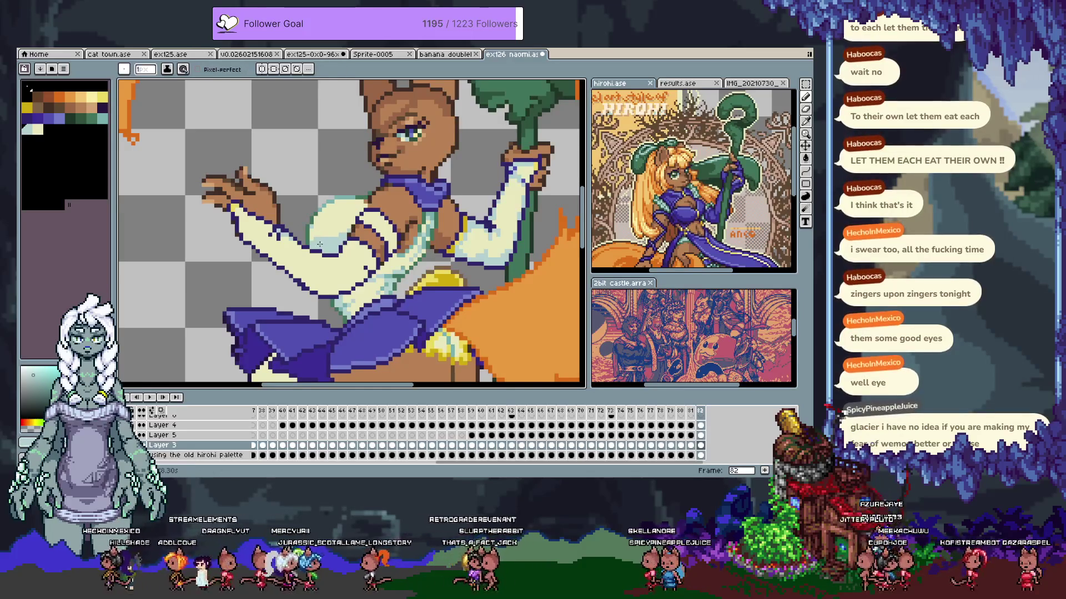
{"action": "scroll", "coordinate": [158, 424], "scroll_direction": "up", "scroll_amount": 2}
{"action": "left_click", "coordinate": [140, 420]}
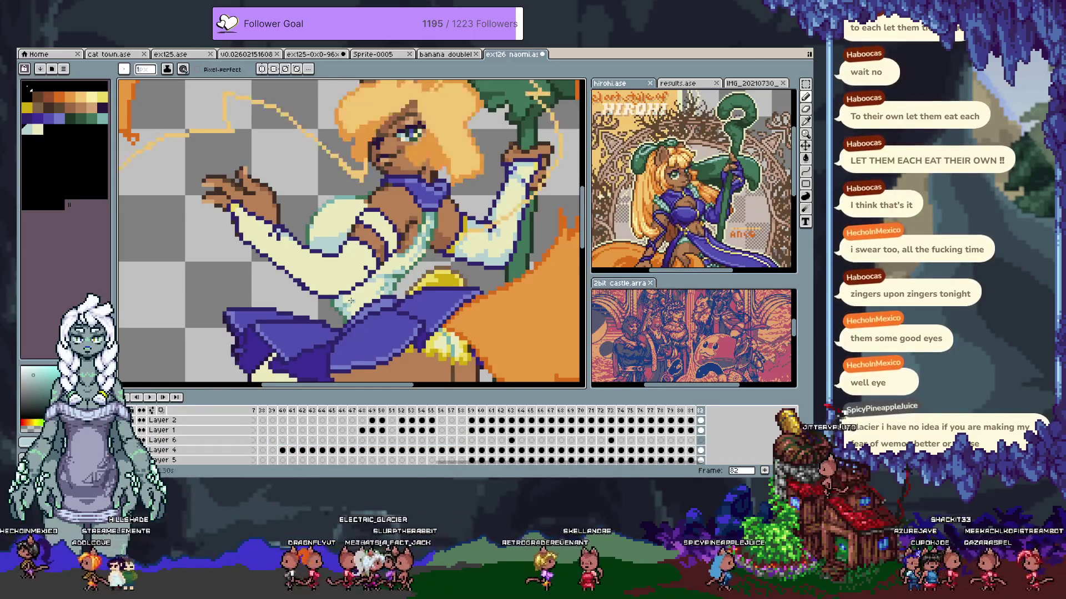
Zoom in on the face and eyedrop skin tones #b88154, a neighbouring shade and a darker eye colour
{"action": "key", "text": "minus"}
{"action": "left_click_drag", "start_coordinate": [409, 191], "coordinate": [400, 197]}
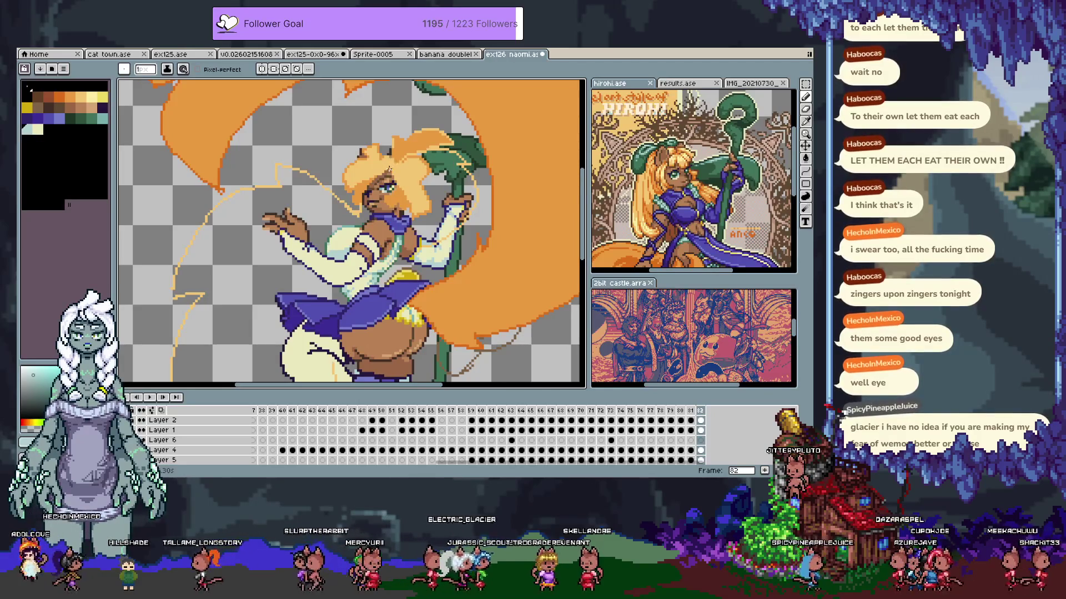
{"action": "scroll", "coordinate": [382, 175], "scroll_direction": "up", "scroll_amount": 2}
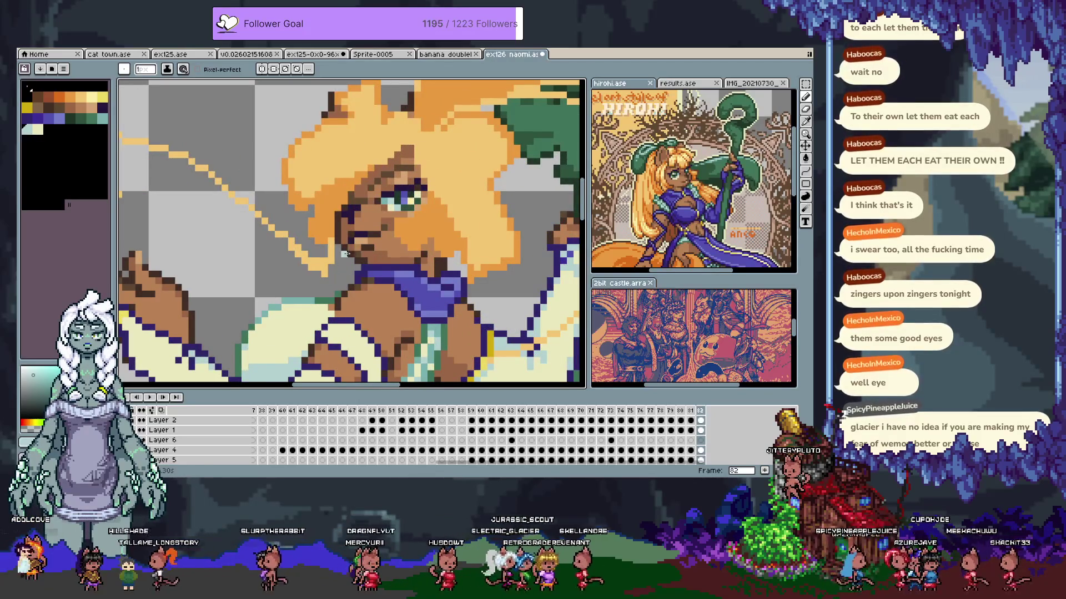
{"action": "left_click", "coordinate": [388, 238], "text": "alt"}
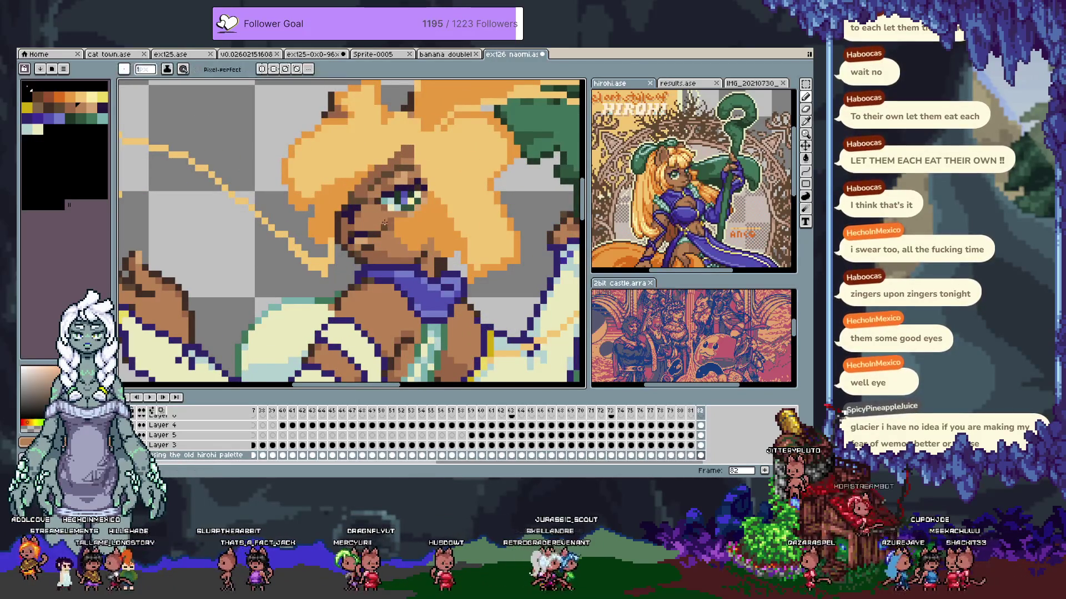
{"action": "key", "text": "alt"}
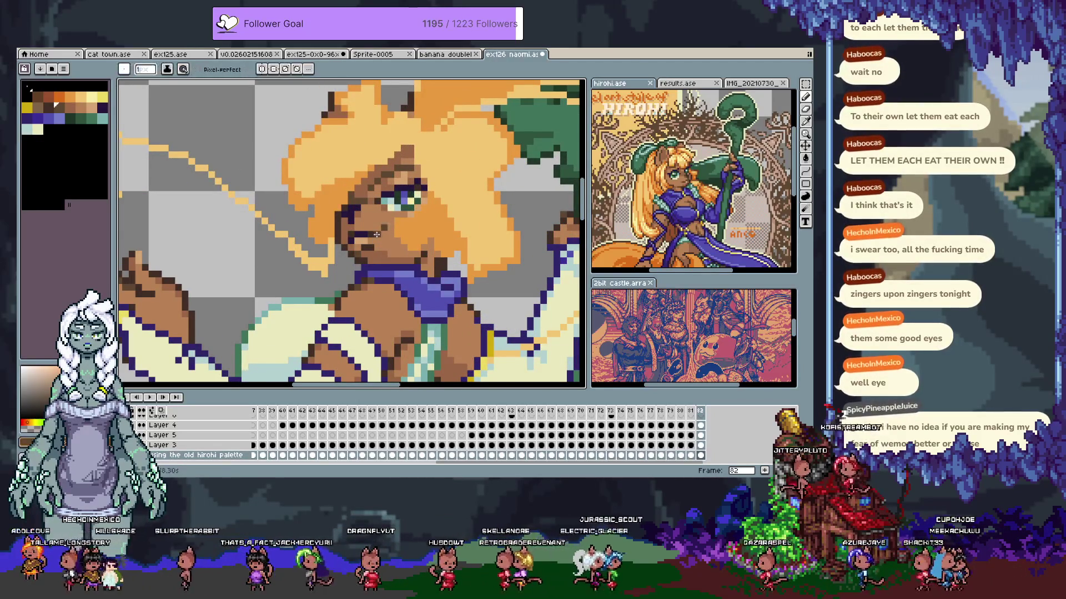
{"action": "key", "text": "alt"}
{"action": "left_click", "coordinate": [355, 228]}
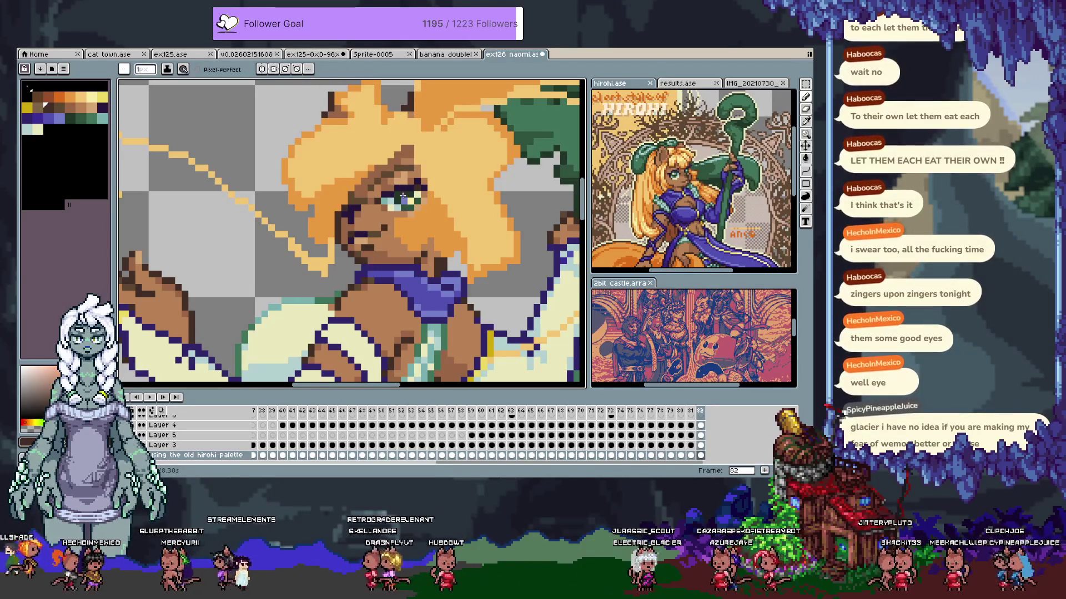
{"action": "left_click", "coordinate": [370, 196], "text": "alt"}
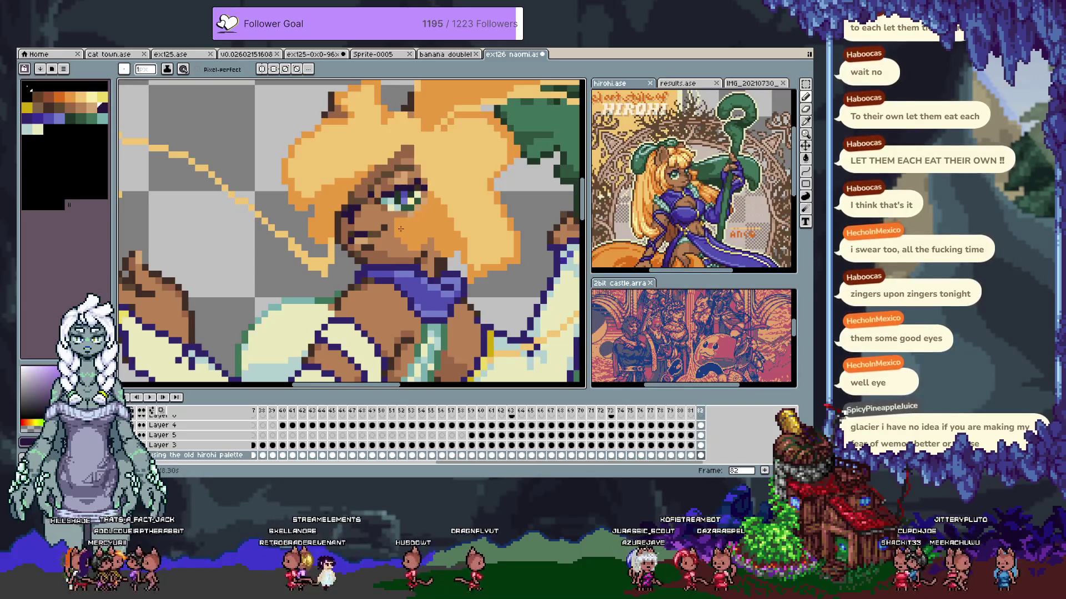
Undo and redo the last stroke, add frame 83 after frame 82, and hide the timeline
{"action": "scroll", "coordinate": [390, 227], "scroll_direction": "down", "scroll_amount": 5}
{"action": "key", "text": "ctrl+z"}
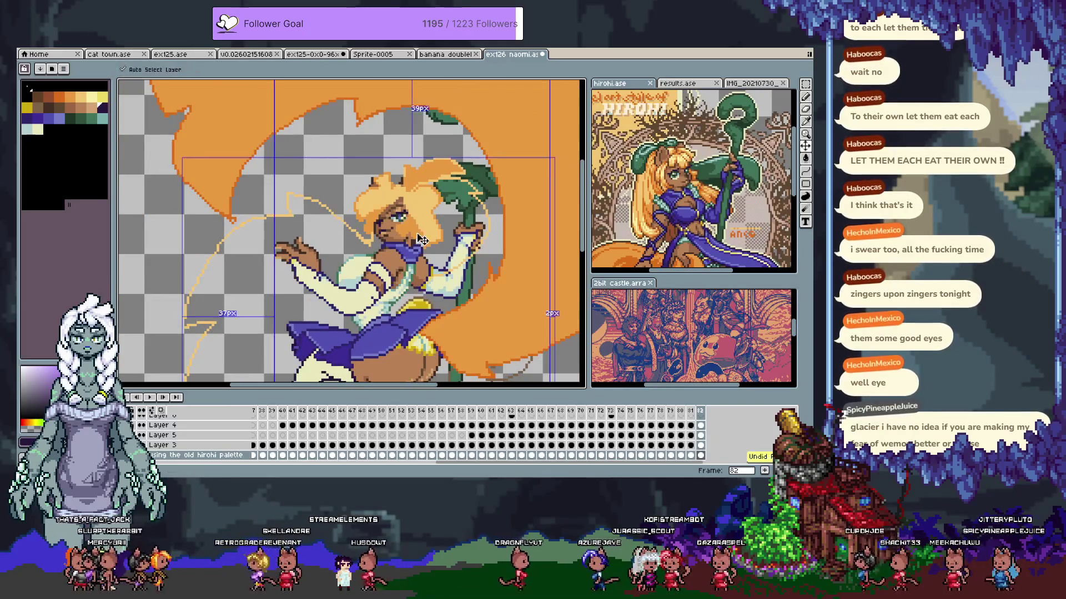
{"action": "key", "text": "ctrl+y"}
{"action": "scroll", "coordinate": [434, 280], "scroll_direction": "up", "scroll_amount": 4}
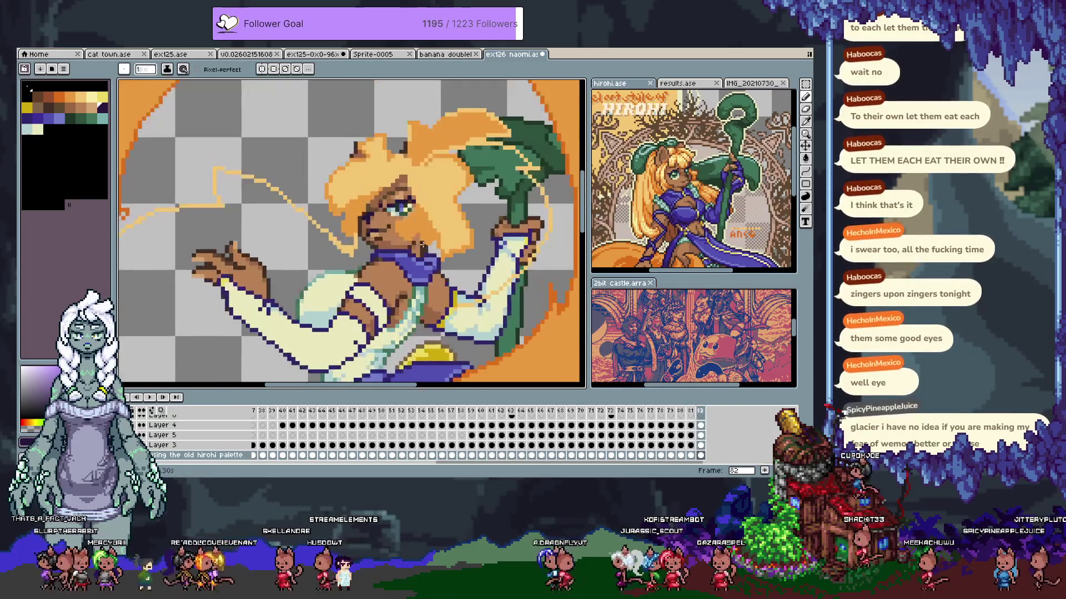
{"action": "key", "text": "alt+n"}
{"action": "key", "text": "Tab"}
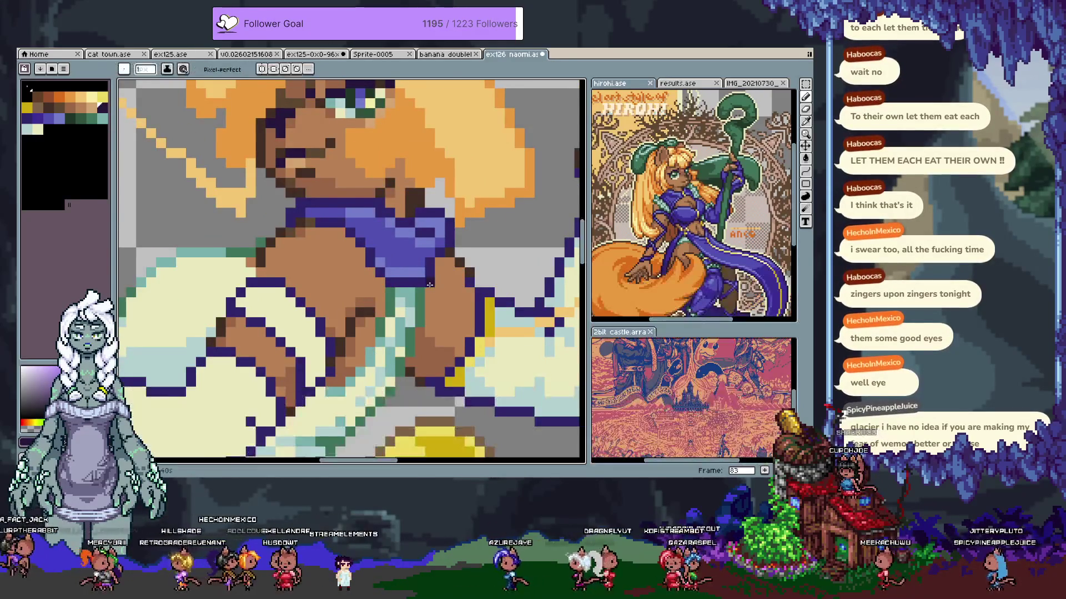
{"action": "left_click", "coordinate": [37, 118]}
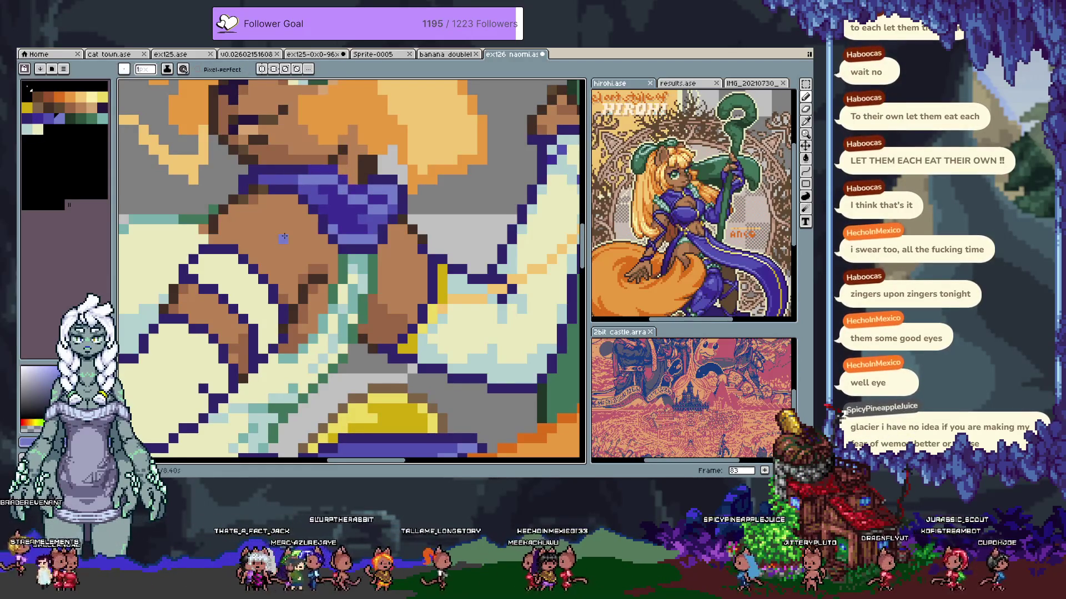
{"action": "key", "text": "ctrl+s"}
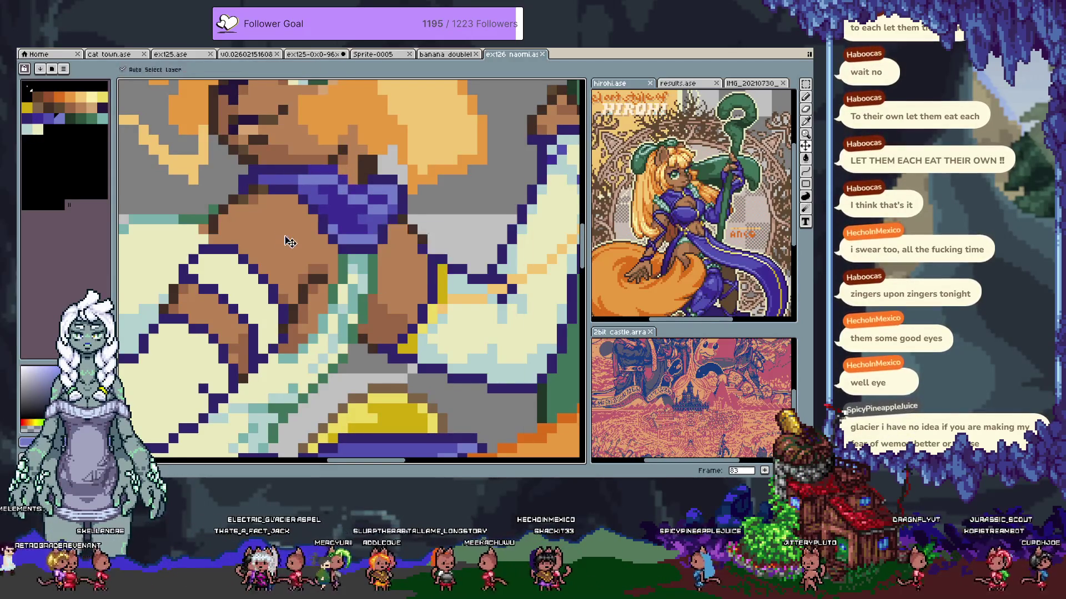
{"action": "scroll", "coordinate": [288, 242], "scroll_direction": "down", "scroll_amount": 3}
{"action": "scroll", "coordinate": [323, 215], "scroll_direction": "up", "scroll_amount": 1}
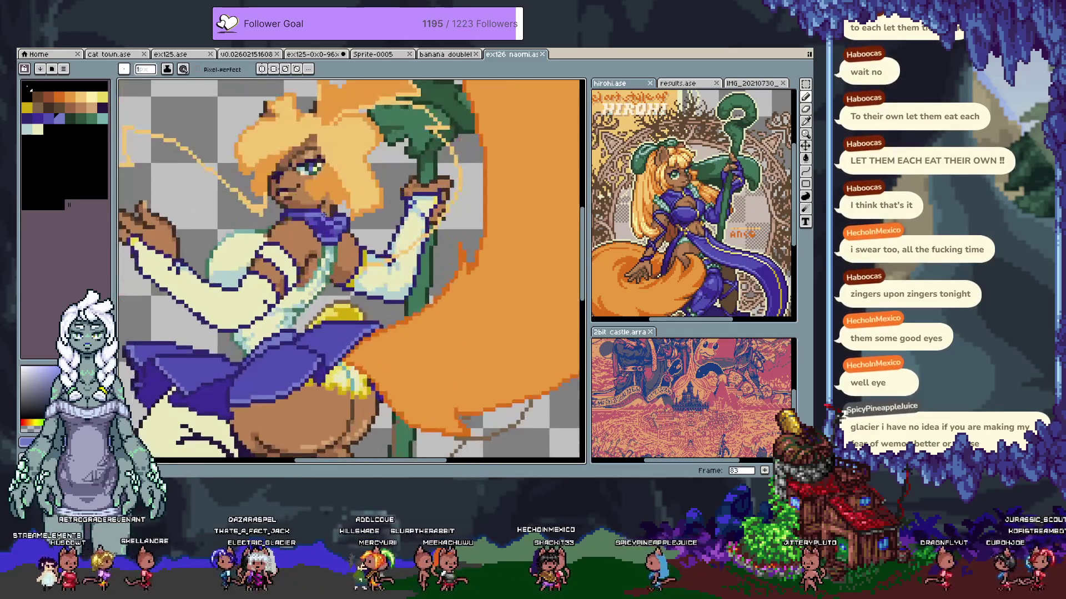
{"action": "scroll", "coordinate": [324, 214], "scroll_direction": "up", "scroll_amount": 1}
{"action": "scroll", "coordinate": [300, 213], "scroll_direction": "up", "scroll_amount": 1}
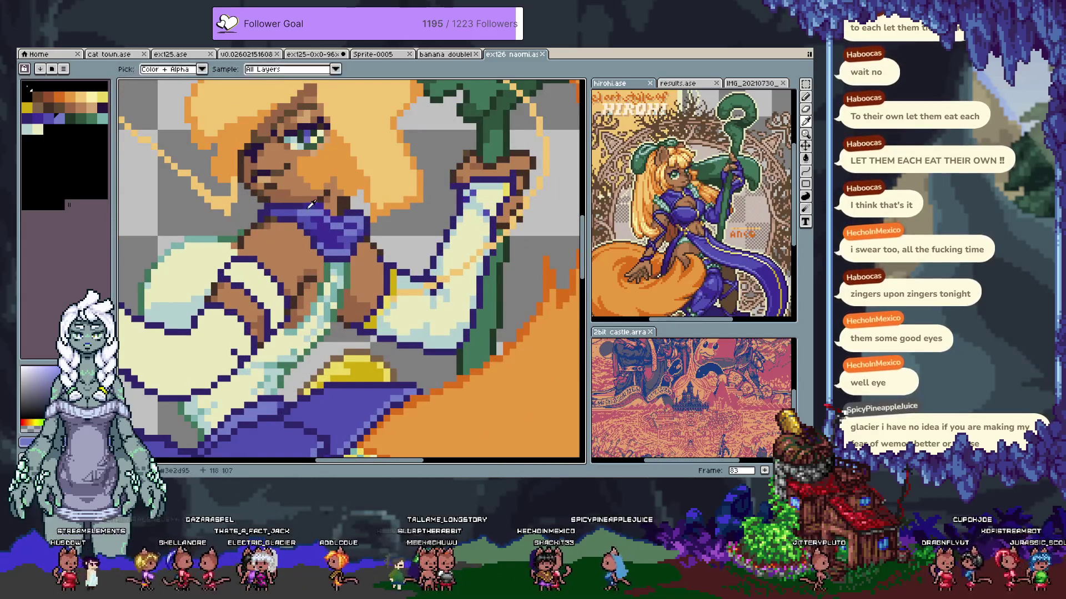
{"action": "mouse_move", "coordinate": [303, 235]}
{"action": "left_mouse_down"}
{"action": "mouse_move", "coordinate": [339, 251]}
{"action": "mouse_move", "coordinate": [349, 235]}
{"action": "mouse_move", "coordinate": [336, 219]}
{"action": "left_mouse_up"}
{"action": "key", "text": "m"}
{"action": "key", "text": "Return"}
{"action": "key", "text": "b"}
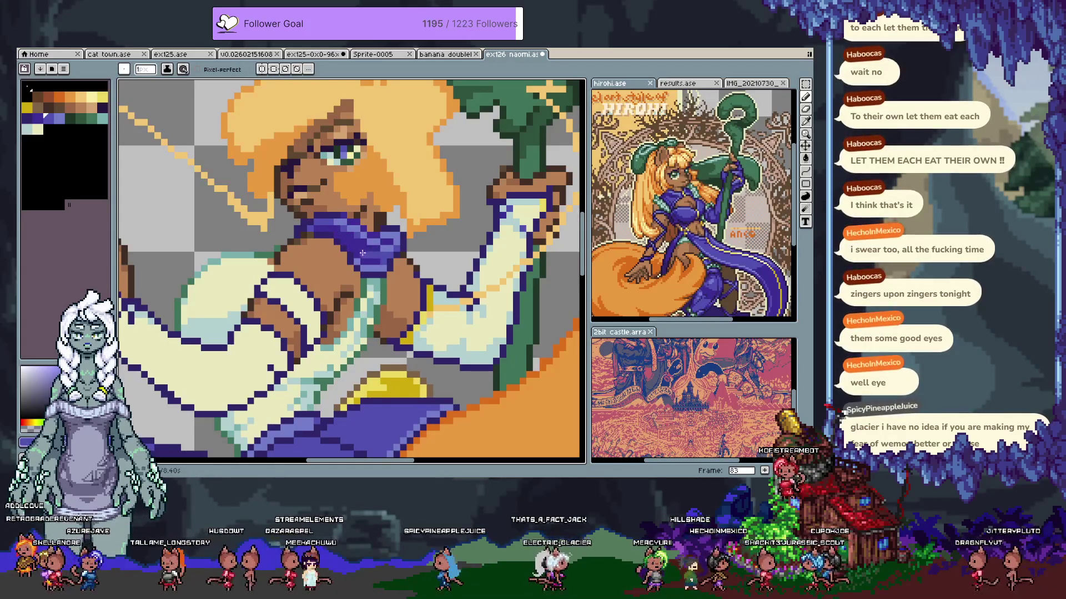
{"action": "scroll", "coordinate": [348, 303], "scroll_direction": "down", "scroll_amount": 3}
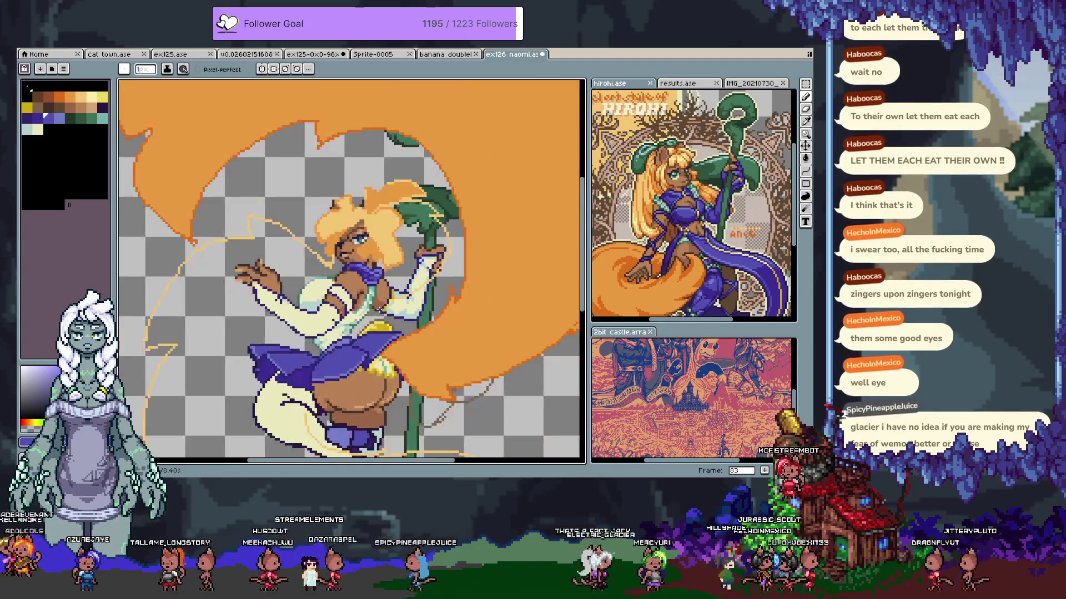
{"action": "scroll", "coordinate": [381, 290], "scroll_direction": "up", "scroll_amount": 4}
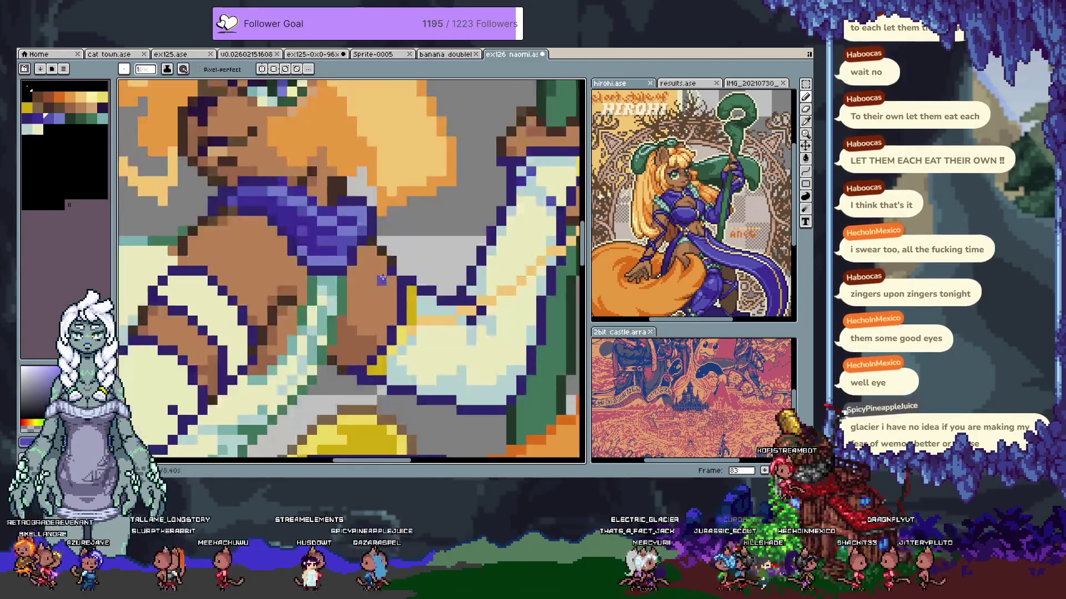
{"action": "scroll", "coordinate": [383, 288], "scroll_direction": "down", "scroll_amount": 2}
{"action": "key", "text": "ctrl"}
{"action": "scroll", "coordinate": [391, 284], "scroll_direction": "down", "scroll_amount": 2}
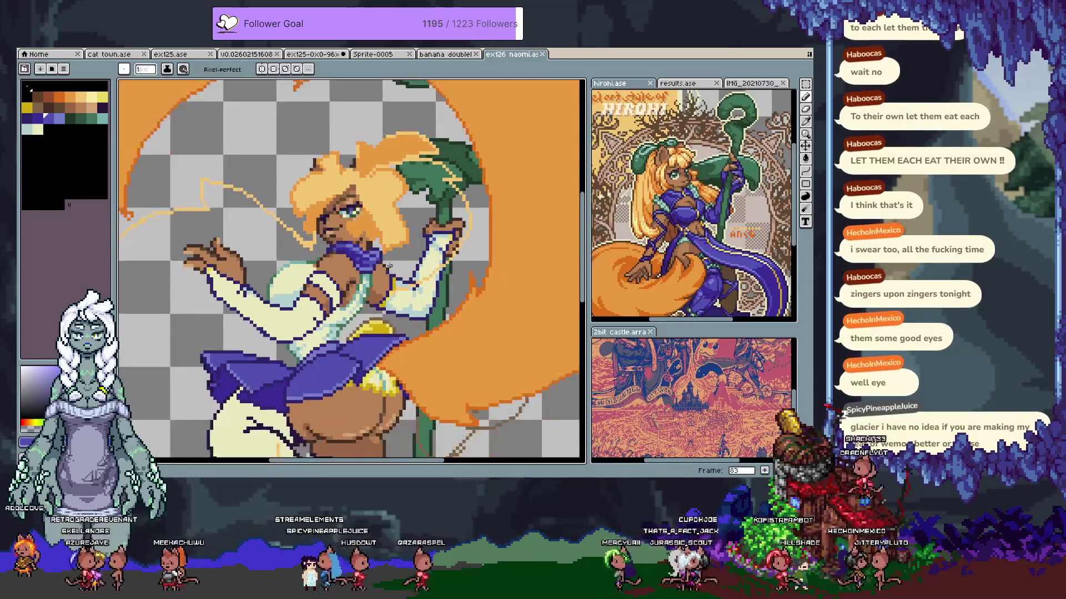
{"action": "scroll", "coordinate": [350, 236], "scroll_direction": "up", "scroll_amount": 2}
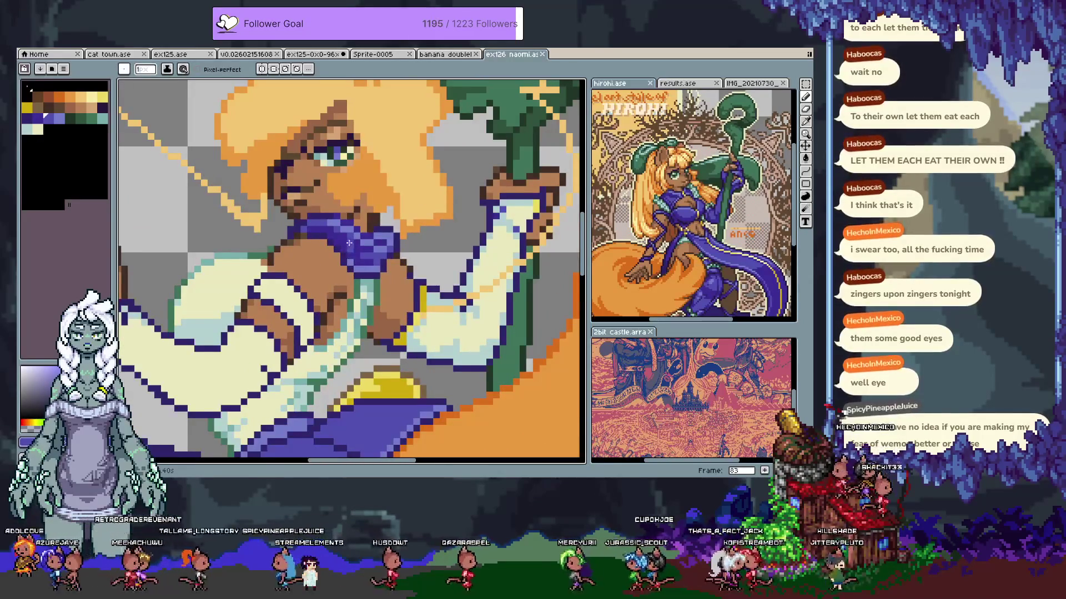
{"action": "key", "text": "alt"}
{"action": "scroll", "coordinate": [350, 236], "scroll_direction": "down", "scroll_amount": 3}
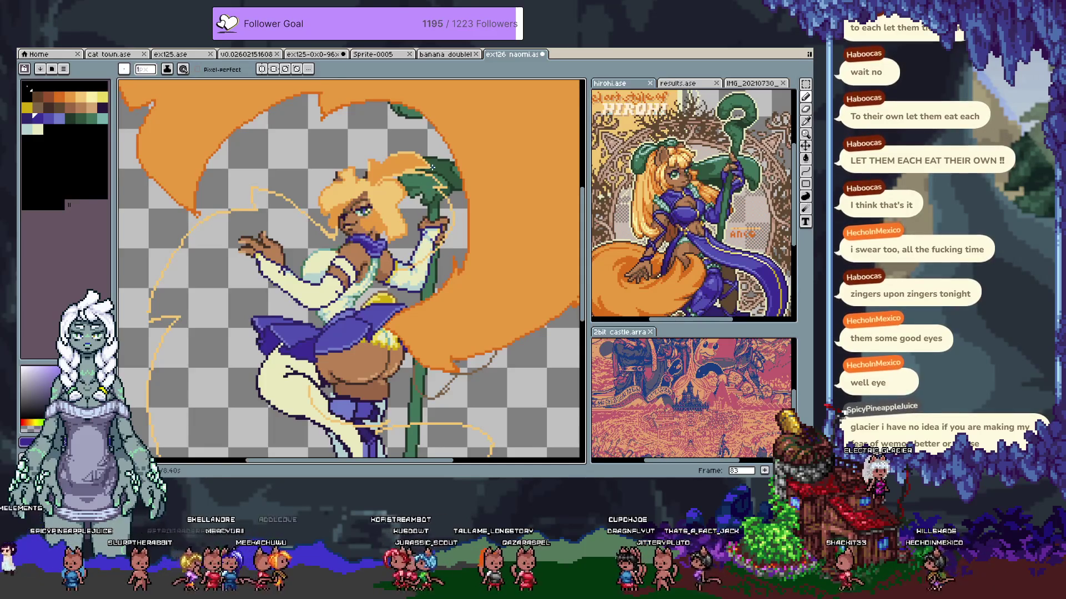
{"action": "key", "text": "Tab"}
{"action": "key", "text": "Tab"}
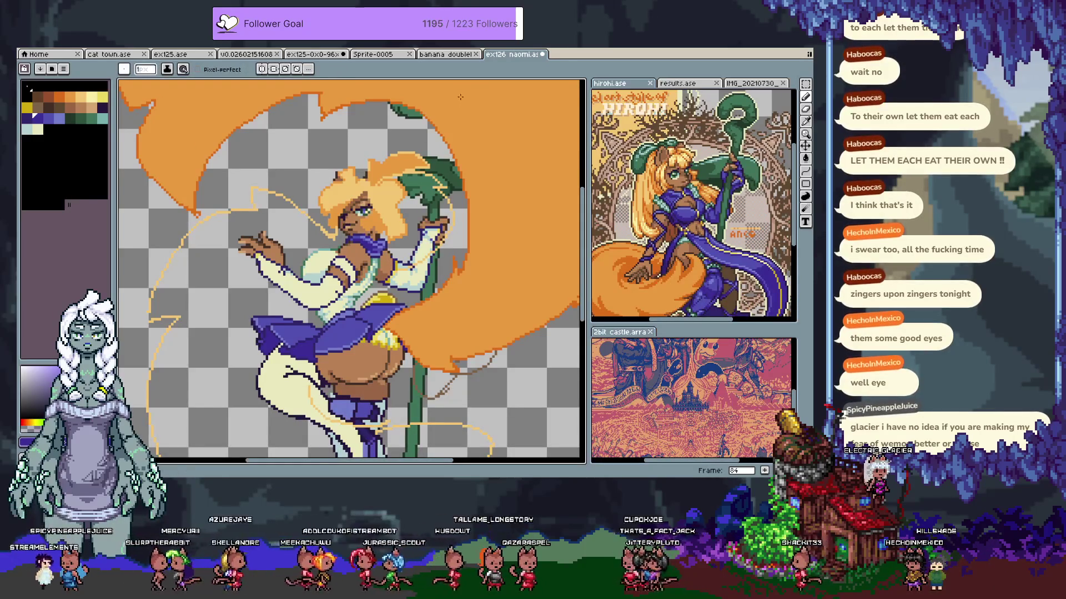
Select the layer's hair and staff pixels, take the 5px brush, and compare frames 83 and 84
{"action": "key", "text": "ctrl"}
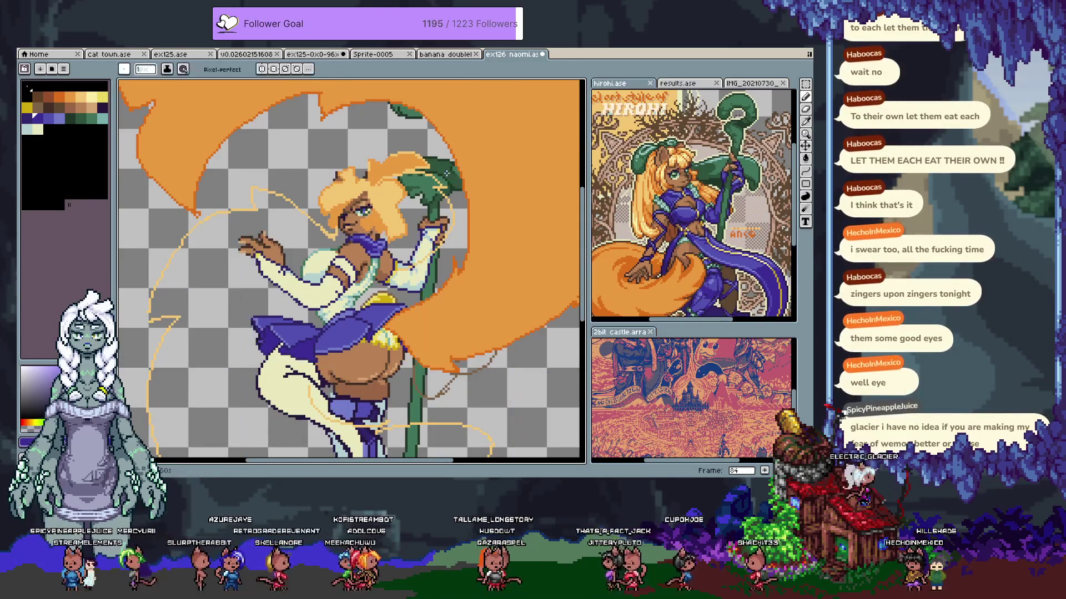
{"action": "key", "text": "Tab"}
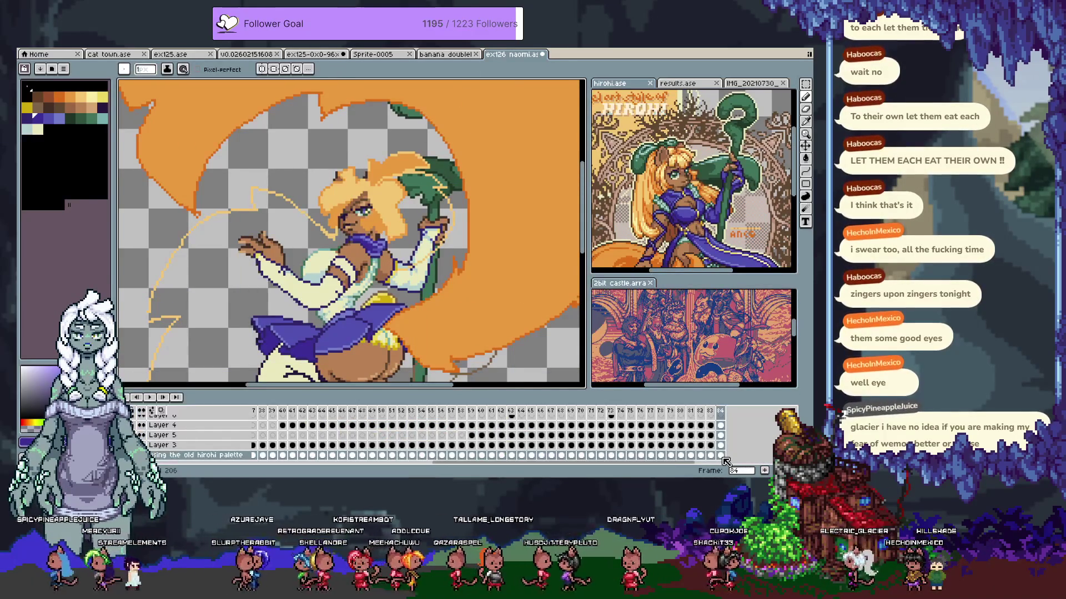
{"action": "key", "text": "ctrl+shift+d"}
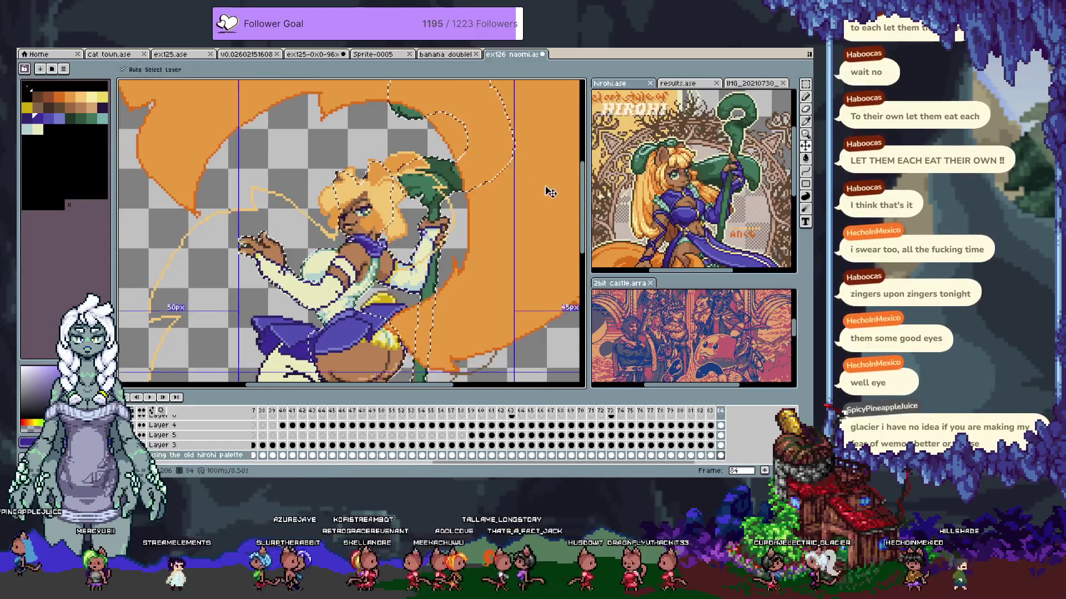
{"action": "left_click_drag", "start_coordinate": [549, 192], "coordinate": [455, 231]}
{"action": "key", "text": "e"}
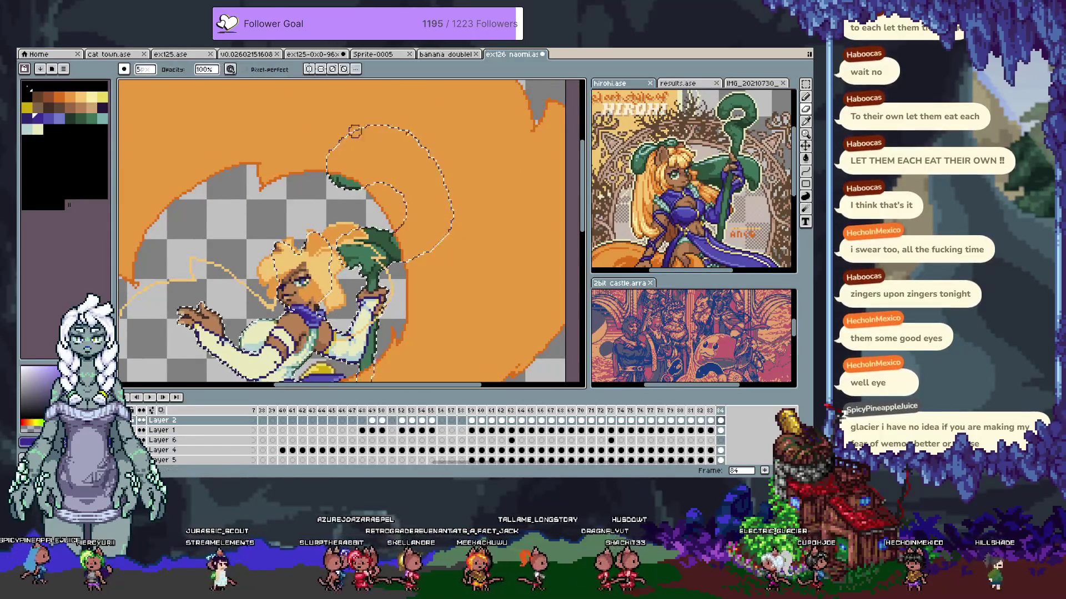
{"action": "key", "text": "comma"}
{"action": "key", "text": "period"}
{"action": "key", "text": "comma"}
{"action": "key", "text": "period"}
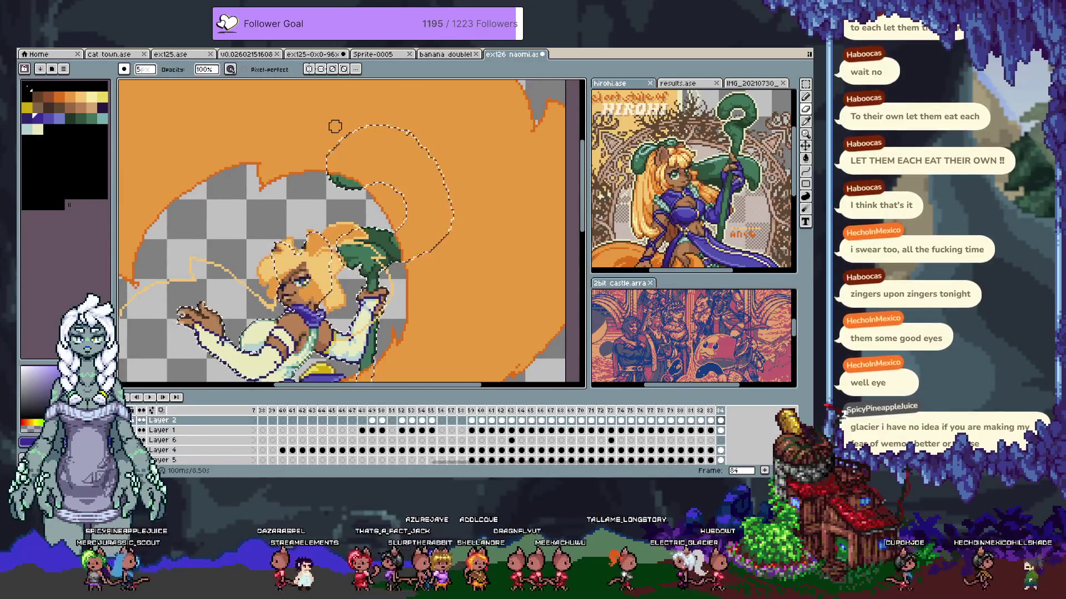
Paint the staff's leaf larger up into the tail, check the whole figure, and deselect
{"action": "mouse_move", "coordinate": [370, 185]}
{"action": "left_mouse_down"}
{"action": "mouse_move", "coordinate": [411, 155]}
{"action": "mouse_move", "coordinate": [406, 126]}
{"action": "left_mouse_up"}
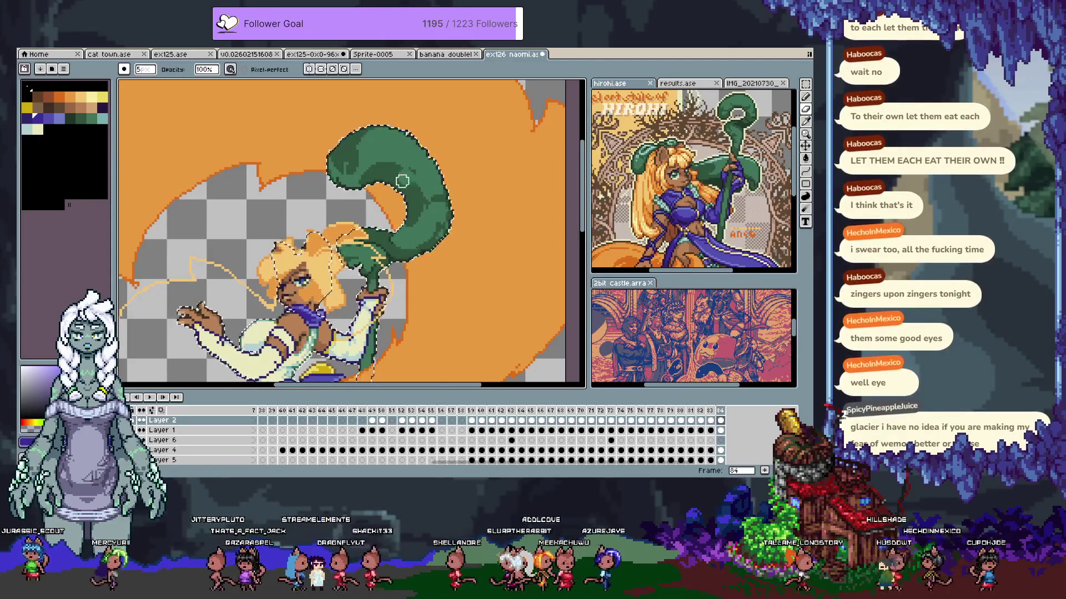
{"action": "left_click_drag", "start_coordinate": [353, 262], "coordinate": [392, 224]}
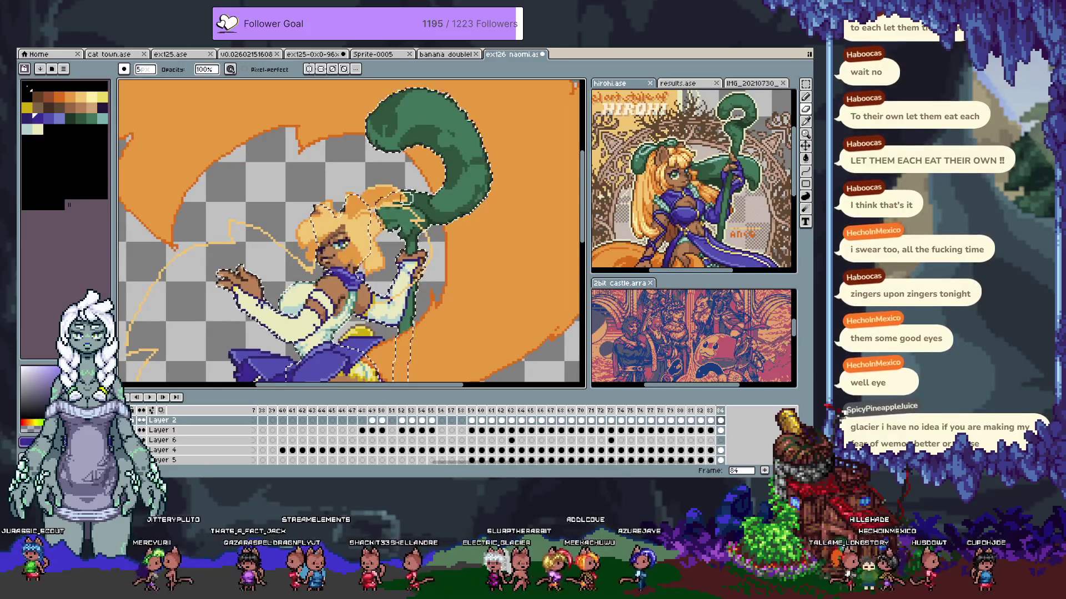
{"action": "scroll", "coordinate": [392, 190], "scroll_direction": "down", "scroll_amount": 5}
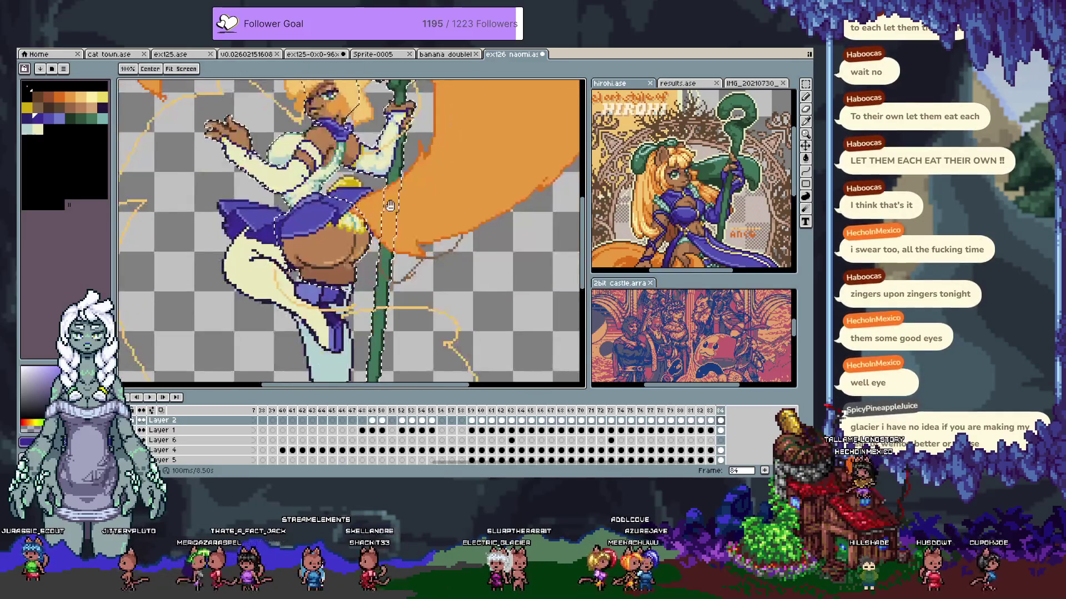
{"action": "mouse_move", "coordinate": [392, 190]}
{"action": "left_mouse_down"}
{"action": "mouse_move", "coordinate": [405, 70]}
{"action": "mouse_move", "coordinate": [387, 307]}
{"action": "left_mouse_up"}
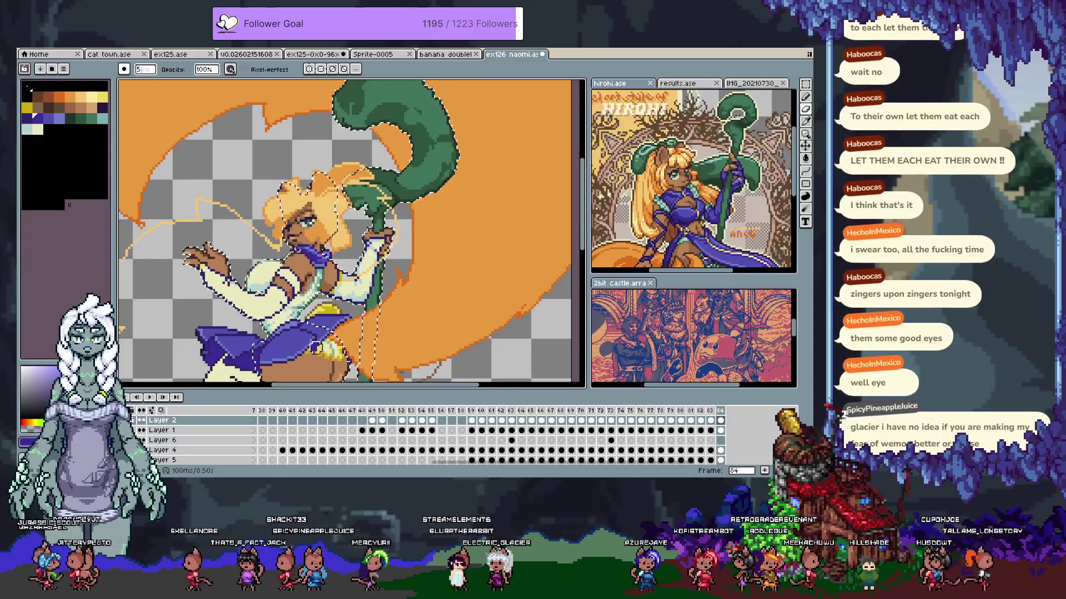
{"action": "key", "text": "ctrl+d"}
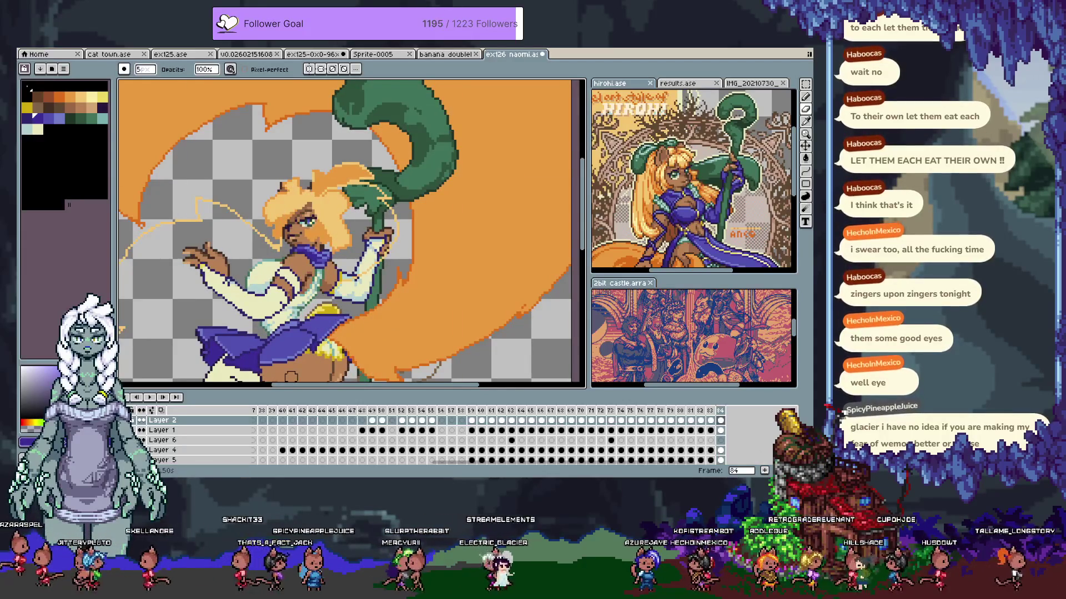
{"action": "scroll", "coordinate": [425, 275], "scroll_direction": "down", "scroll_amount": 4}
{"action": "scroll", "coordinate": [436, 263], "scroll_direction": "up", "scroll_amount": 1}
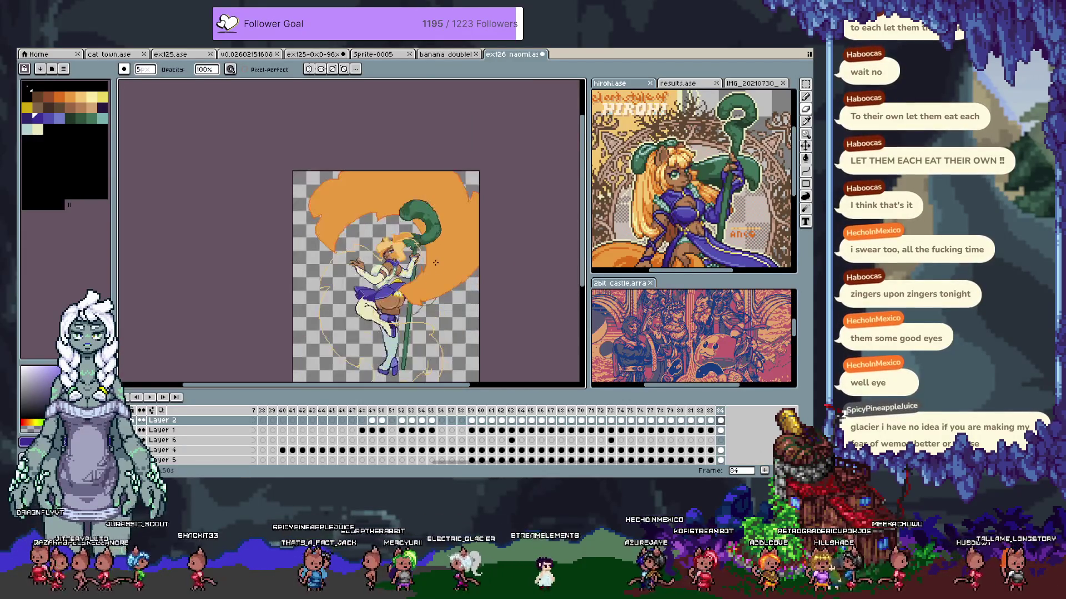
Pan the artwork right and down, hide the timeline, and move on to frame 85
{"action": "scroll", "coordinate": [433, 259], "scroll_direction": "up", "scroll_amount": 1}
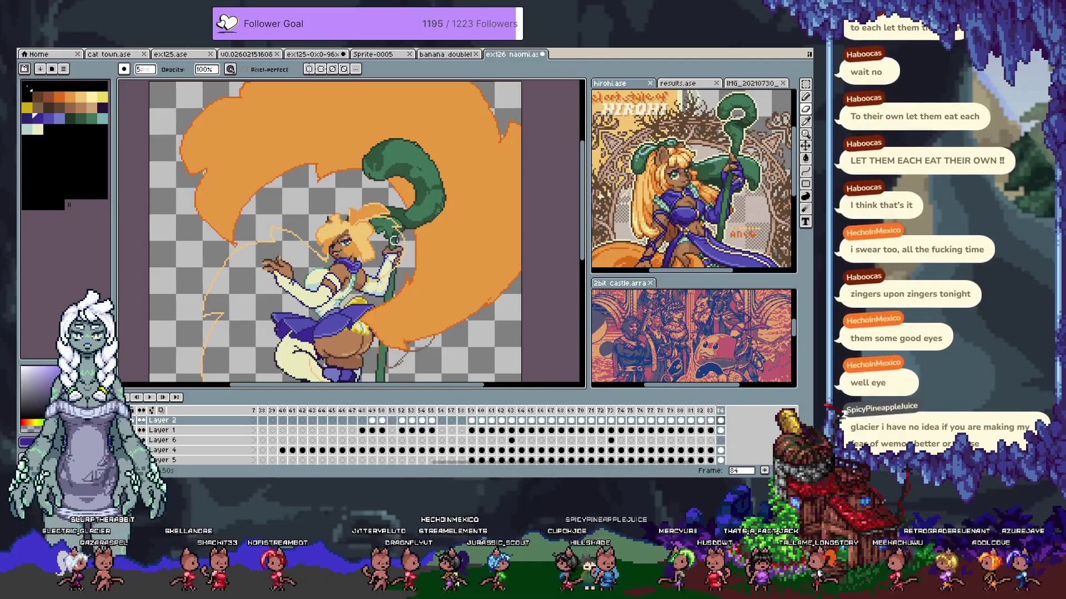
{"action": "scroll", "coordinate": [394, 244], "scroll_direction": "down", "scroll_amount": 2}
{"action": "scroll", "coordinate": [393, 271], "scroll_direction": "up", "scroll_amount": 2}
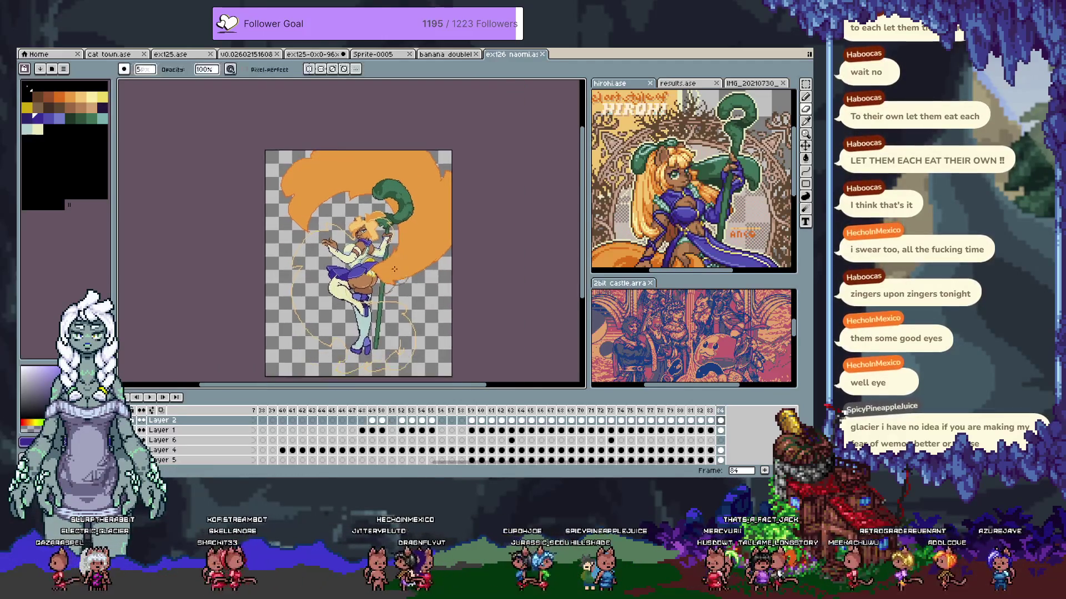
{"action": "key", "text": "space"}
{"action": "left_click_drag", "start_coordinate": [462, 259], "coordinate": [477, 279]}
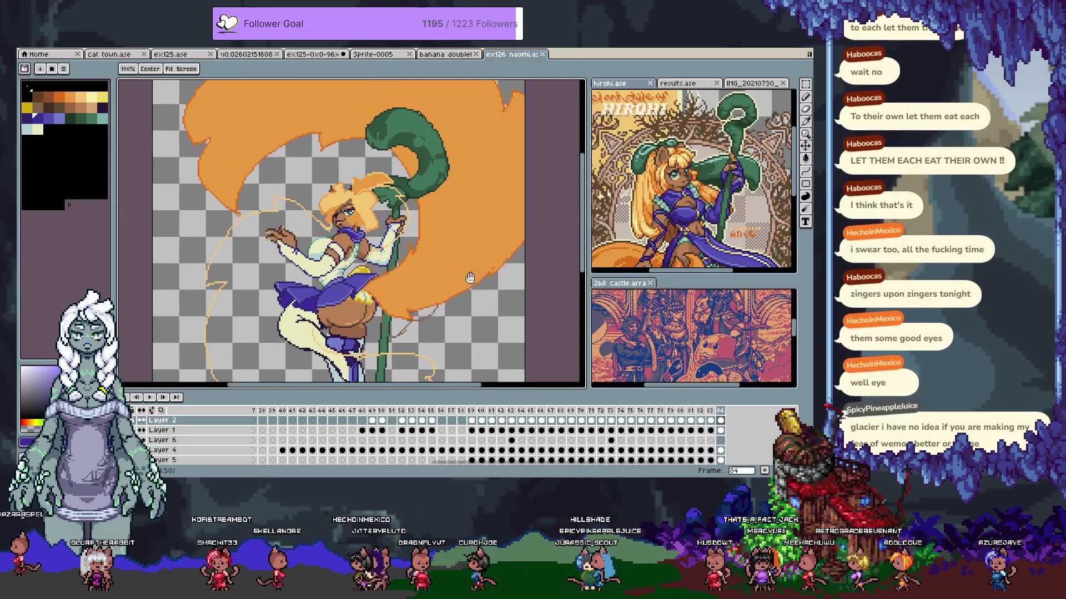
{"action": "scroll", "coordinate": [408, 188], "scroll_direction": "down", "scroll_amount": 1}
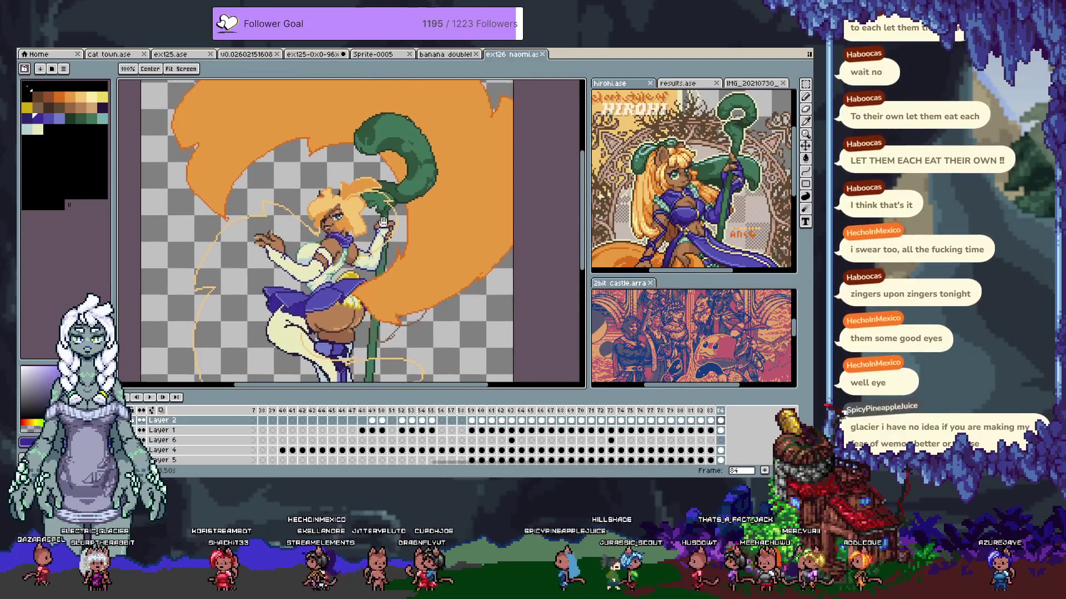
{"action": "scroll", "coordinate": [393, 219], "scroll_direction": "up", "scroll_amount": 1}
{"action": "scroll", "coordinate": [386, 239], "scroll_direction": "up", "scroll_amount": 1}
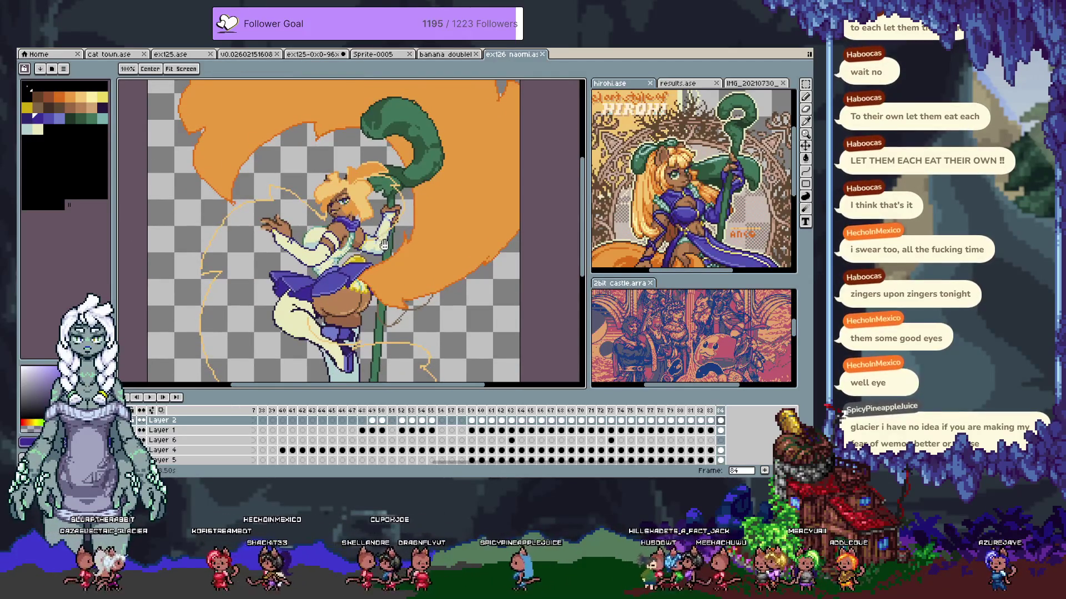
{"action": "key", "text": "Tab"}
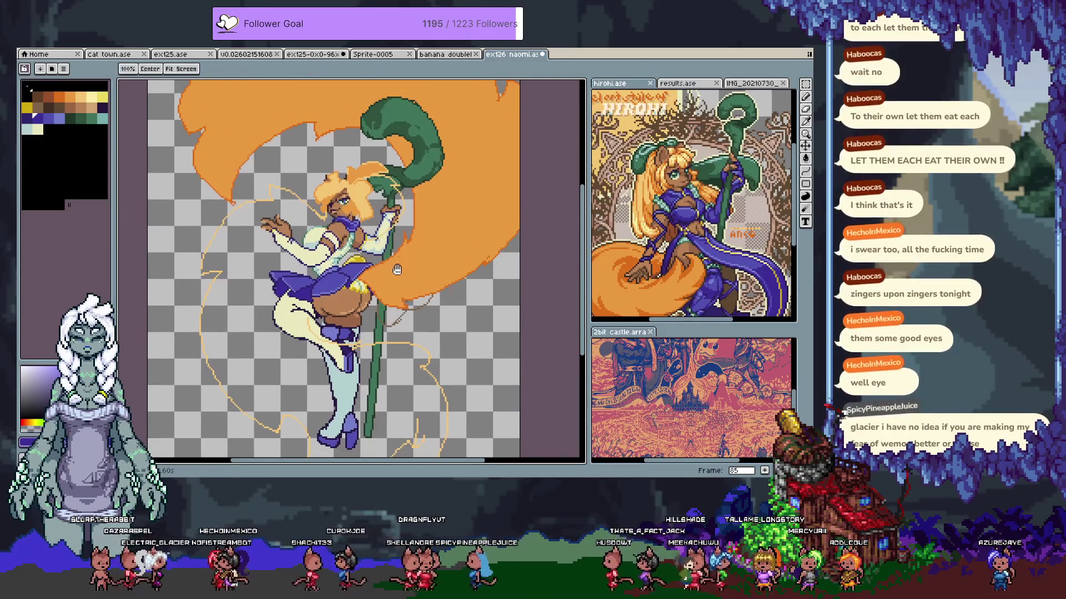
{"action": "scroll", "coordinate": [394, 250], "scroll_direction": "up", "scroll_amount": 3}
Sample the brown skin tone, show only the brown body layer, and select Layer 3's pixels on frame 85
{"action": "key", "text": "b"}
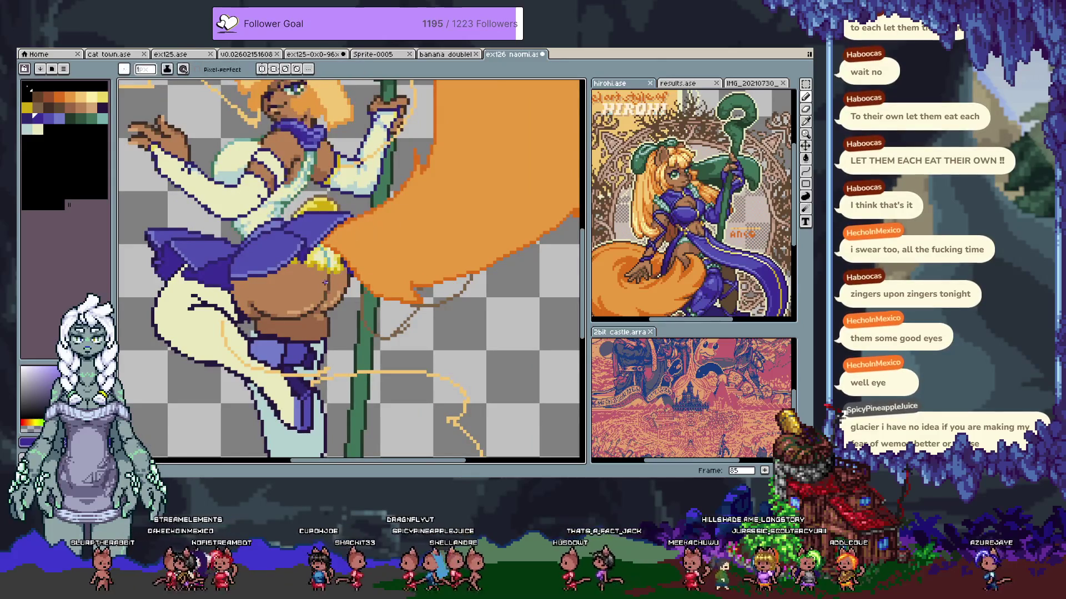
{"action": "left_click", "coordinate": [253, 307], "text": "alt"}
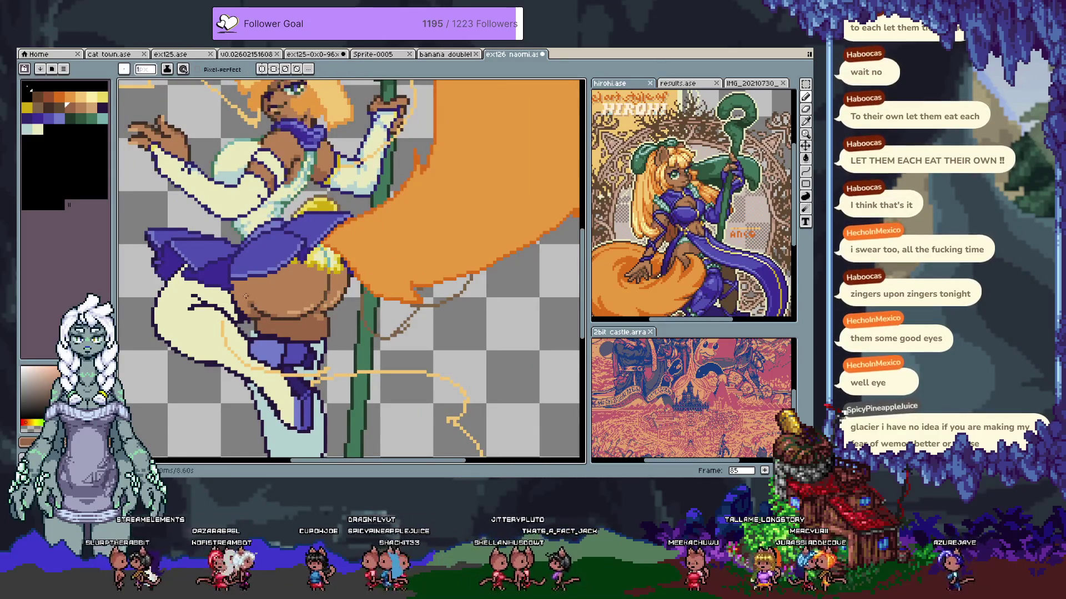
{"action": "scroll", "coordinate": [237, 310], "scroll_direction": "up", "scroll_amount": 1}
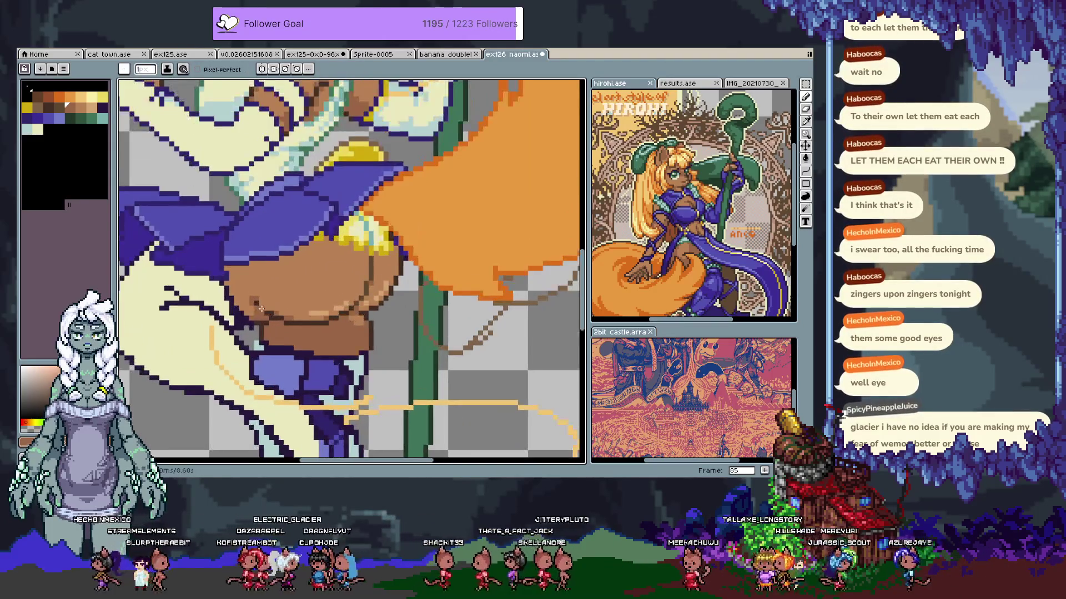
{"action": "left_click_drag", "start_coordinate": [305, 287], "coordinate": [335, 262]}
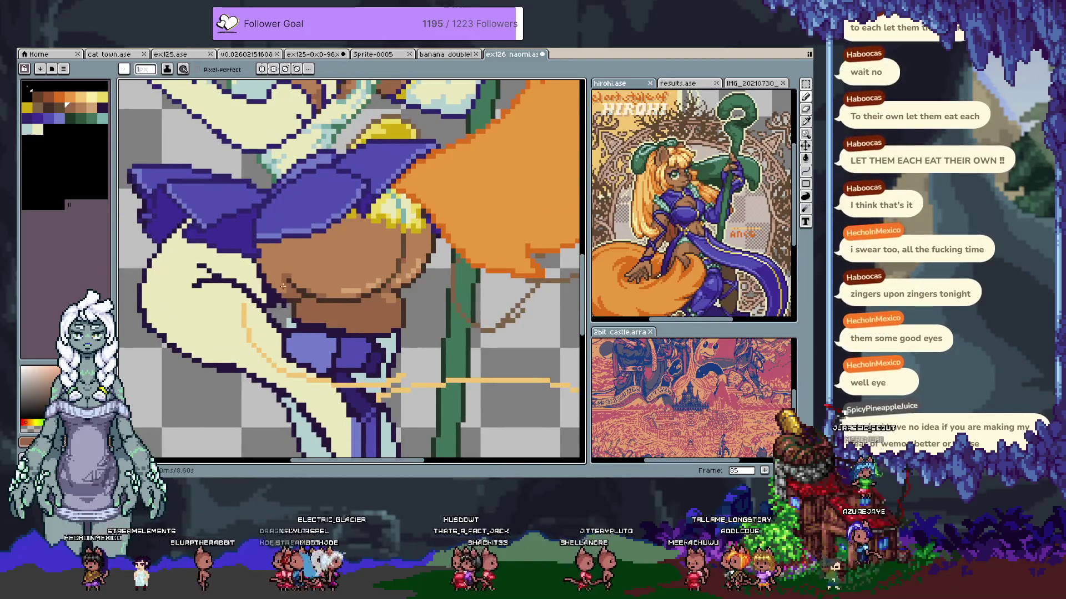
{"action": "key", "text": "ctrl+z"}
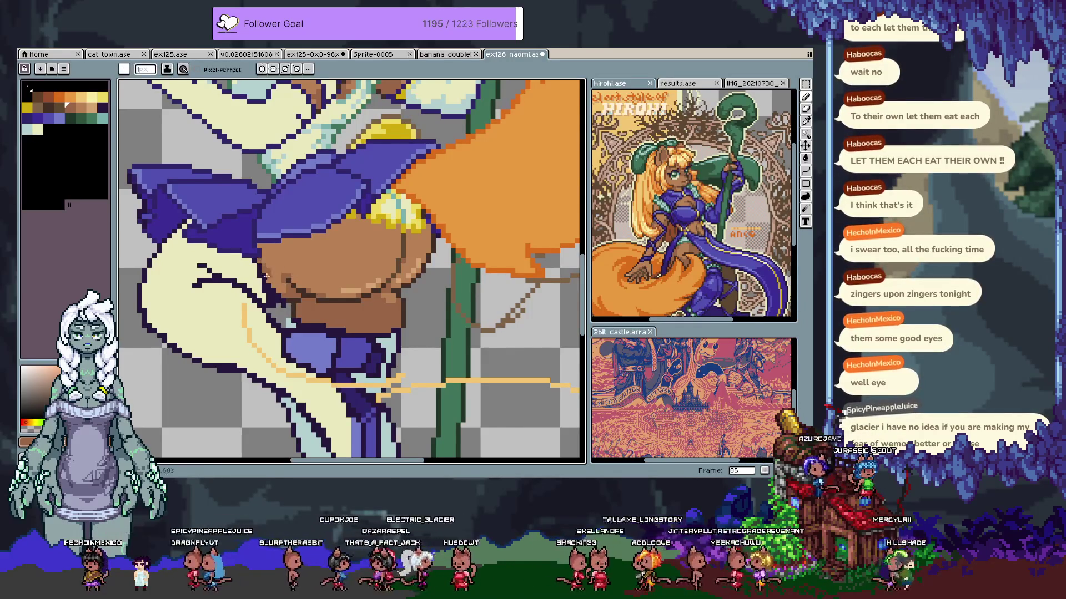
{"action": "key", "text": "Tab"}
{"action": "left_click", "coordinate": [142, 424], "text": "alt"}
{"action": "key", "text": "Tab"}
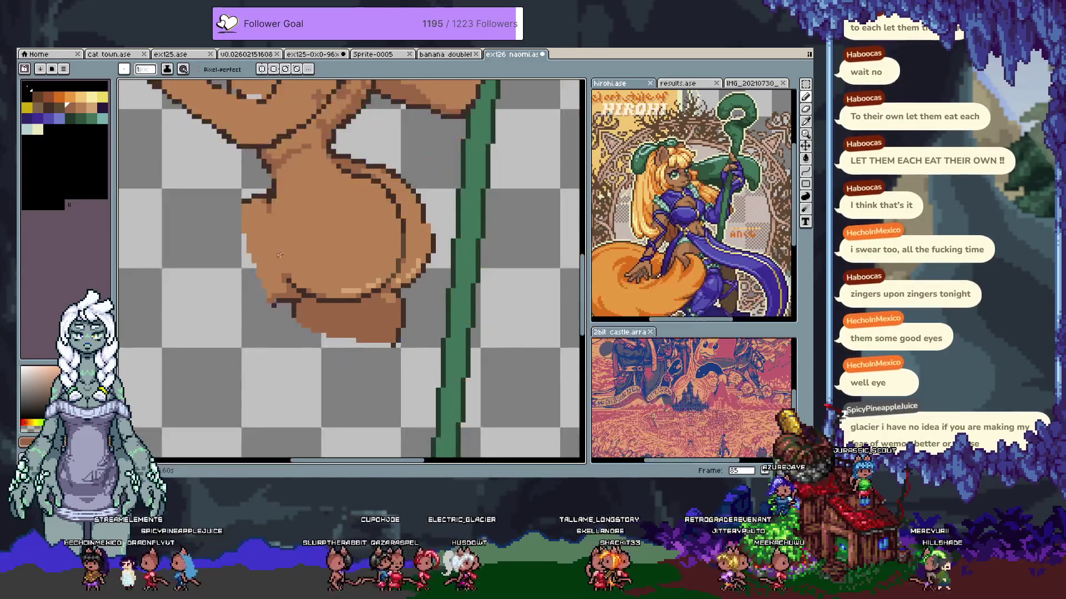
{"action": "key", "text": "Tab"}
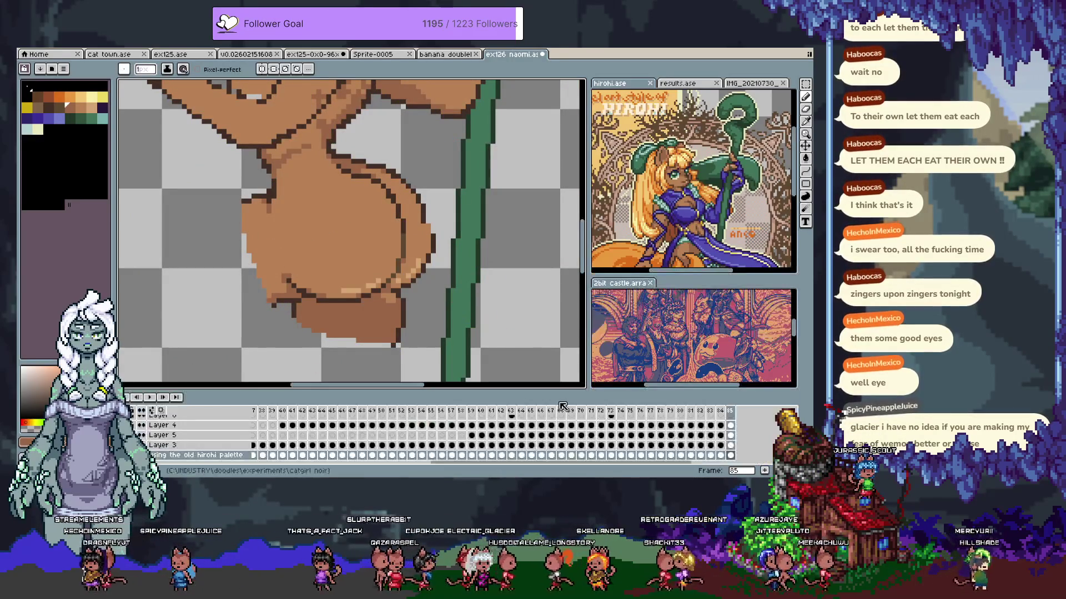
{"action": "left_click", "coordinate": [729, 446], "text": "ctrl"}
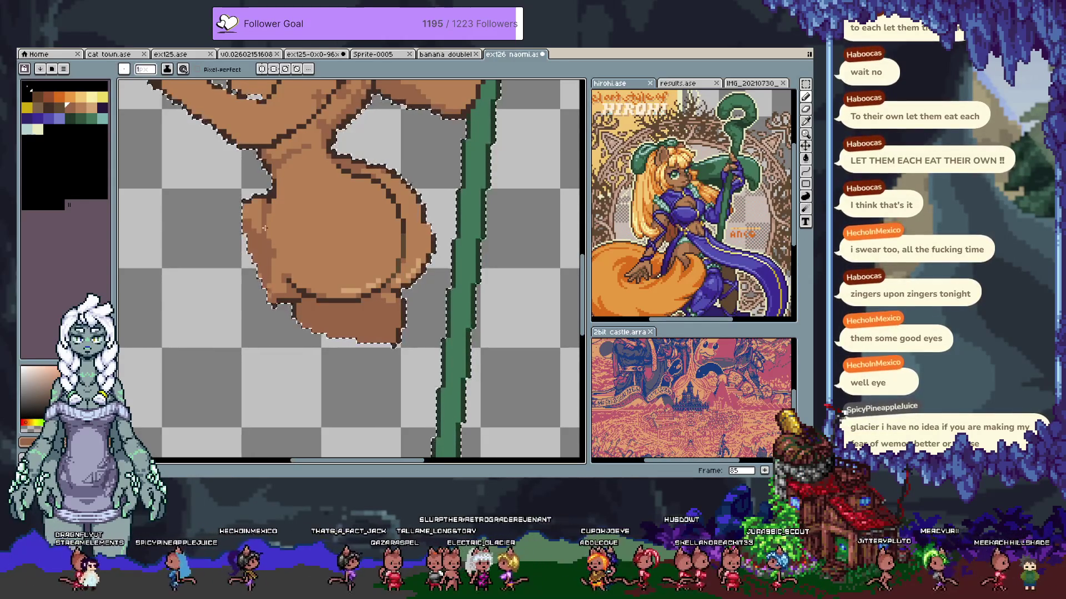
Sketch a round hip guide, sample the mid-brown, and fill the lower rear with the Paint Bucket
{"action": "left_click_drag", "start_coordinate": [375, 220], "coordinate": [298, 201]}
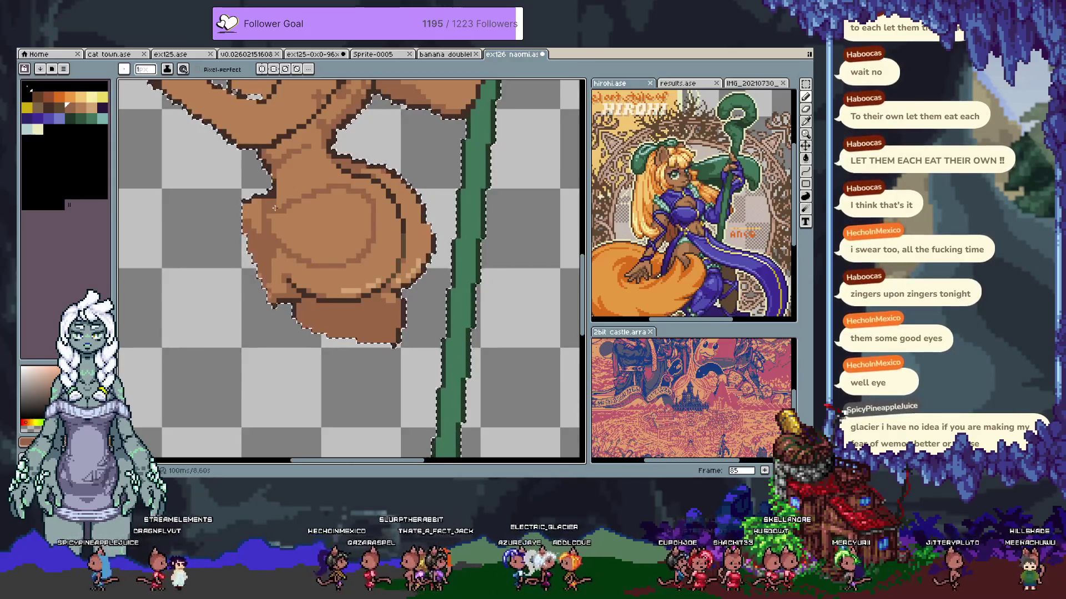
{"action": "key", "text": "ctrl+z"}
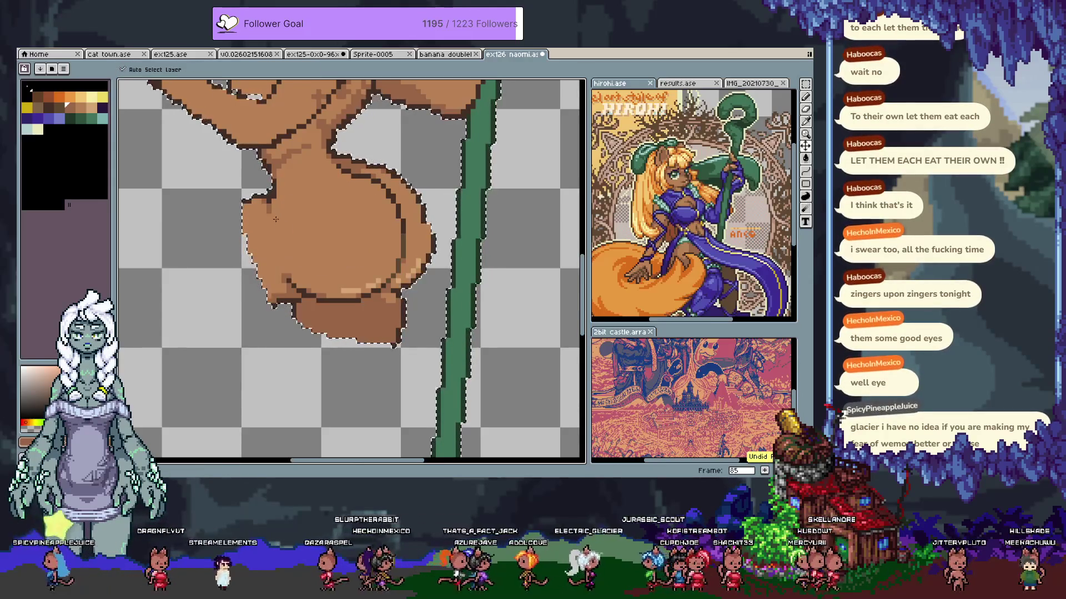
{"action": "key", "text": "ctrl+y"}
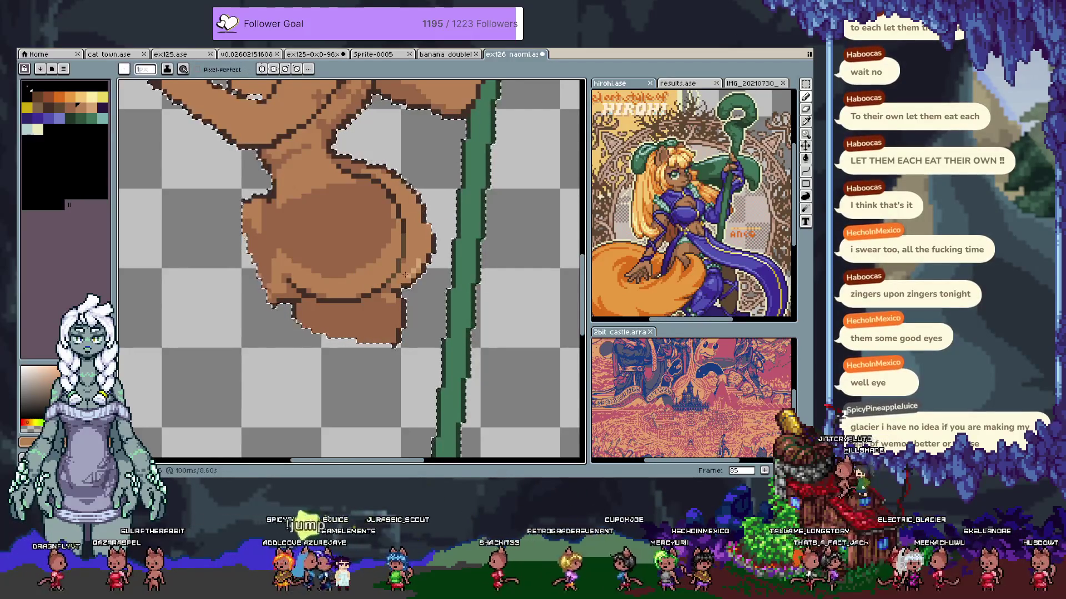
{"action": "left_click", "coordinate": [361, 225], "text": "alt"}
{"action": "key", "text": "b"}
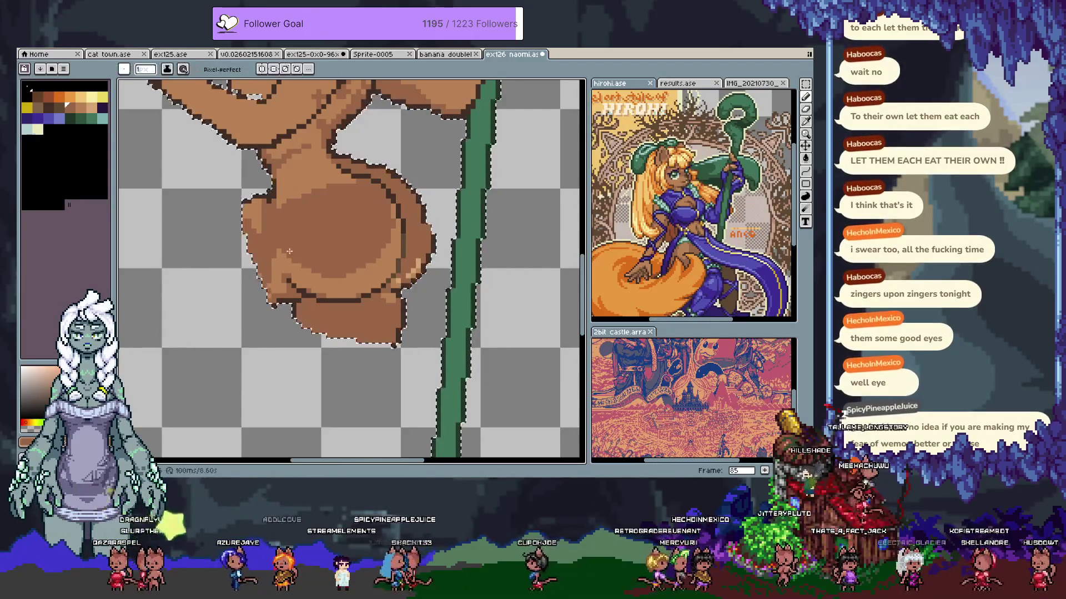
{"action": "key", "text": "g"}
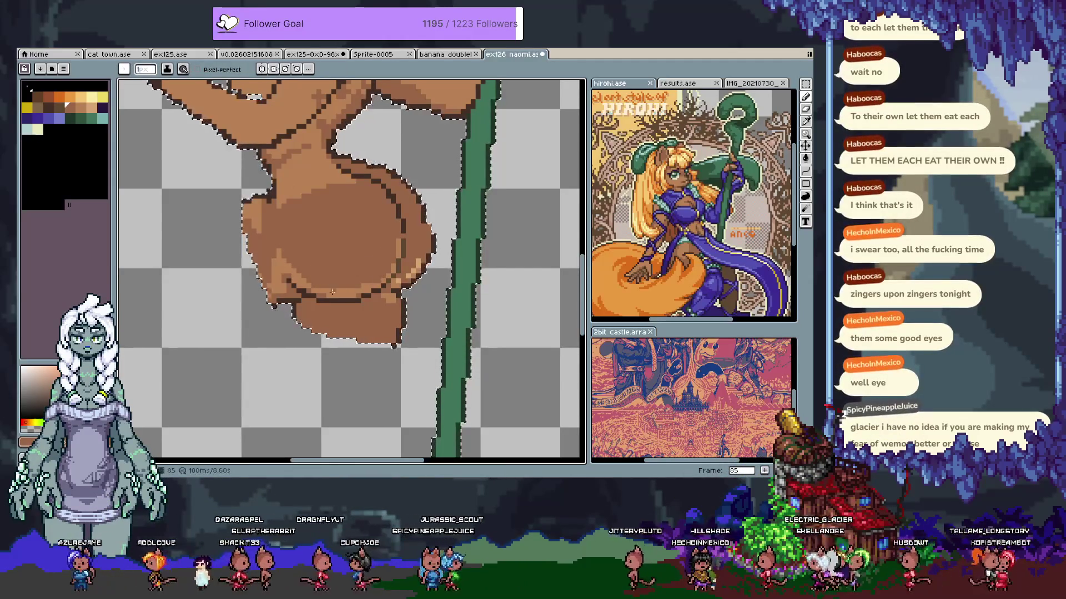
{"action": "key", "text": "Tab"}
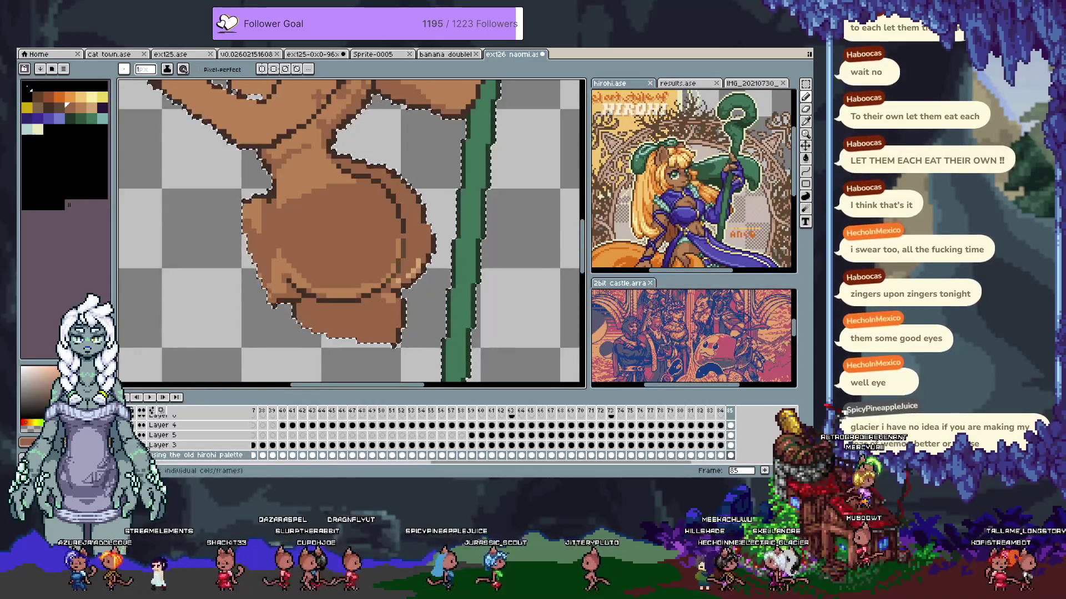
Zoom out to the whole character and compare frame 84 against frame 85
{"action": "key", "text": "Tab"}
{"action": "key", "text": "ctrl+d"}
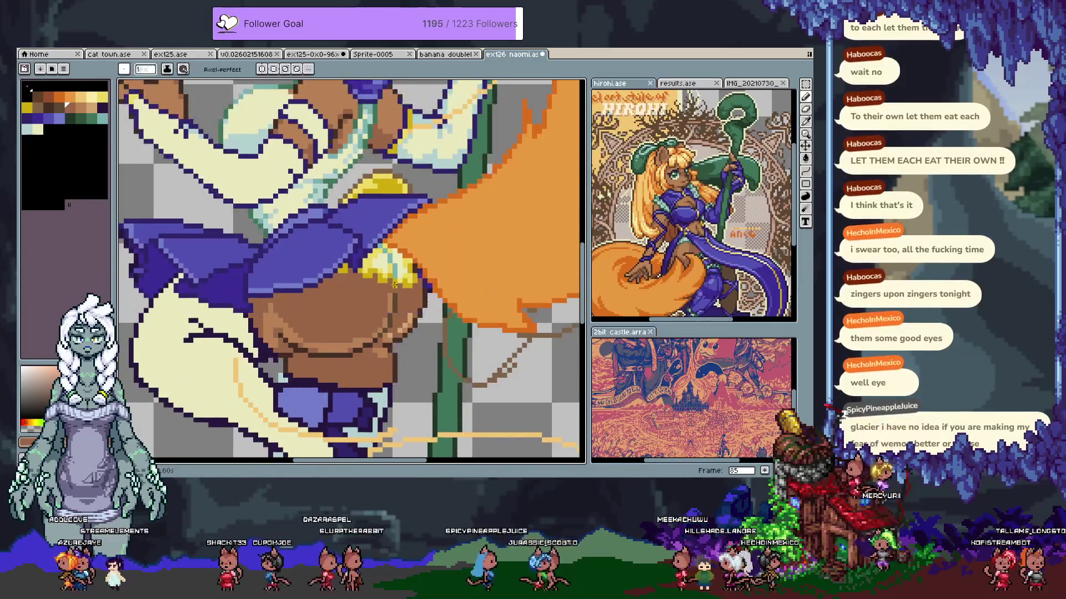
{"action": "scroll", "coordinate": [395, 268], "scroll_direction": "down", "scroll_amount": 3}
{"action": "key", "text": "ctrl+shift+d"}
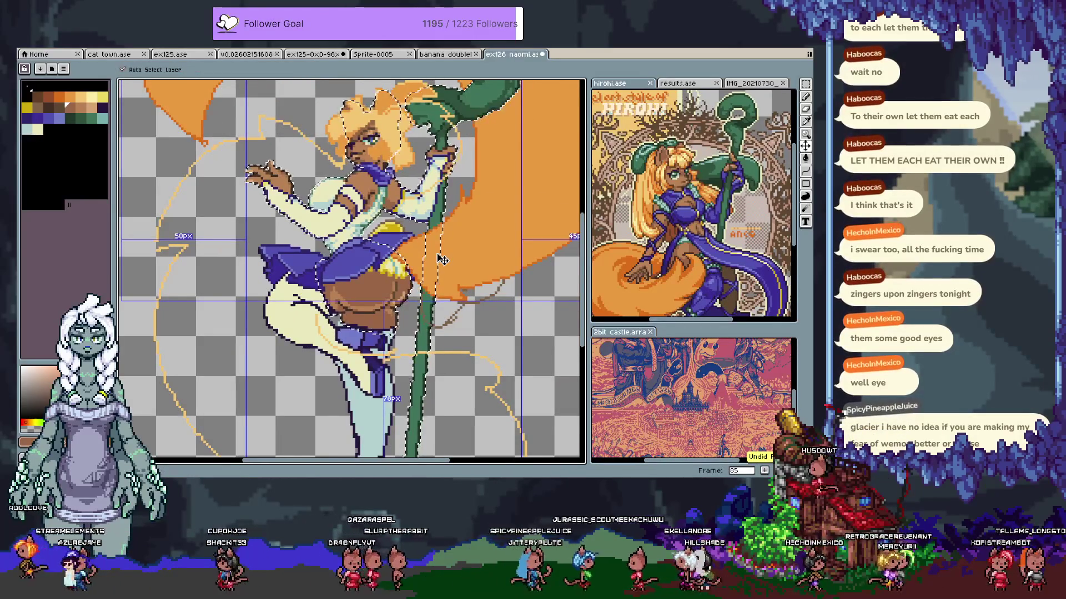
{"action": "key", "text": "ctrl+d"}
{"action": "key", "text": "comma"}
{"action": "key", "text": "ctrl+z"}
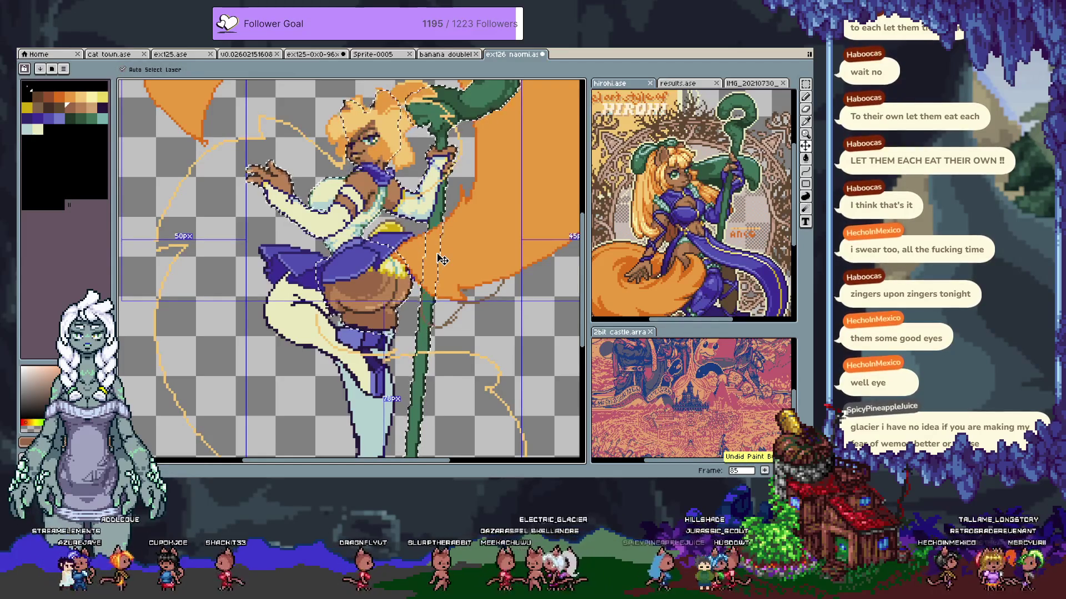
{"action": "key", "text": "ctrl+d"}
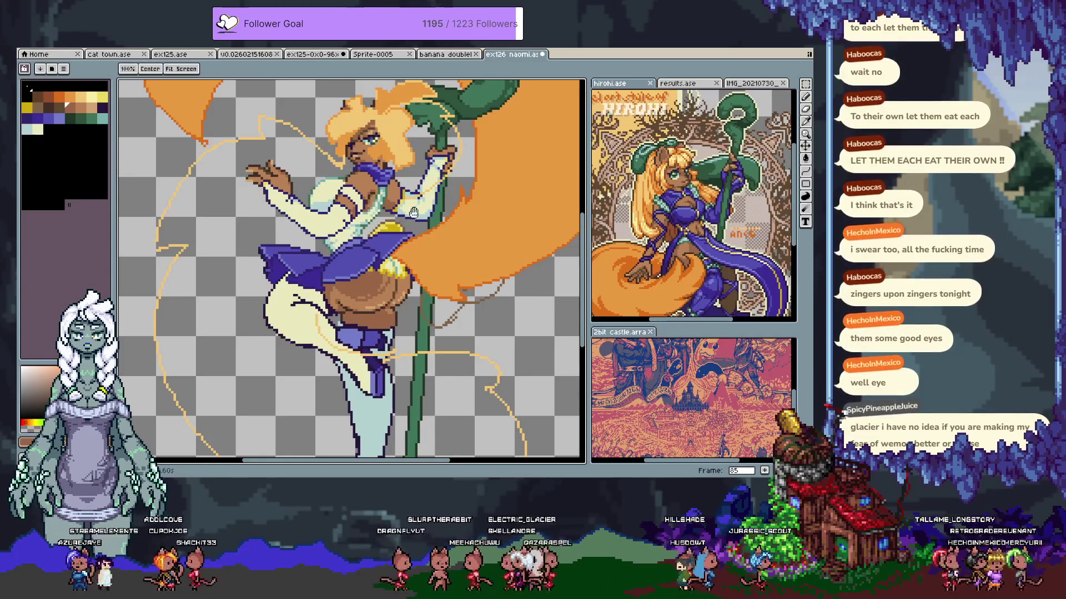
{"action": "left_click_drag", "start_coordinate": [436, 253], "coordinate": [432, 273]}
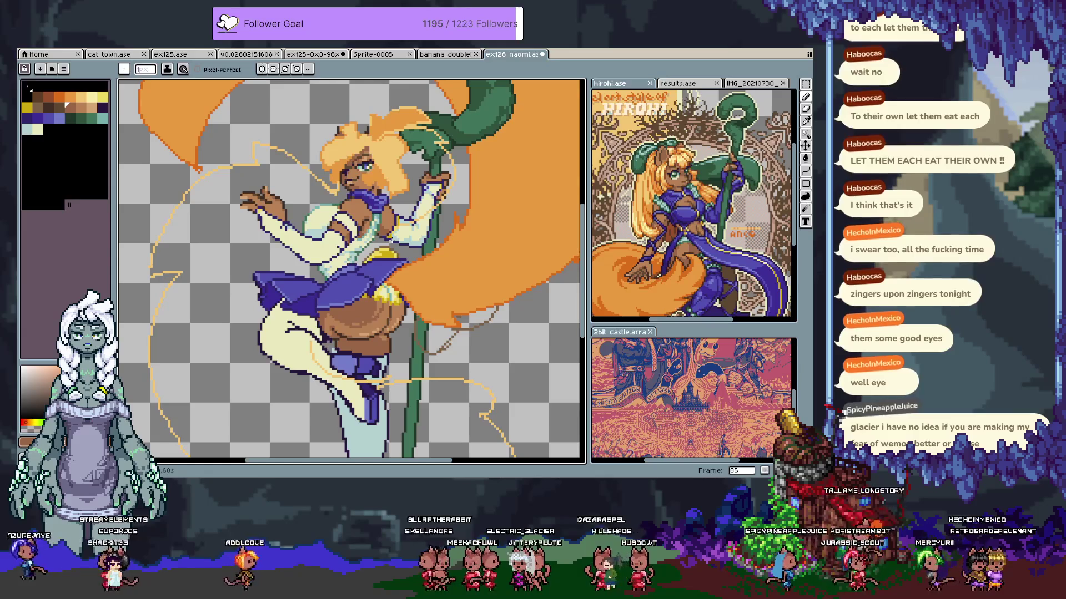
Check frame 84 once more, then advance to frame 86 with the timeline hidden and the figure recentred
{"action": "key", "text": "comma"}
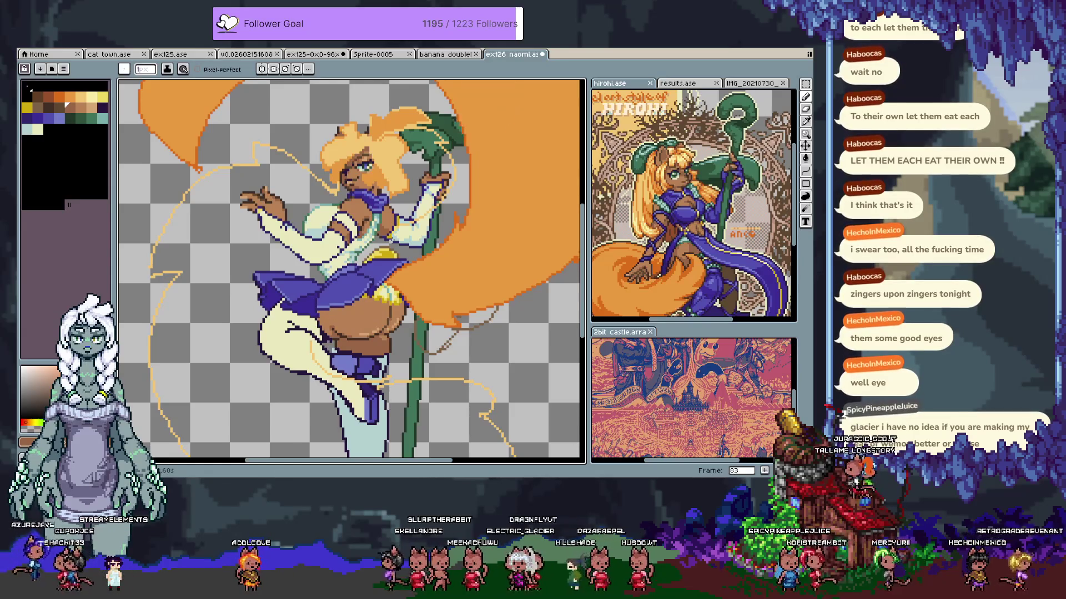
{"action": "key", "text": "Tab"}
{"action": "key", "text": "Tab"}
{"action": "key", "text": "Tab"}
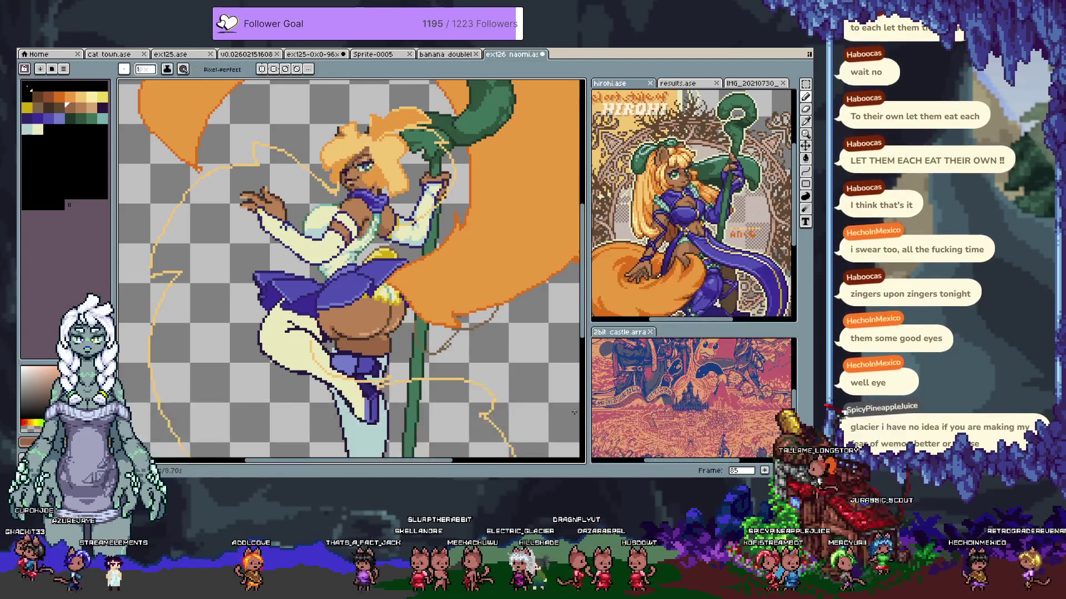
{"action": "left_click", "coordinate": [734, 411]}
{"action": "key", "text": "period"}
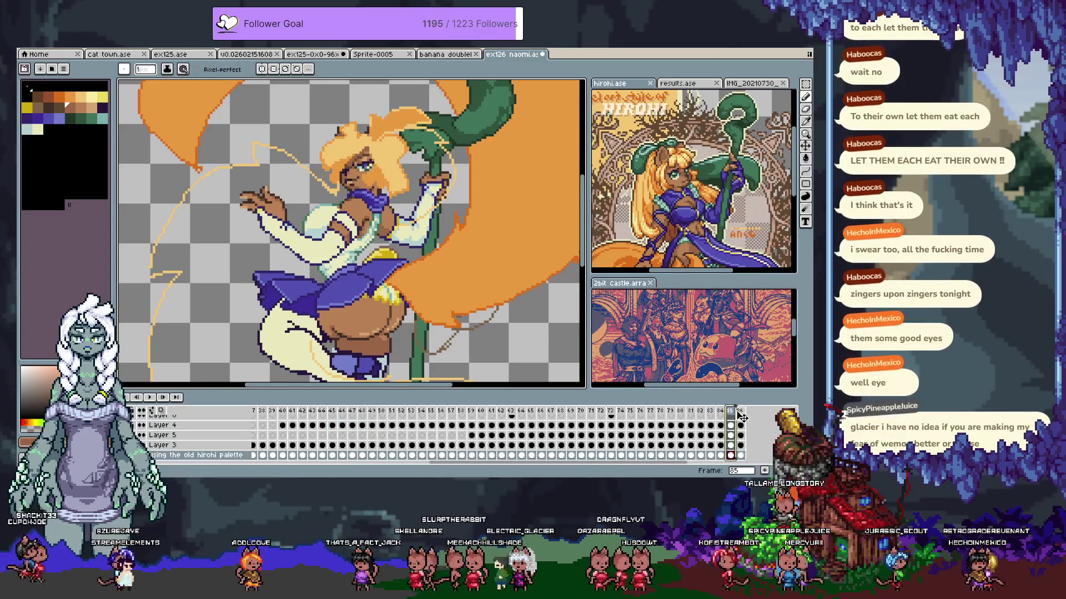
{"action": "key", "text": "Tab"}
{"action": "left_click_drag", "start_coordinate": [400, 277], "coordinate": [387, 317]}
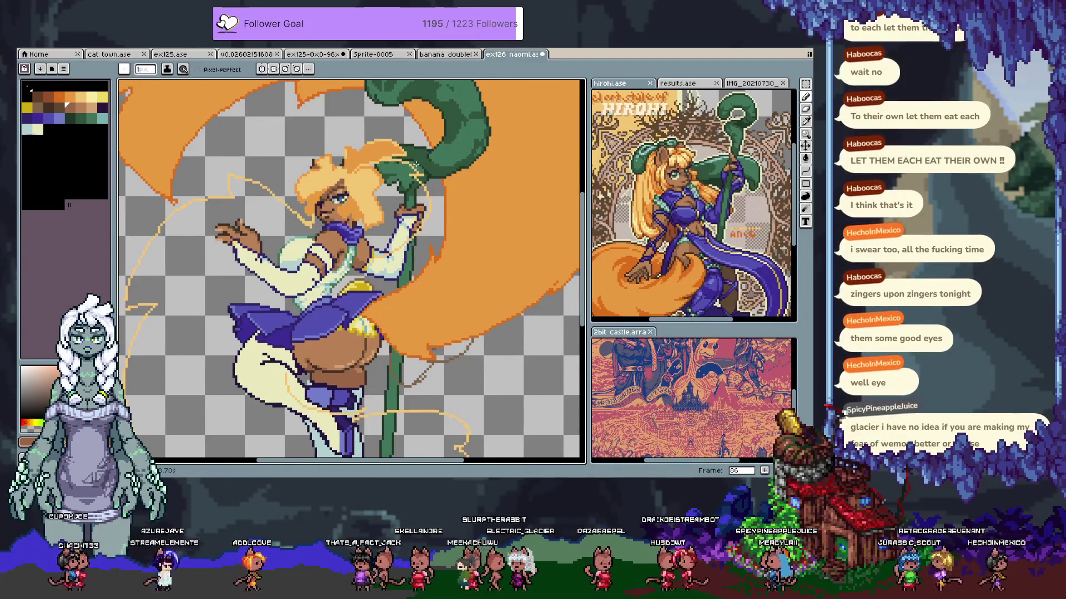
{"action": "scroll", "coordinate": [368, 344], "scroll_direction": "up", "scroll_amount": 4}
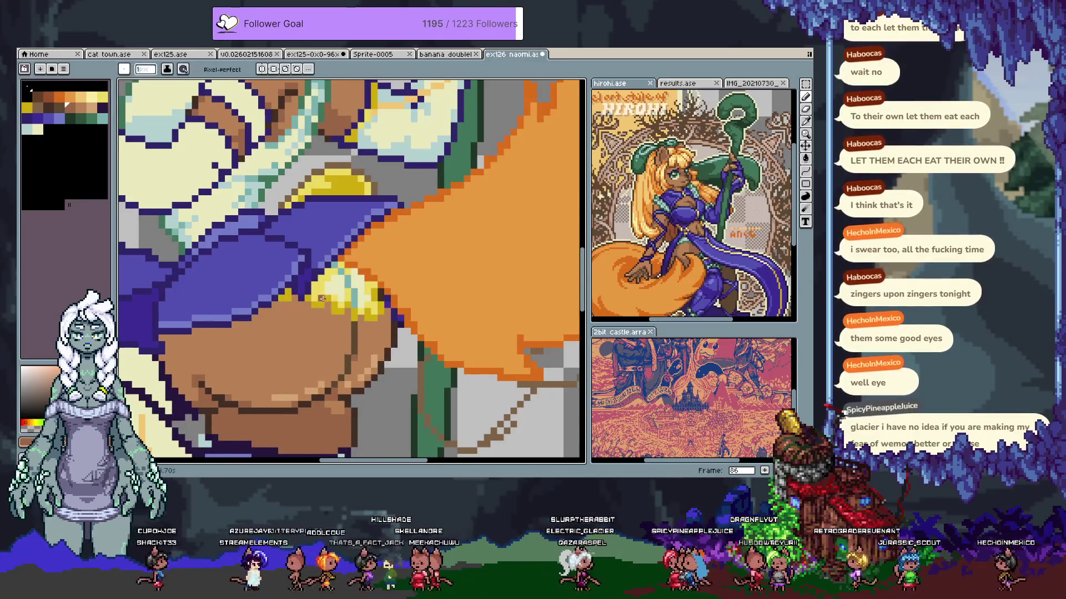
Paint yellow pixels on the skirt trim, sample the trim and hip colours, and undo a stray pixel
{"action": "key", "text": "m"}
{"action": "left_click_drag", "start_coordinate": [302, 279], "coordinate": [333, 310]}
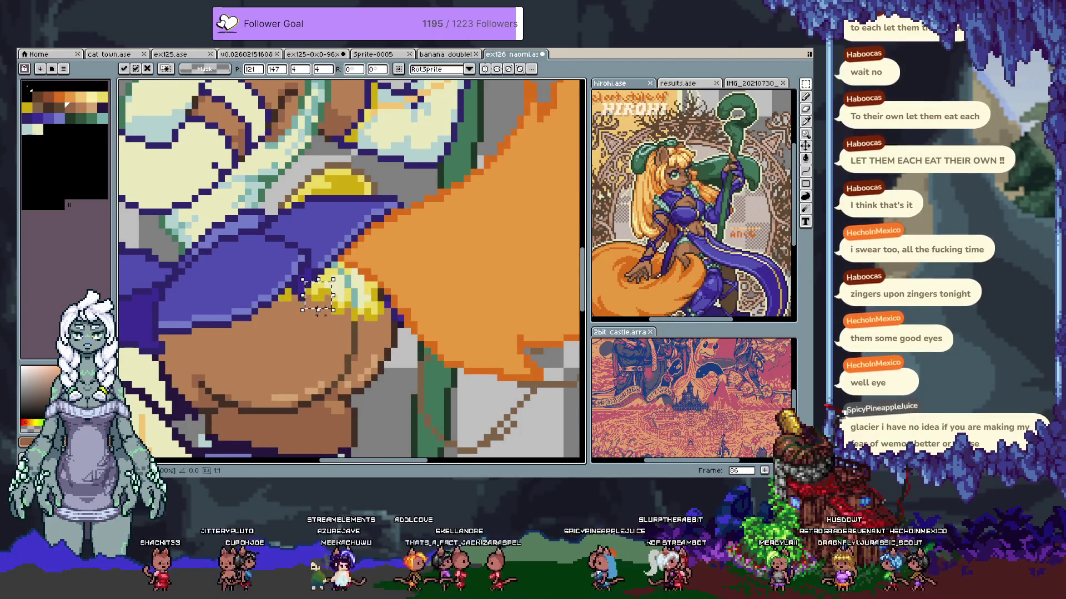
{"action": "left_click", "coordinate": [314, 317]}
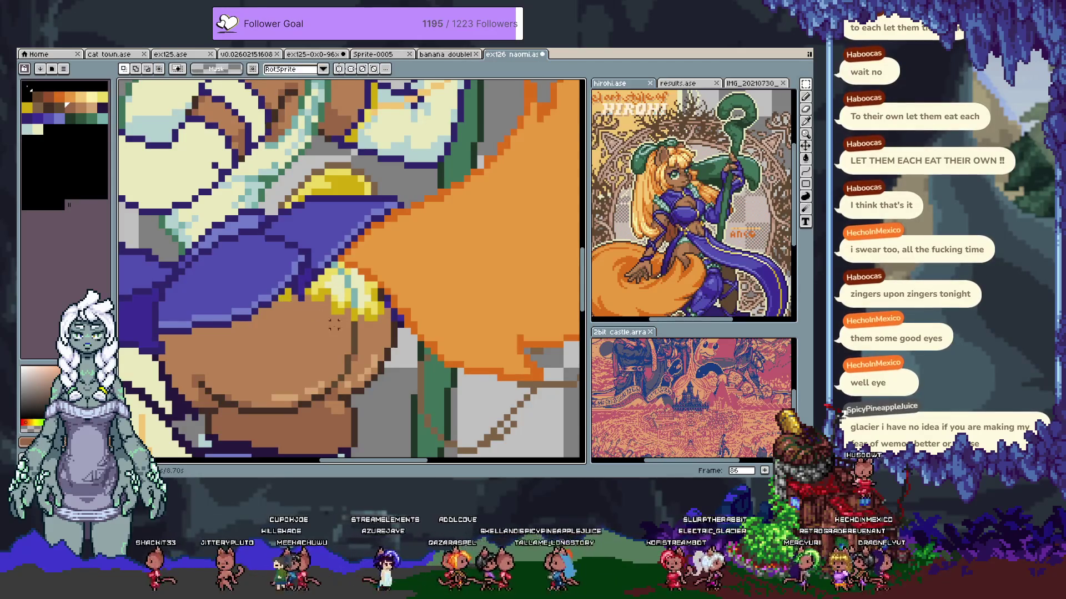
{"action": "key", "text": "b"}
{"action": "left_click", "coordinate": [355, 304], "text": "alt"}
{"action": "left_click", "coordinate": [353, 326]}
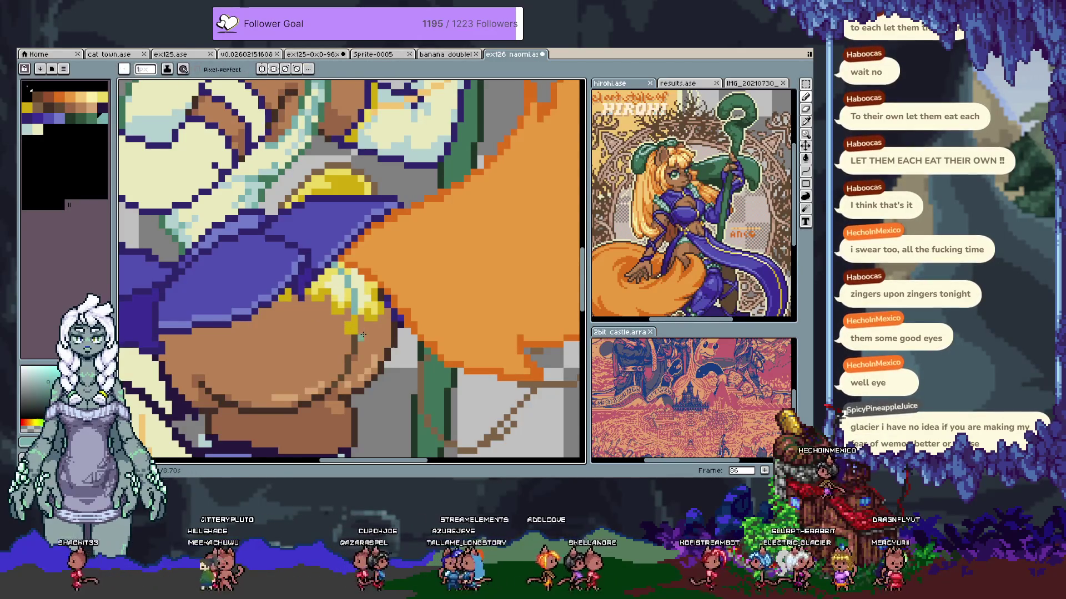
{"action": "left_click", "coordinate": [350, 326], "text": "alt"}
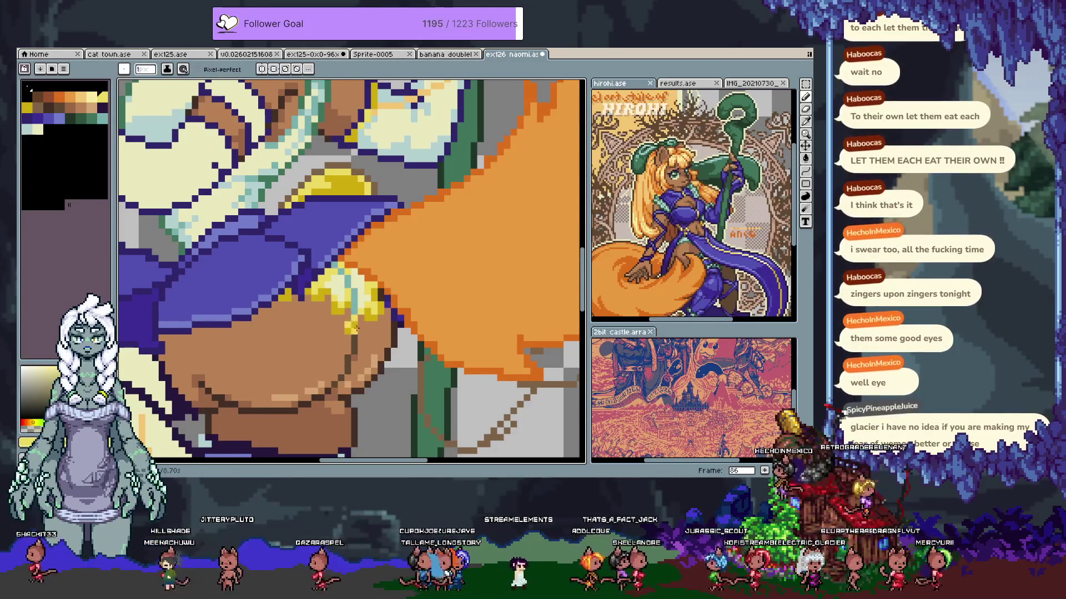
{"action": "left_click", "coordinate": [349, 331], "text": "alt"}
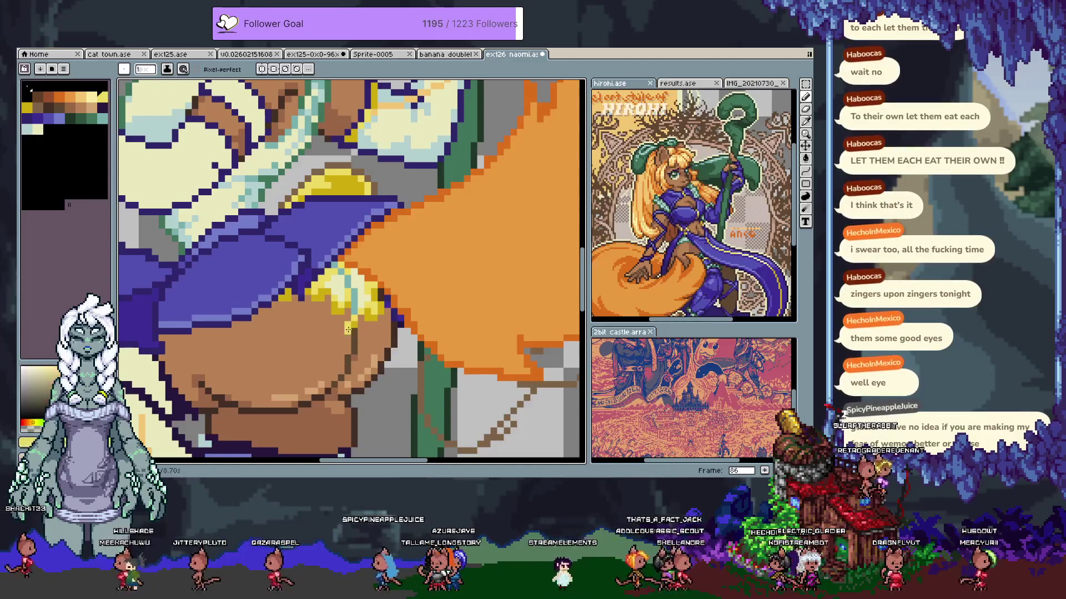
{"action": "key", "text": "ctrl+z"}
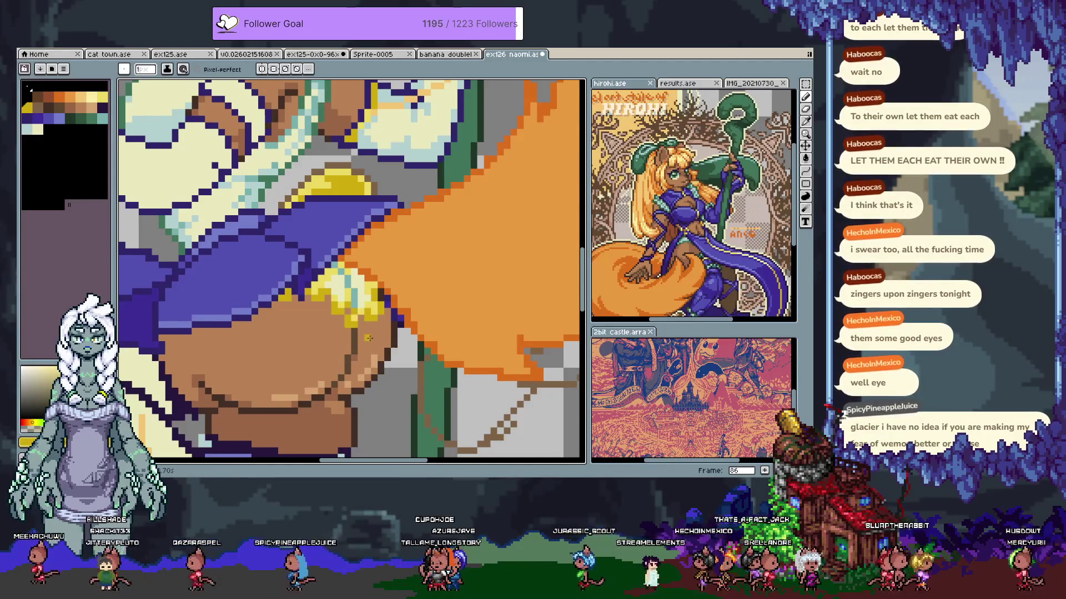
Choose the pale cream colour and place a highlight pixel on the yellow trim
{"action": "scroll", "coordinate": [361, 338], "scroll_direction": "down", "scroll_amount": 1}
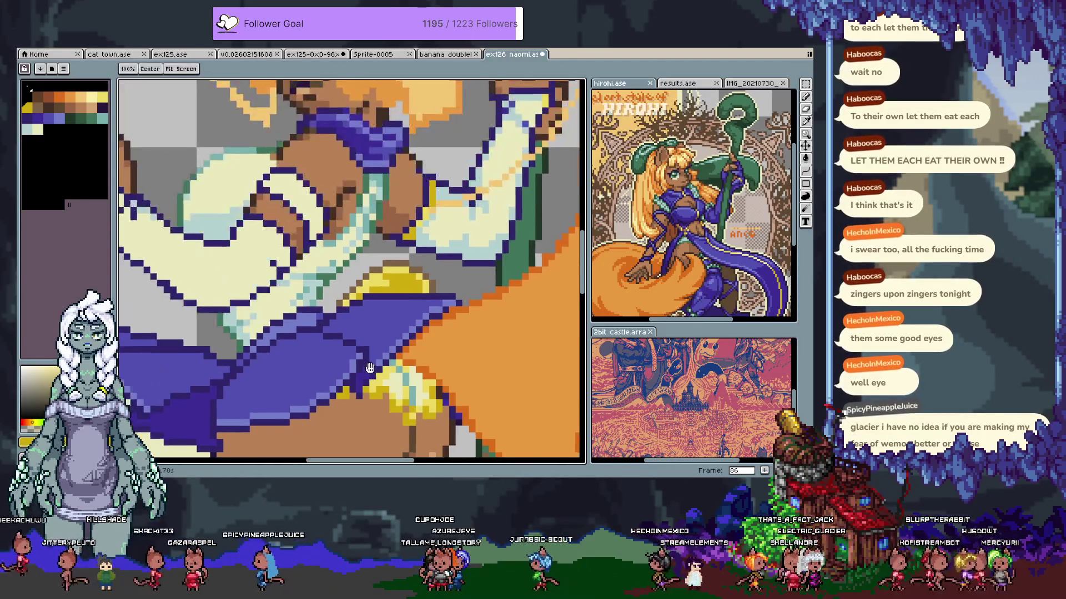
{"action": "scroll", "coordinate": [365, 346], "scroll_direction": "down", "scroll_amount": 1}
{"action": "scroll", "coordinate": [365, 346], "scroll_direction": "down", "scroll_amount": 1}
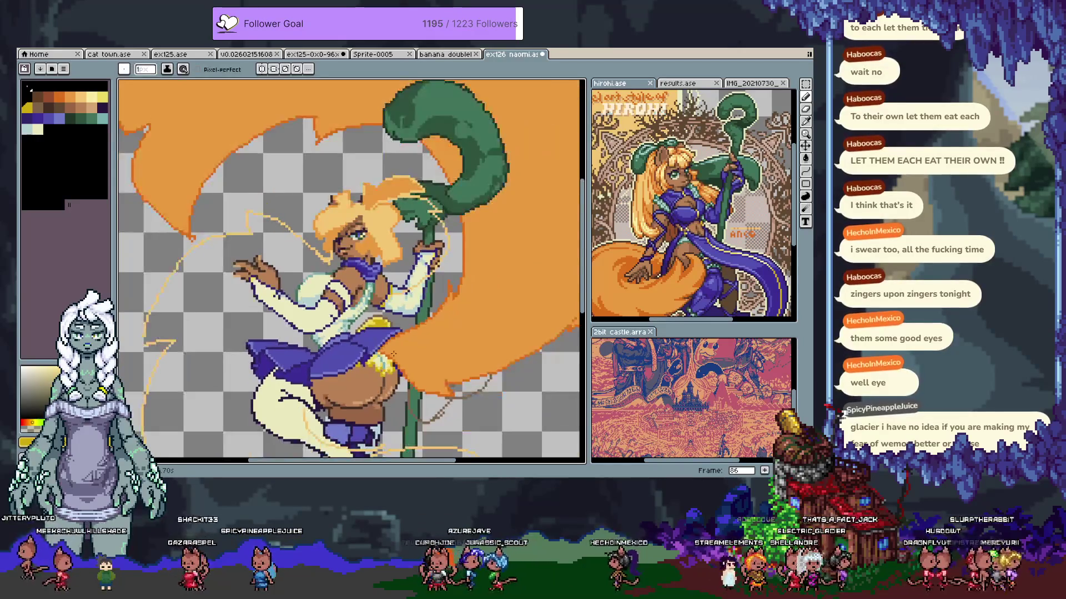
{"action": "scroll", "coordinate": [383, 352], "scroll_direction": "up", "scroll_amount": 5}
{"action": "key", "text": "alt"}
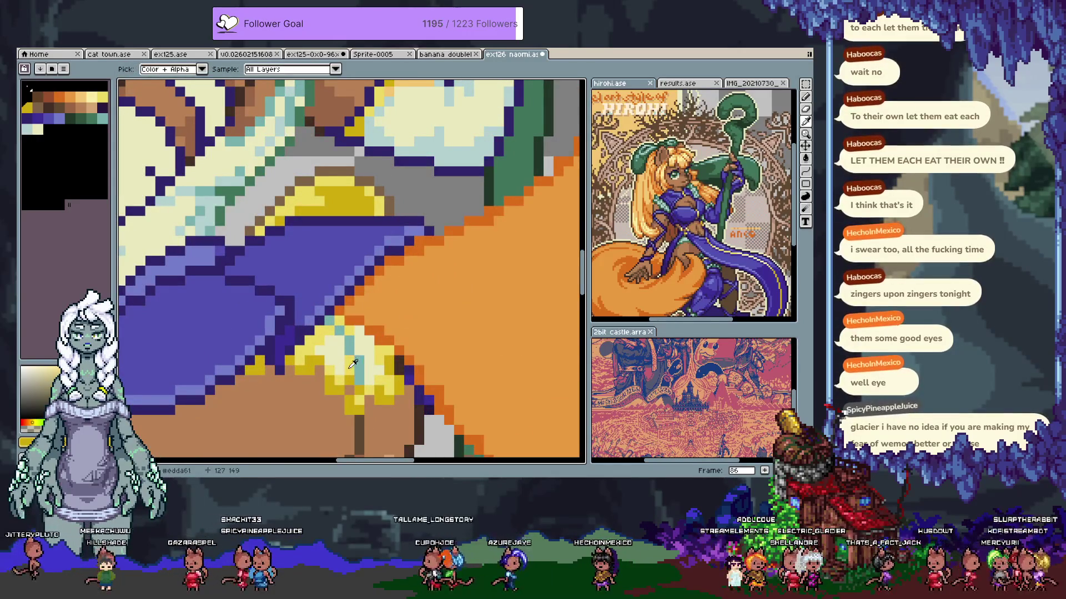
{"action": "left_click", "coordinate": [353, 366], "text": "alt"}
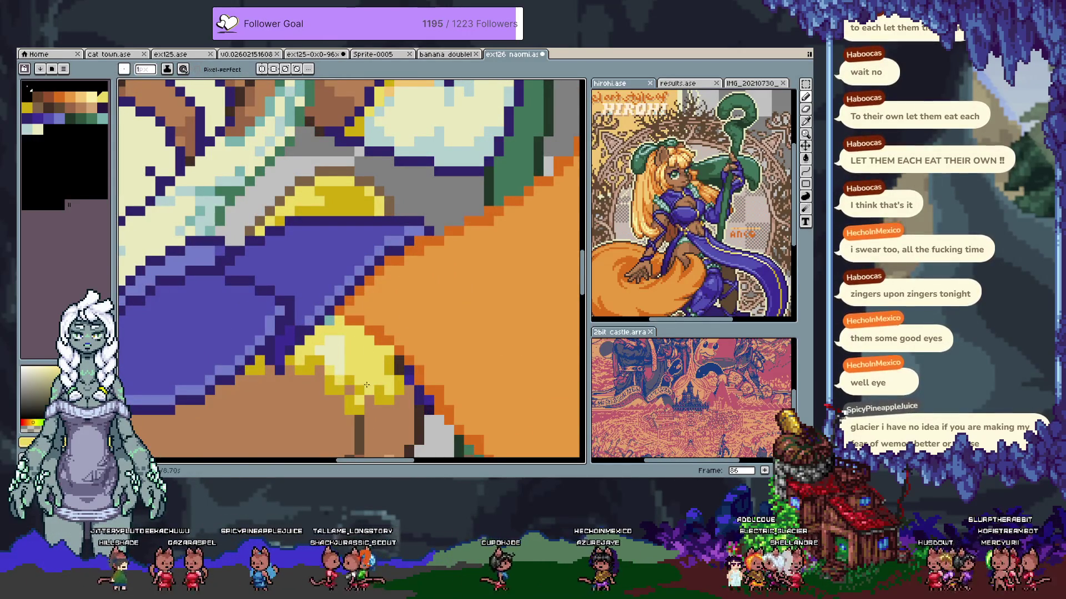
{"action": "left_click", "coordinate": [360, 376], "text": "alt"}
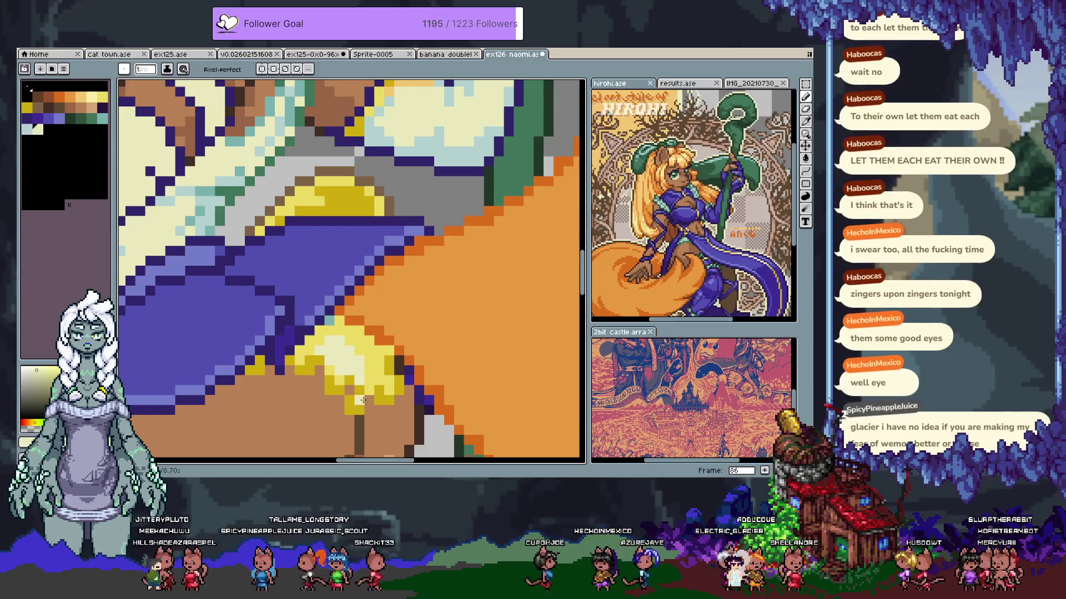
{"action": "left_click", "coordinate": [363, 400]}
{"action": "scroll", "coordinate": [308, 357], "scroll_direction": "down", "scroll_amount": 3}
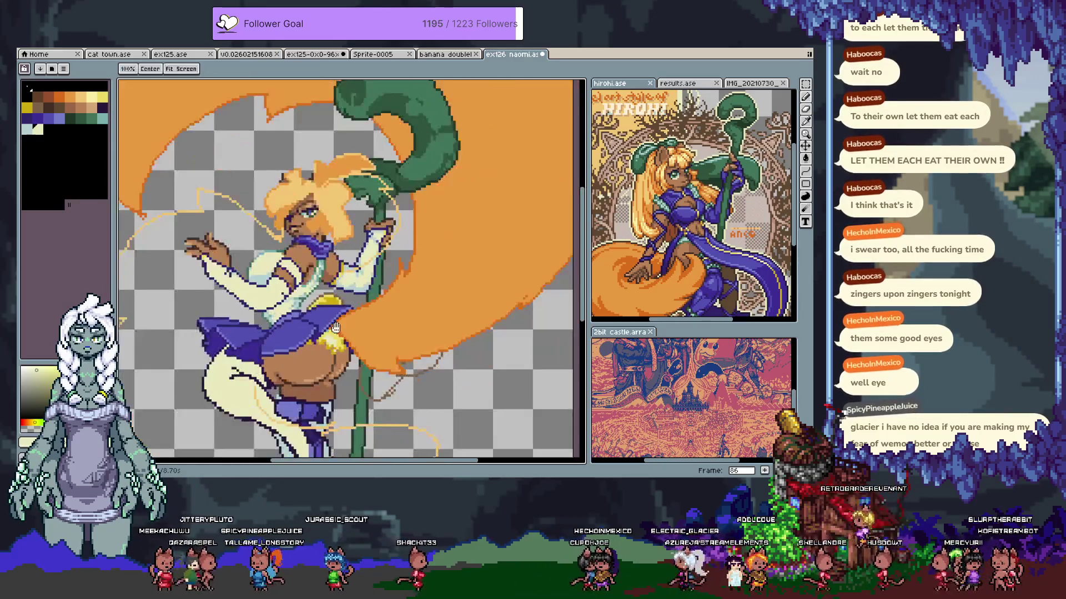
{"action": "scroll", "coordinate": [391, 240], "scroll_direction": "up", "scroll_amount": 3}
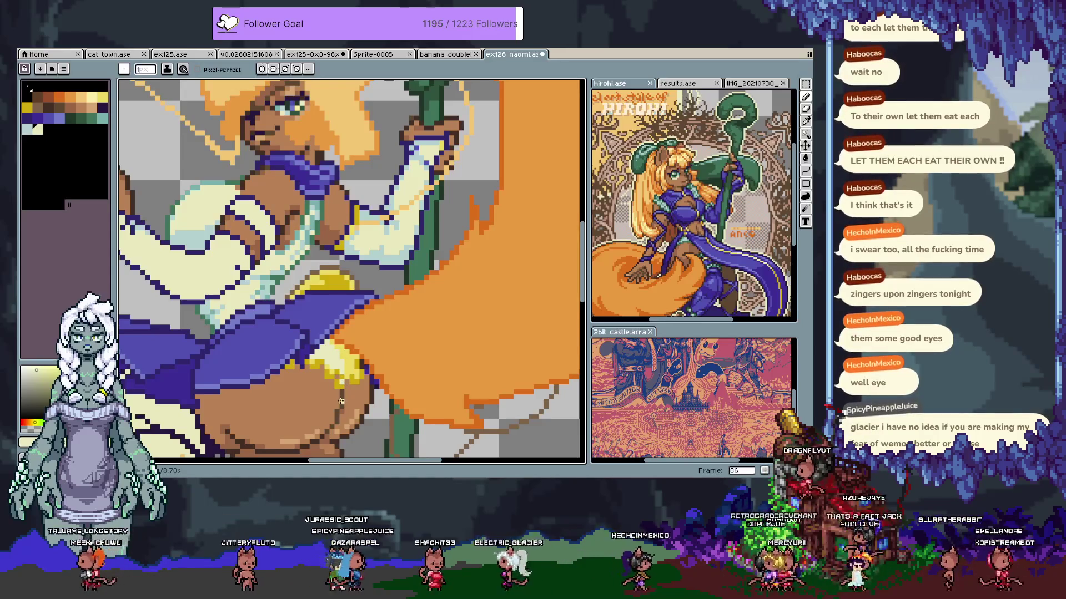
{"action": "scroll", "coordinate": [420, 379], "scroll_direction": "down", "scroll_amount": 2}
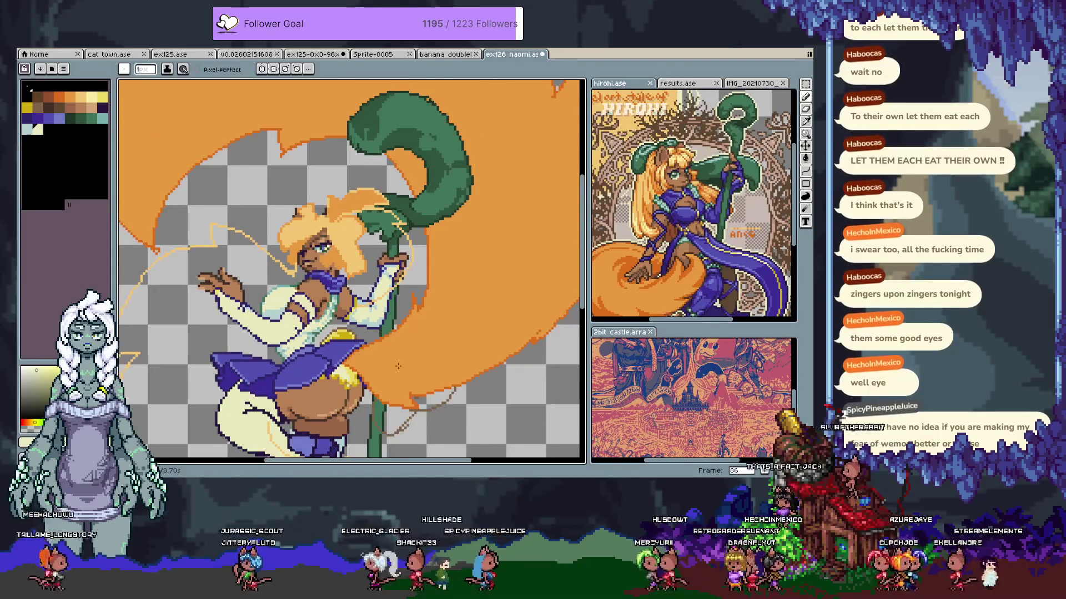
Flip back through the frames to the first and then the last frame, and zoom into the skirt and hip
{"action": "key", "text": "comma"}
{"action": "key", "text": "comma"}
{"action": "key", "text": "comma"}
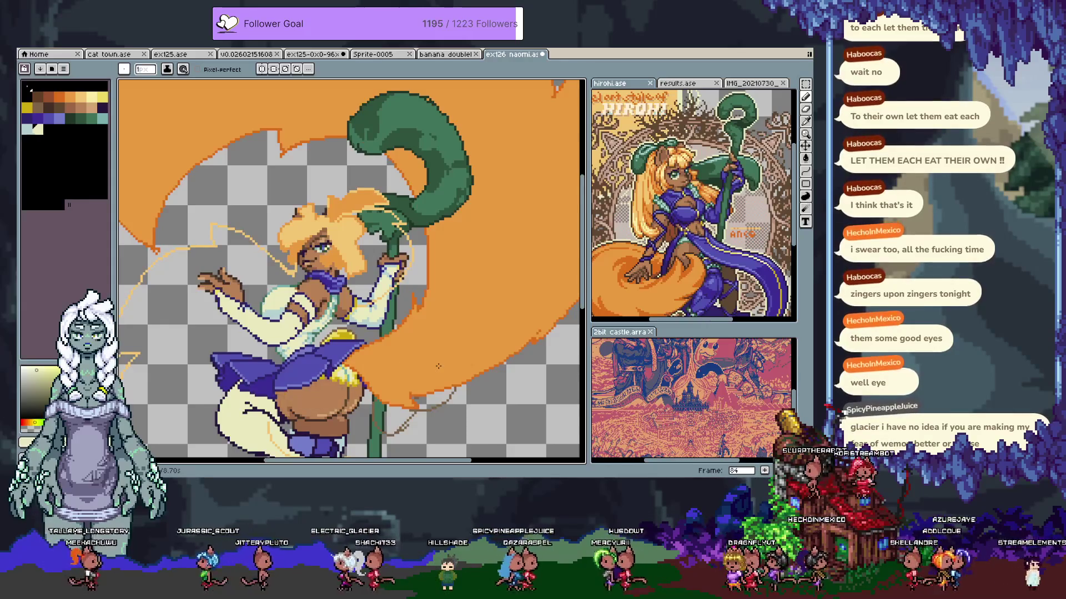
{"action": "key", "text": "comma"}
{"action": "key", "text": "comma"}
{"action": "key", "text": "comma"}
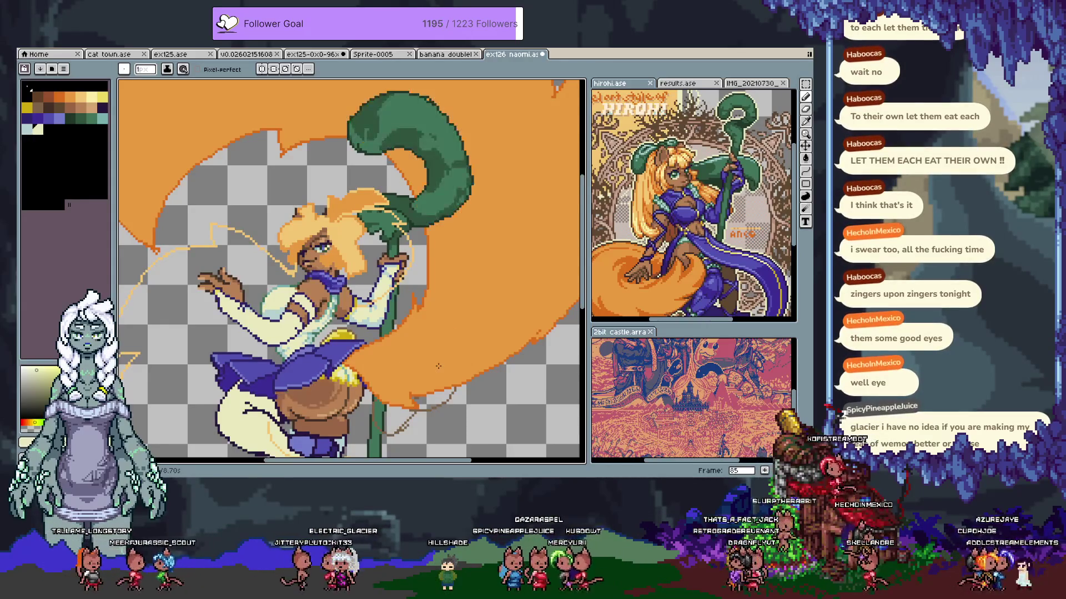
{"action": "key", "text": "Home"}
{"action": "key", "text": "End"}
{"action": "key", "text": "Tab"}
{"action": "key", "text": "Tab"}
{"action": "key", "text": "b"}
{"action": "scroll", "coordinate": [375, 312], "scroll_direction": "up", "scroll_amount": 2}
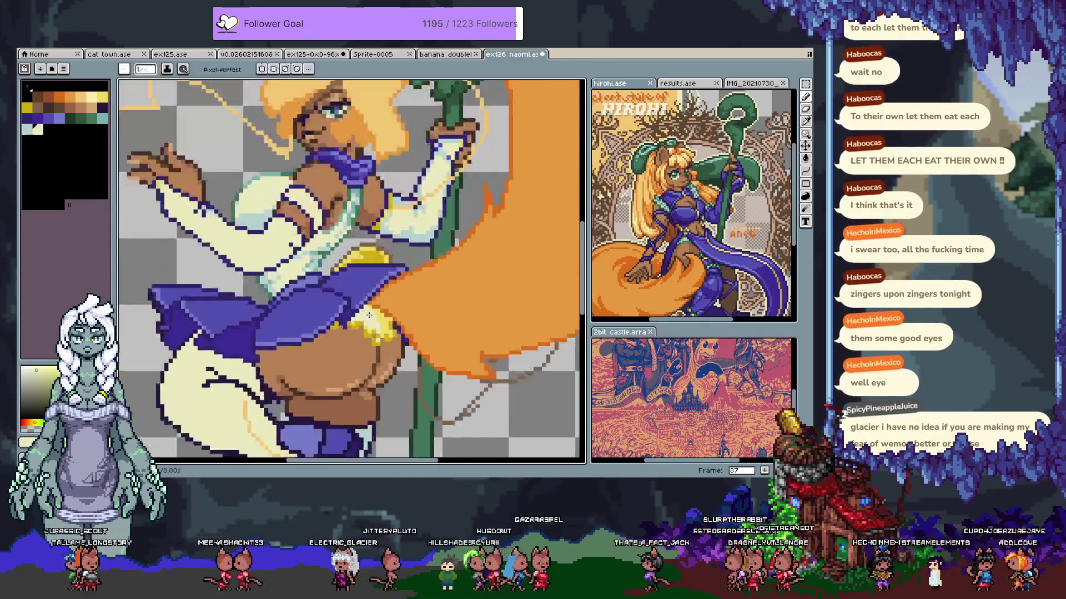
{"action": "left_click_drag", "start_coordinate": [375, 312], "coordinate": [364, 310]}
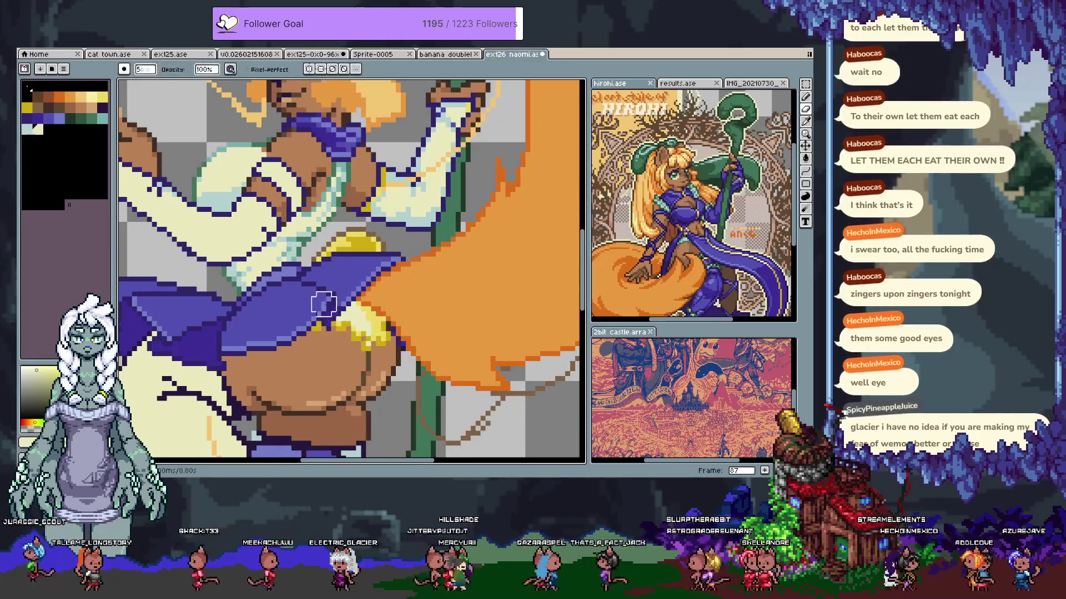
Isolate the skirt layer, Magic Wand the stray yellow pixels, erase them, and deselect
{"action": "key", "text": "Tab"}
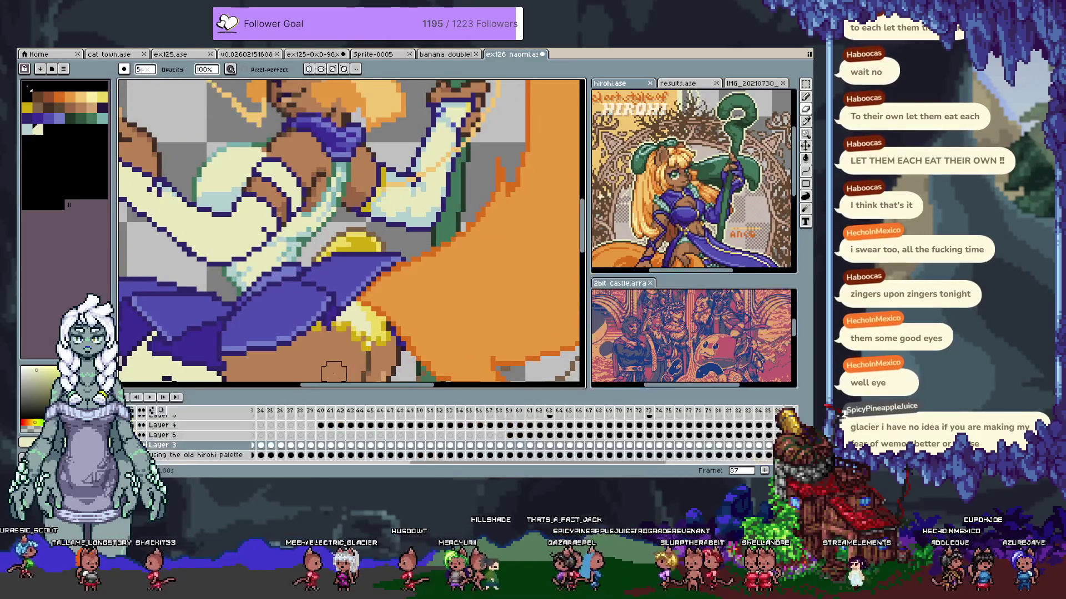
{"action": "key", "text": "Tab"}
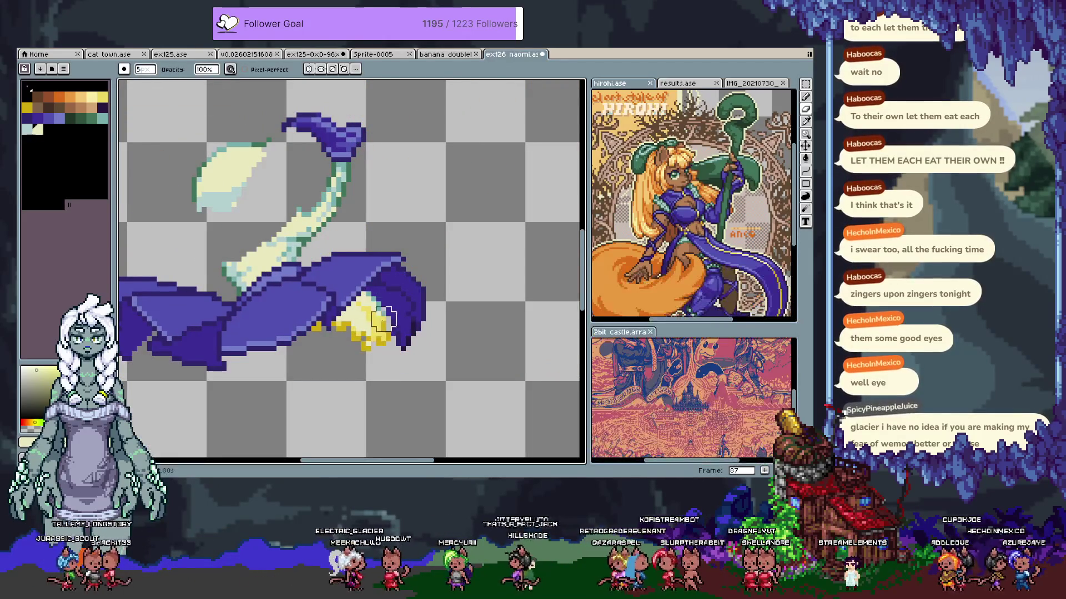
{"action": "left_click_drag", "start_coordinate": [358, 338], "coordinate": [342, 313]}
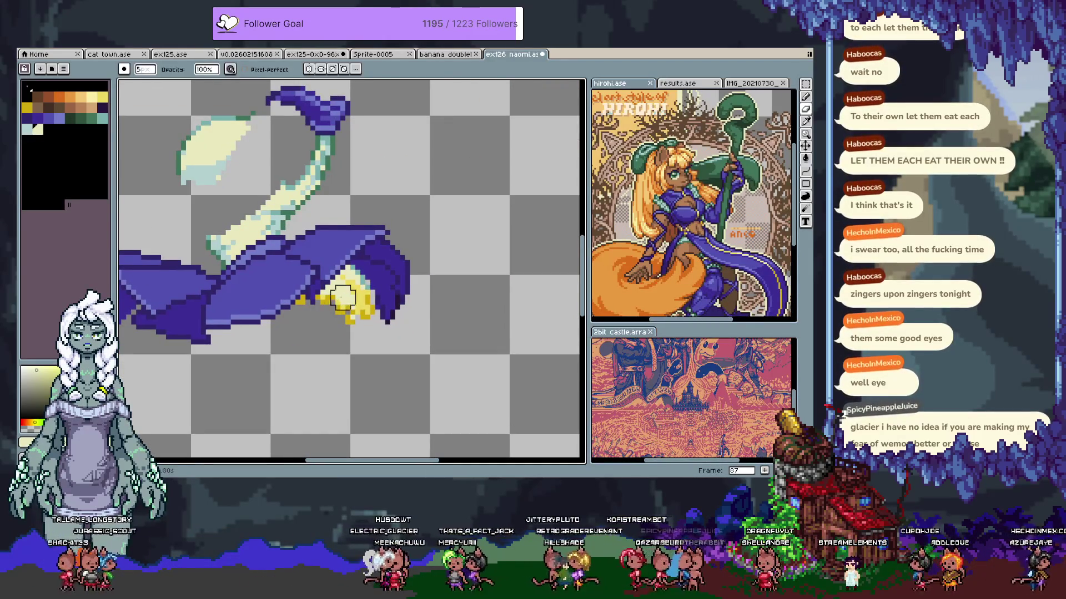
{"action": "key", "text": "w"}
{"action": "left_click", "coordinate": [338, 294], "text": "shift"}
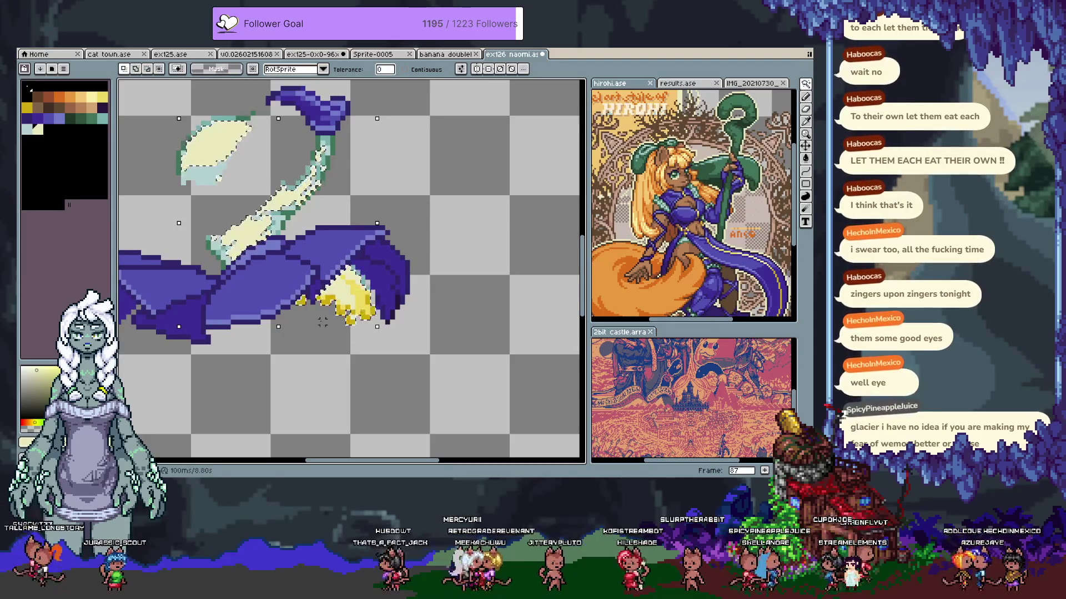
{"action": "key", "text": "e"}
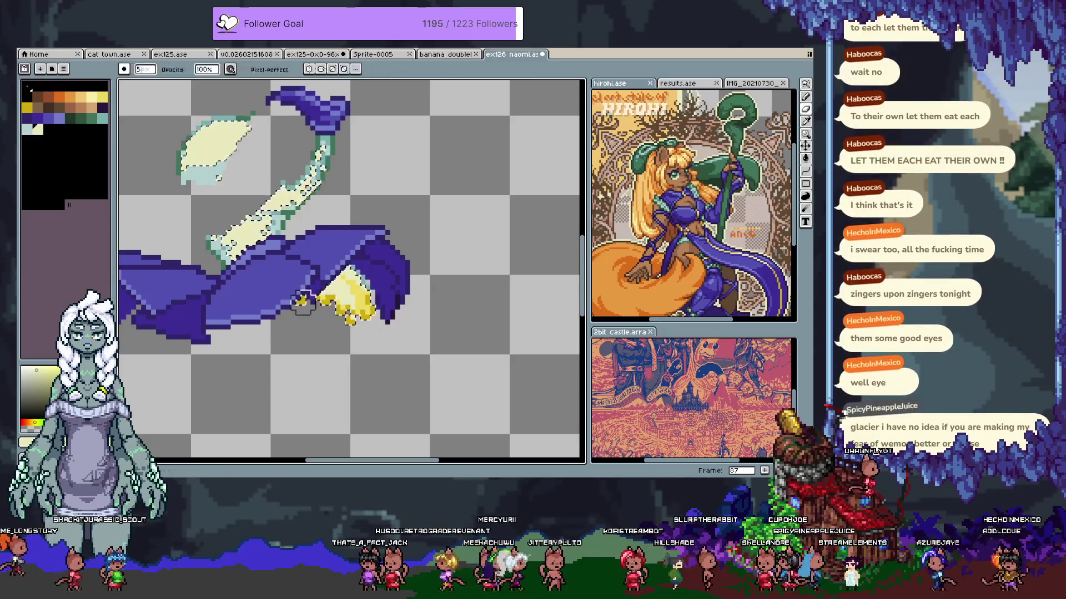
{"action": "mouse_move", "coordinate": [325, 322]}
{"action": "left_mouse_down"}
{"action": "mouse_move", "coordinate": [327, 332]}
{"action": "mouse_move", "coordinate": [362, 317]}
{"action": "left_mouse_up"}
{"action": "key", "text": "ctrl+d"}
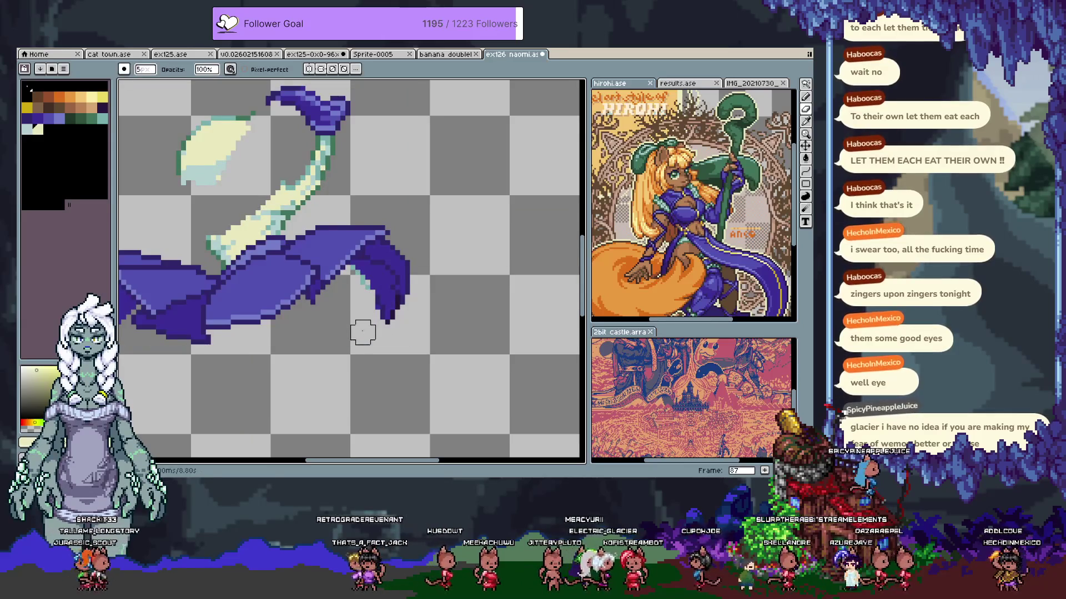
{"action": "key", "text": "Tab"}
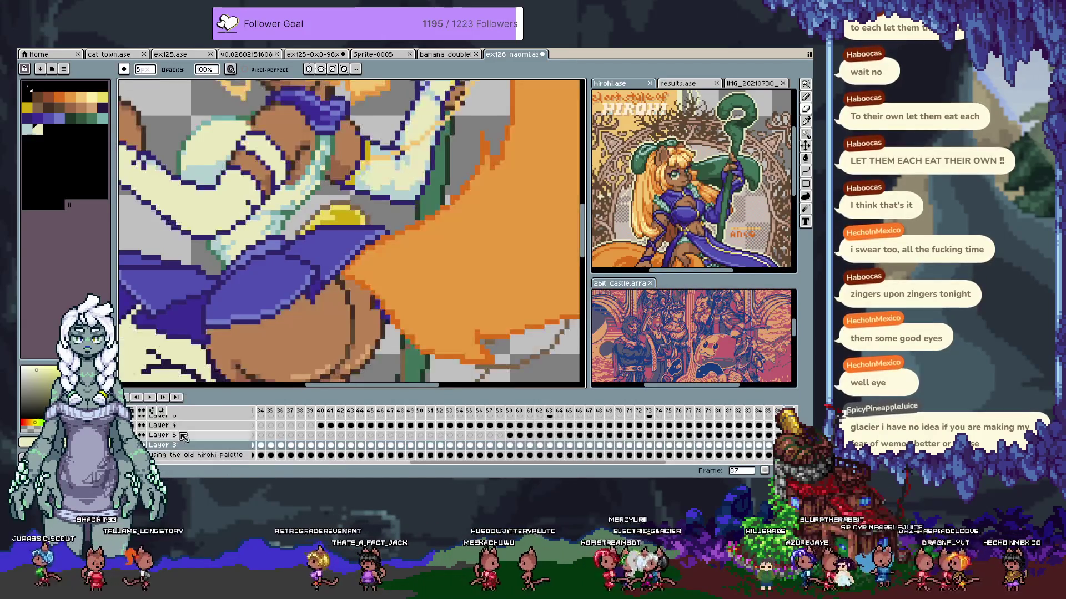
Restore the hidden layers, sample a green, and draw a green line across the brown hip
{"action": "key", "text": "b"}
{"action": "key", "text": "Tab"}
{"action": "left_click", "coordinate": [282, 231], "text": "alt"}
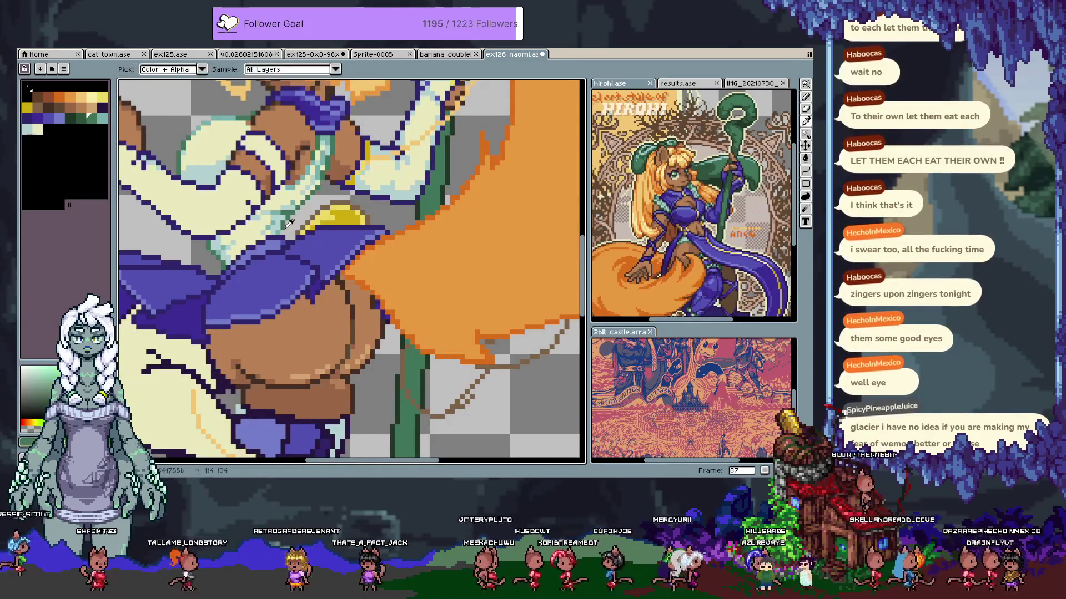
{"action": "mouse_move", "coordinate": [283, 230]}
{"action": "left_mouse_down"}
{"action": "mouse_move", "coordinate": [320, 320]}
{"action": "mouse_move", "coordinate": [280, 251]}
{"action": "left_mouse_up"}
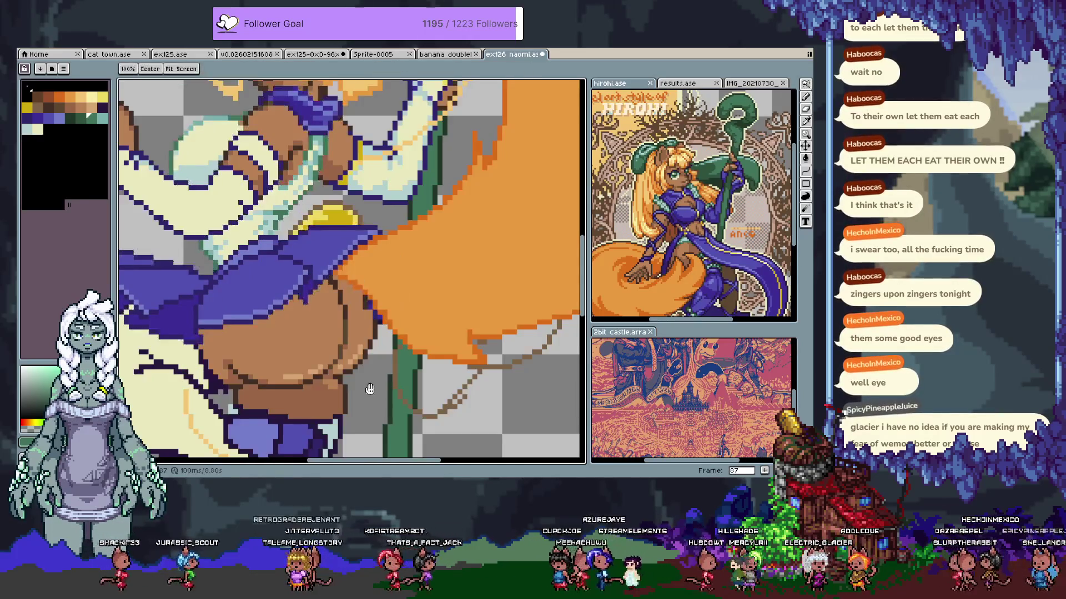
{"action": "left_click_drag", "start_coordinate": [292, 303], "coordinate": [347, 328]}
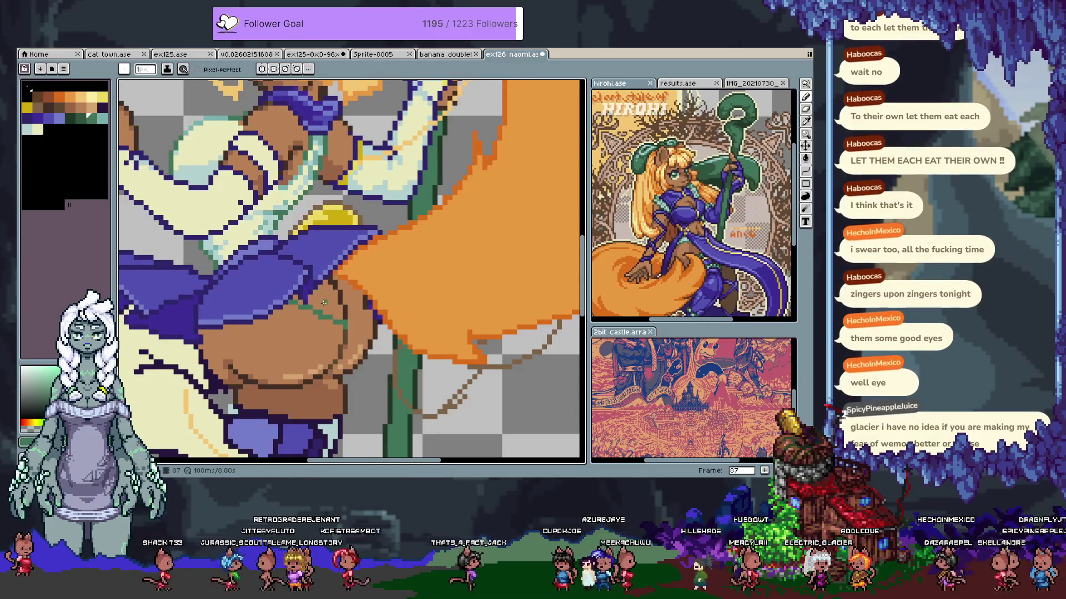
{"action": "left_click", "coordinate": [334, 332], "text": "shift"}
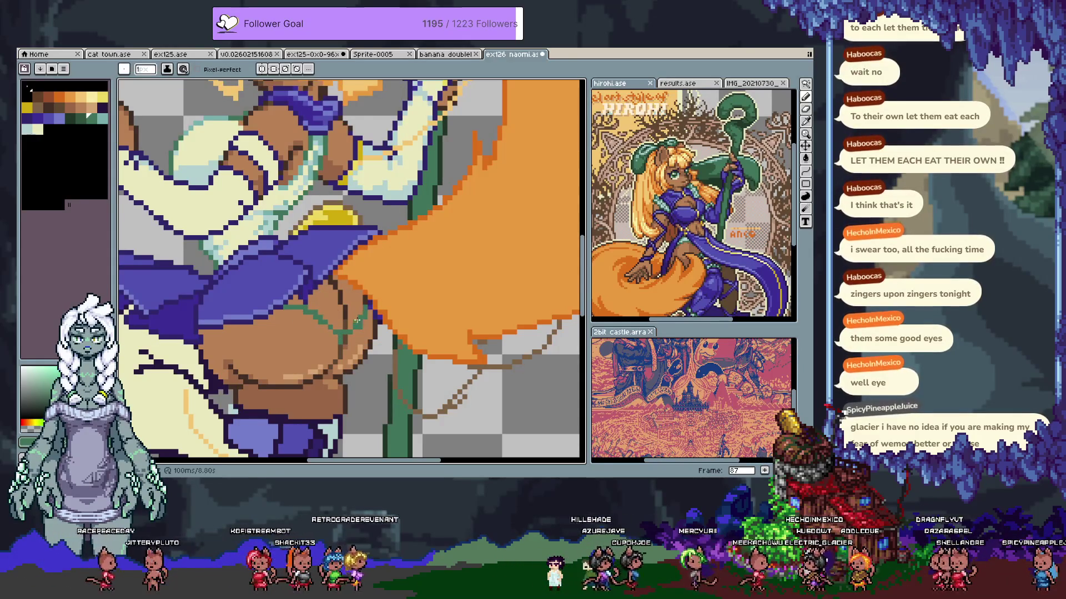
{"action": "key", "text": "e"}
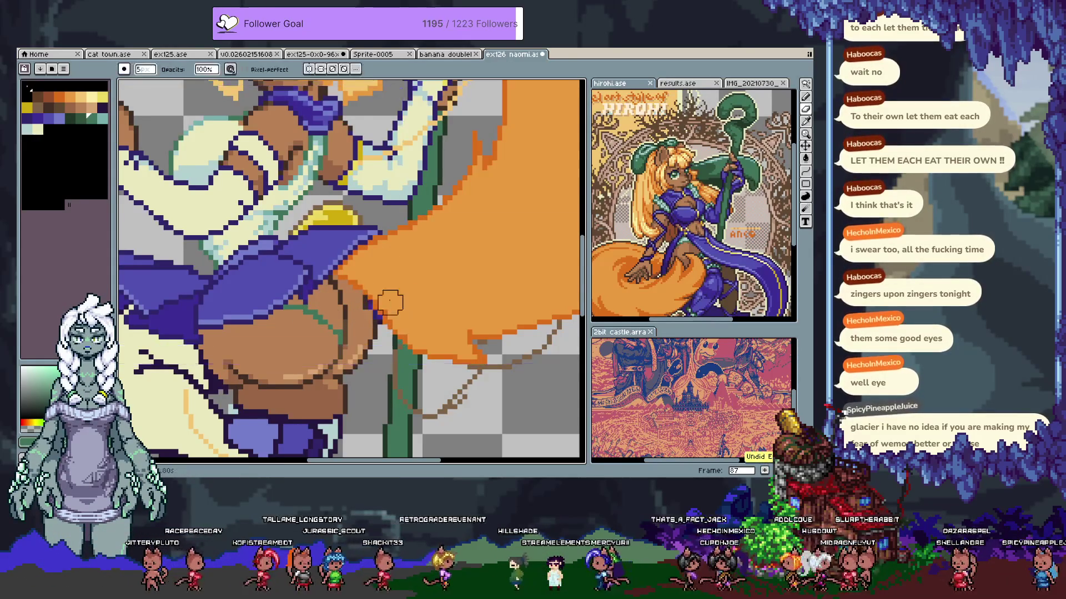
Toggle between showing only Layer 3 and all layers to check the green line
{"action": "key", "text": "Tab"}
{"action": "left_click", "coordinate": [166, 445]}
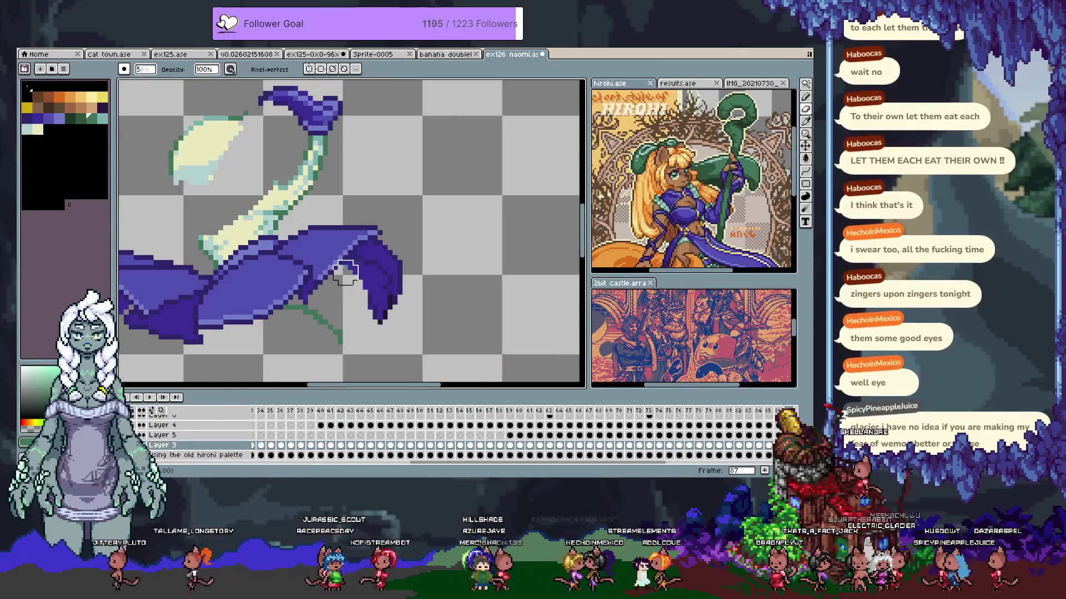
{"action": "left_click", "coordinate": [159, 444]}
{"action": "left_click", "coordinate": [160, 444]}
{"action": "left_click", "coordinate": [159, 444]}
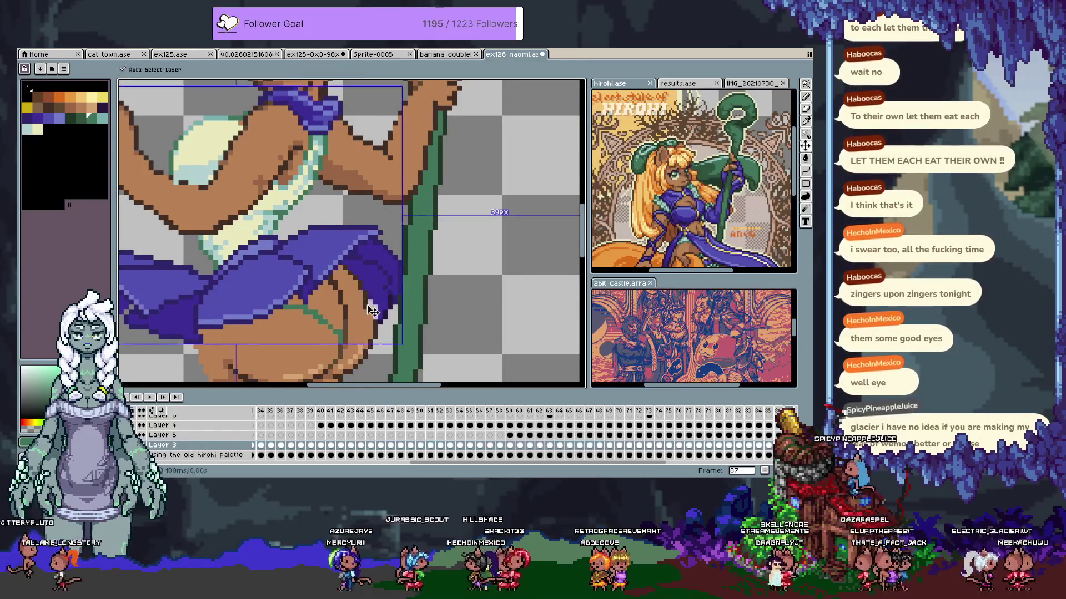
Sample browns on the layer below, return to Layer 3, and pick the green and light mint #b3d1cf
{"action": "key", "text": "Down"}
{"action": "left_click", "coordinate": [378, 321], "text": "alt"}
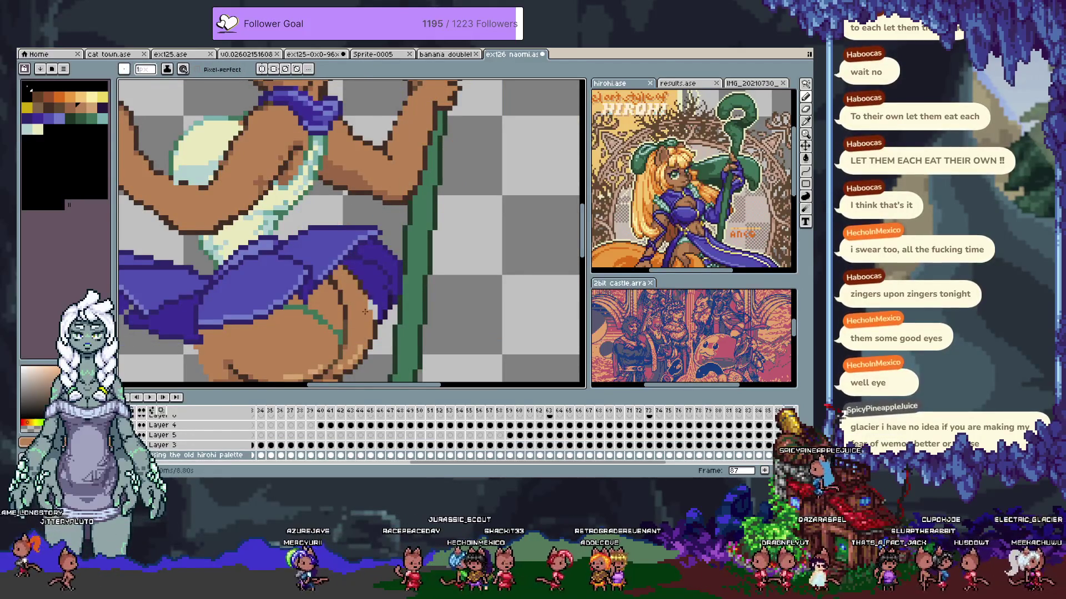
{"action": "left_click", "coordinate": [371, 302], "text": "alt"}
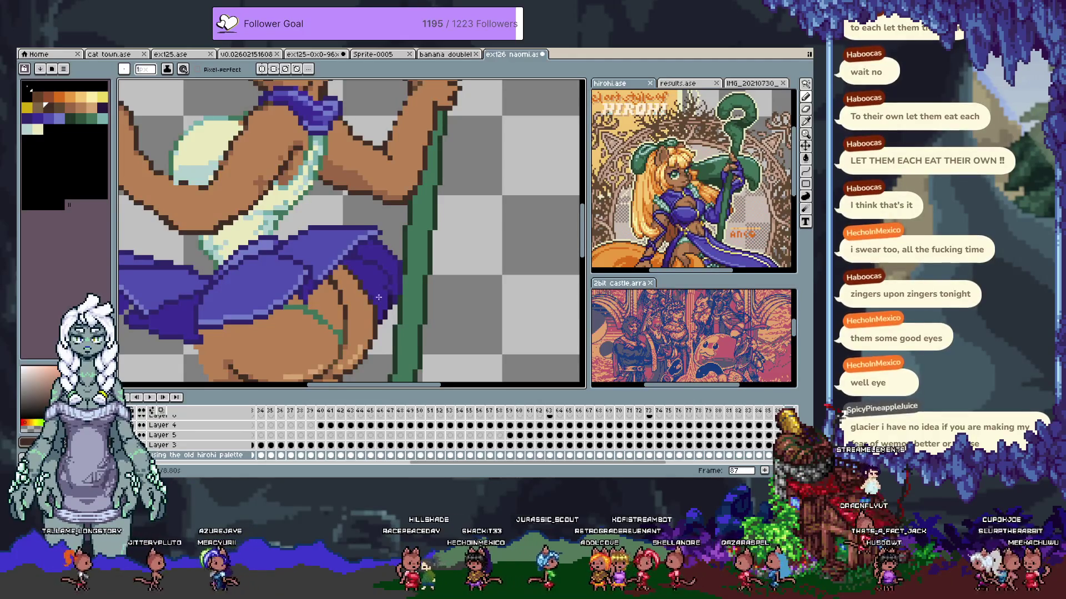
{"action": "left_click", "coordinate": [370, 298], "text": "alt"}
{"action": "key", "text": "Up"}
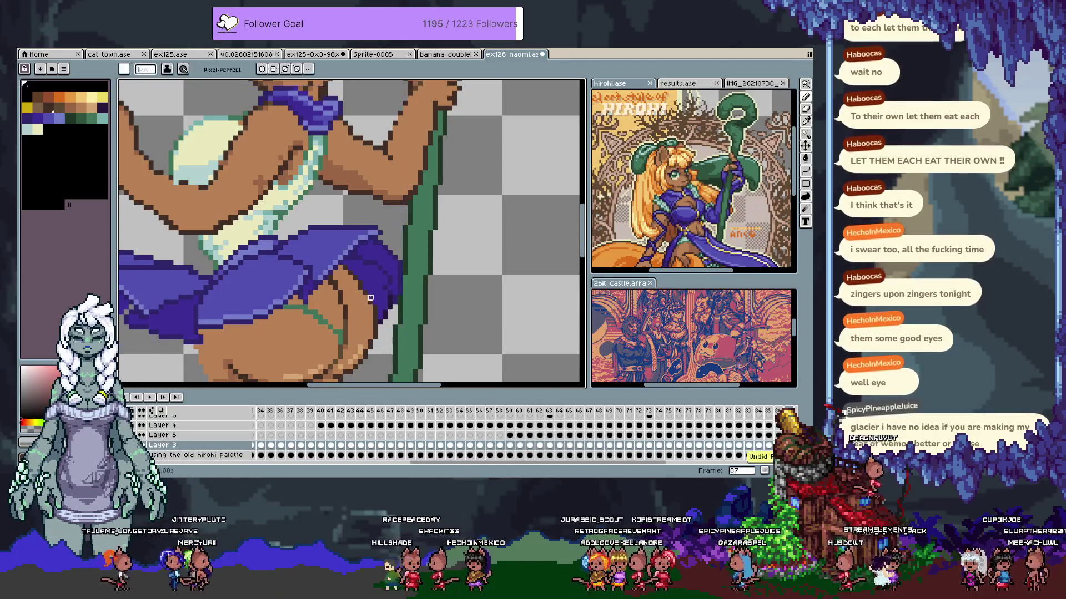
{"action": "key", "text": "ctrl"}
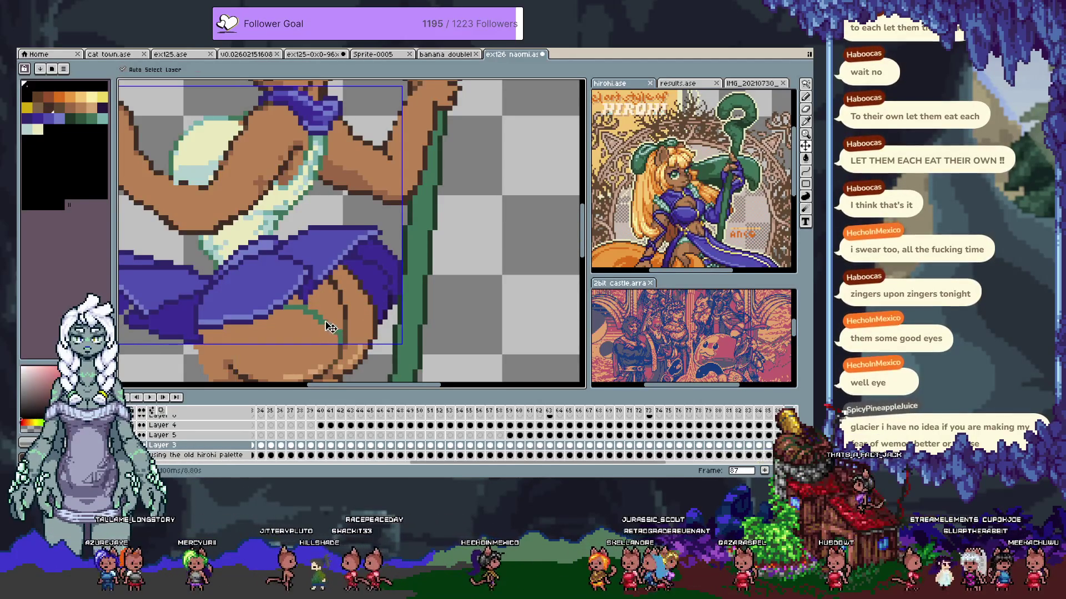
{"action": "left_click_drag", "start_coordinate": [330, 322], "coordinate": [363, 276]}
{"action": "left_click", "coordinate": [390, 288], "text": "alt"}
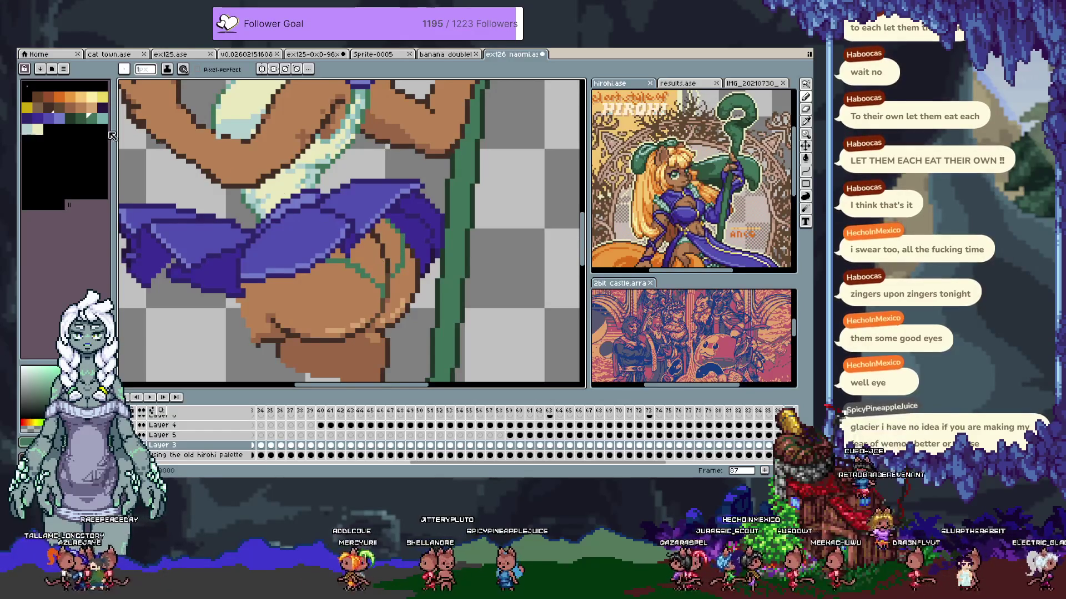
{"action": "left_click", "coordinate": [31, 130]}
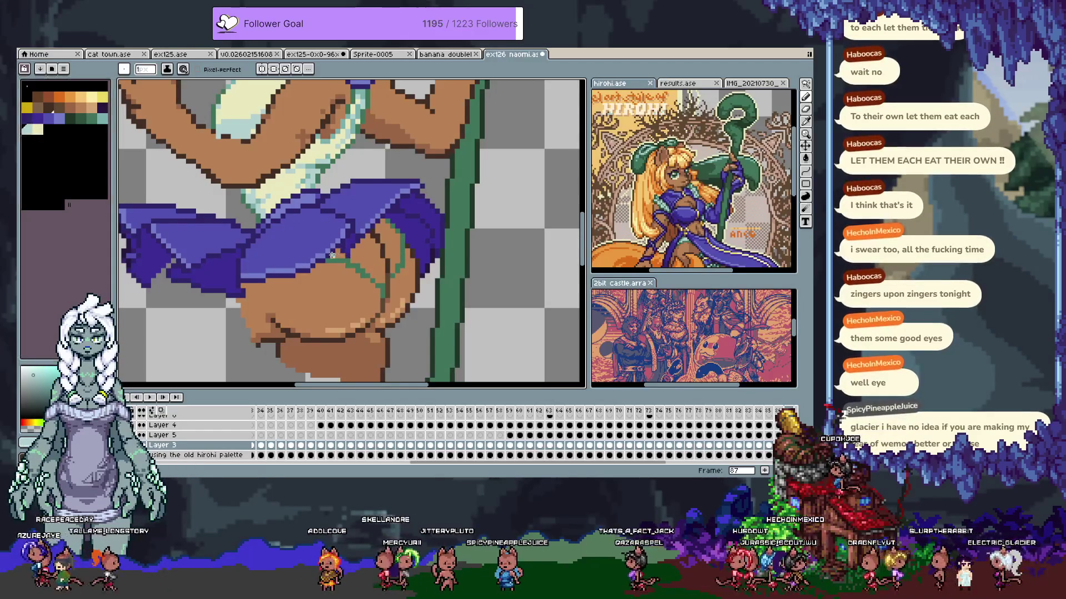
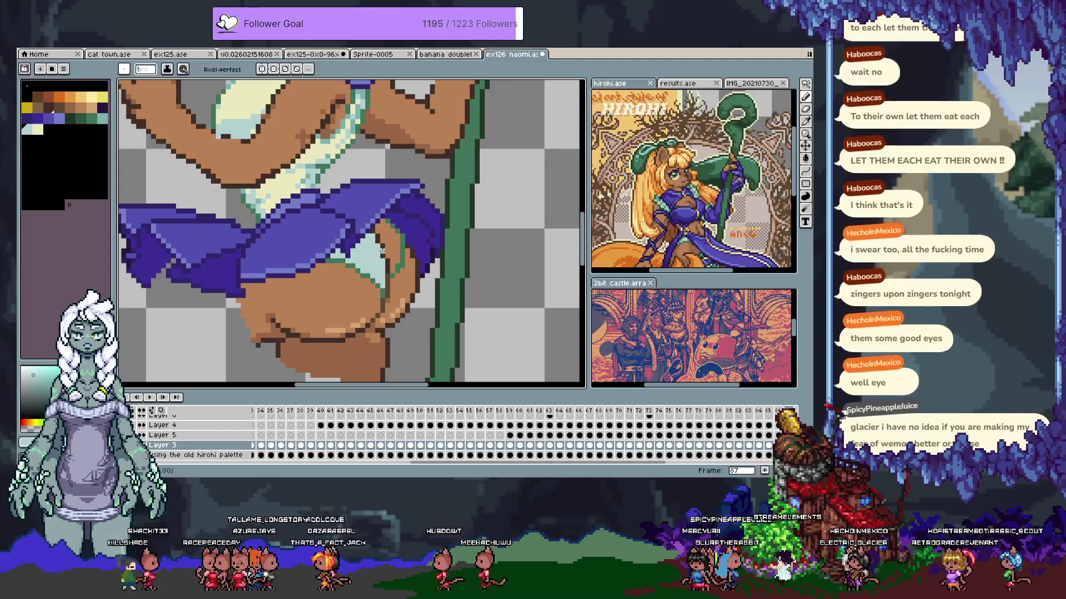
Sample the light mint and paint a trial stroke over the green seam on the panties
{"action": "left_click", "coordinate": [372, 265], "text": "alt"}
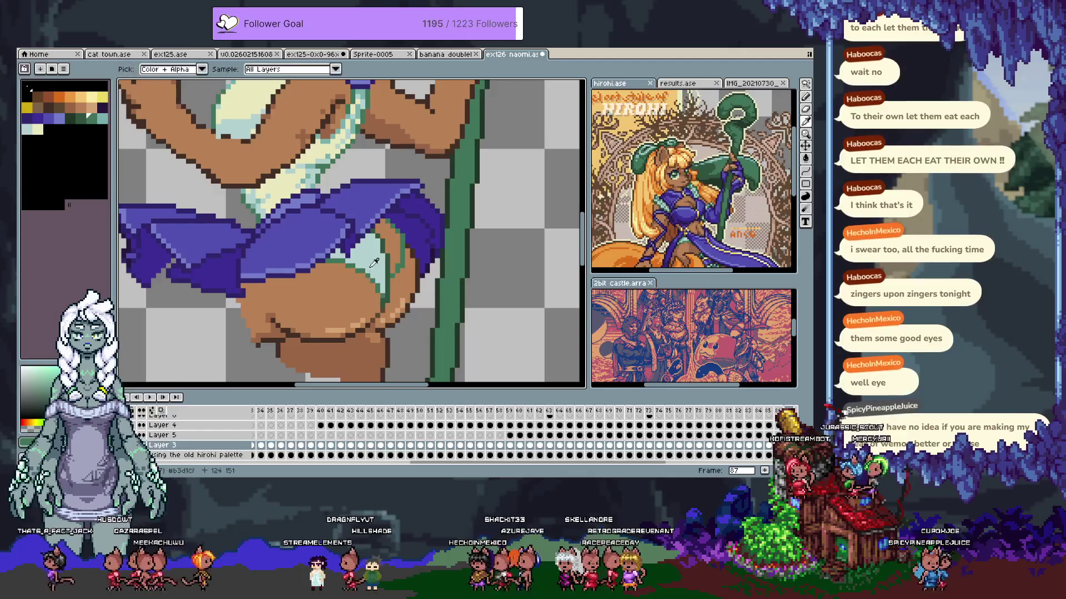
{"action": "left_click_drag", "start_coordinate": [386, 267], "coordinate": [402, 224]}
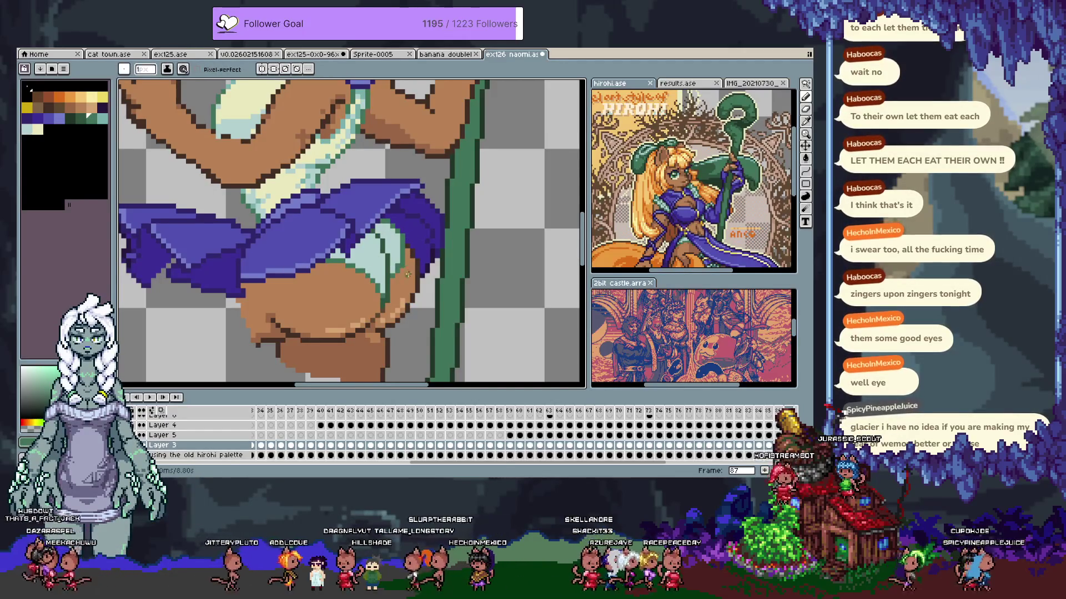
{"action": "left_click_drag", "start_coordinate": [409, 252], "coordinate": [387, 269]}
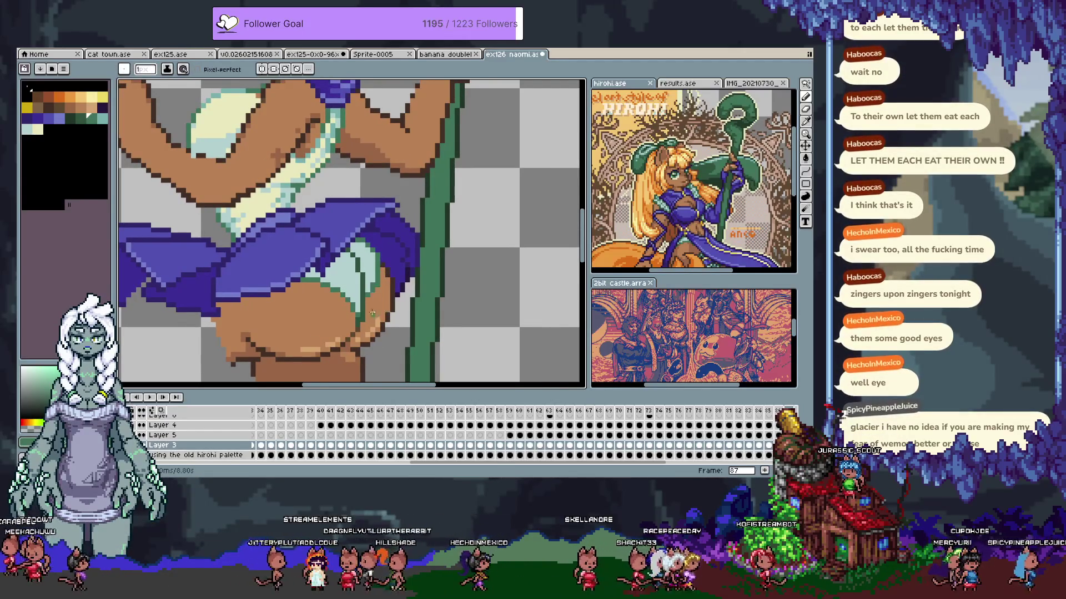
{"action": "left_click", "coordinate": [356, 284], "text": "alt"}
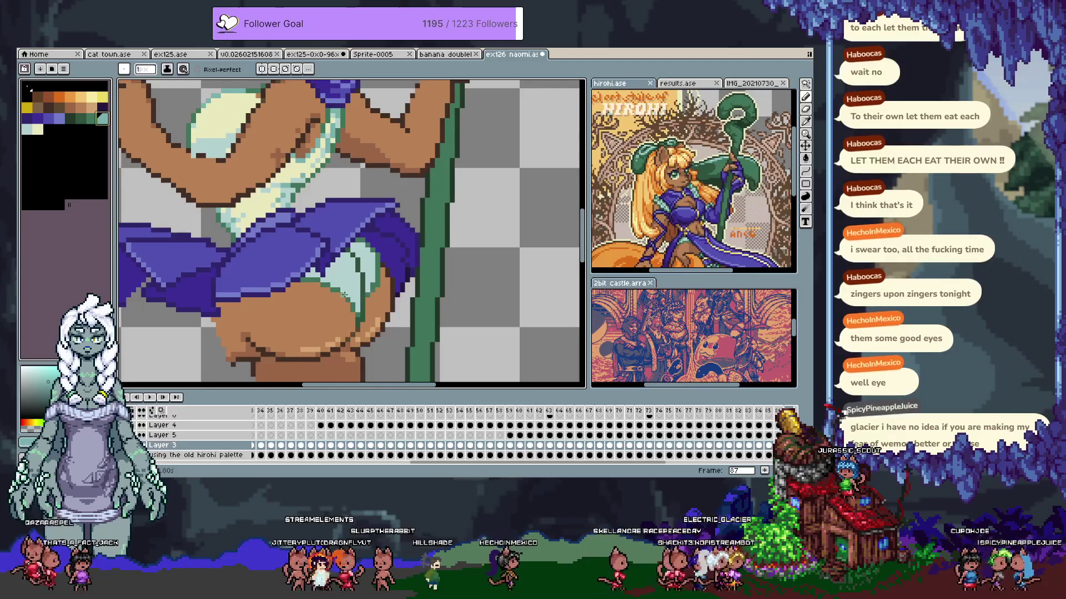
Undo both mint edits, advance to frame 88 and hide the timeline
{"action": "key", "text": "ctrl+z"}
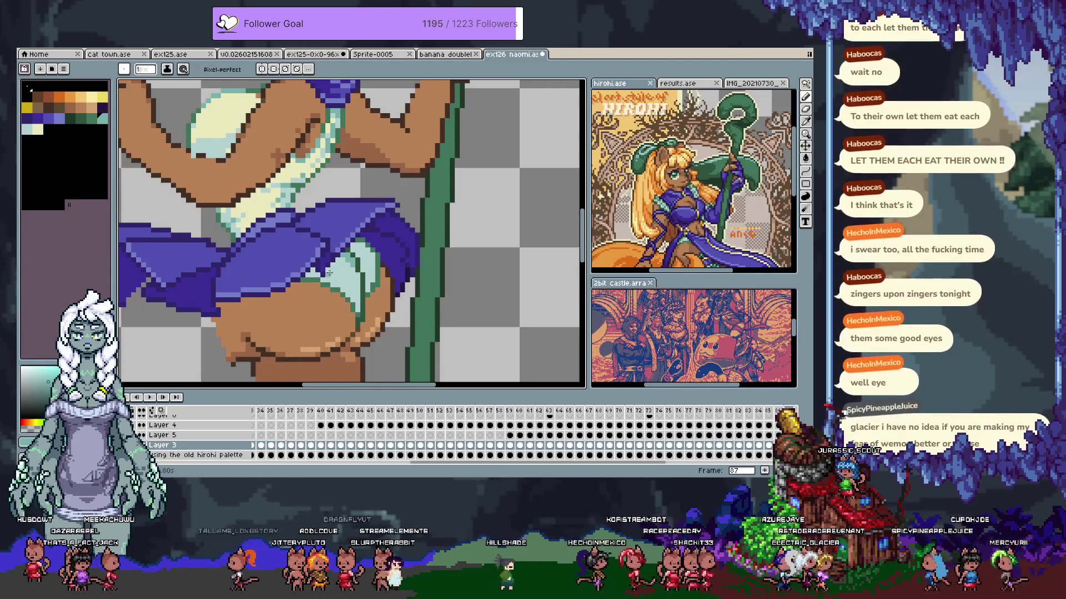
{"action": "key", "text": "ctrl+z"}
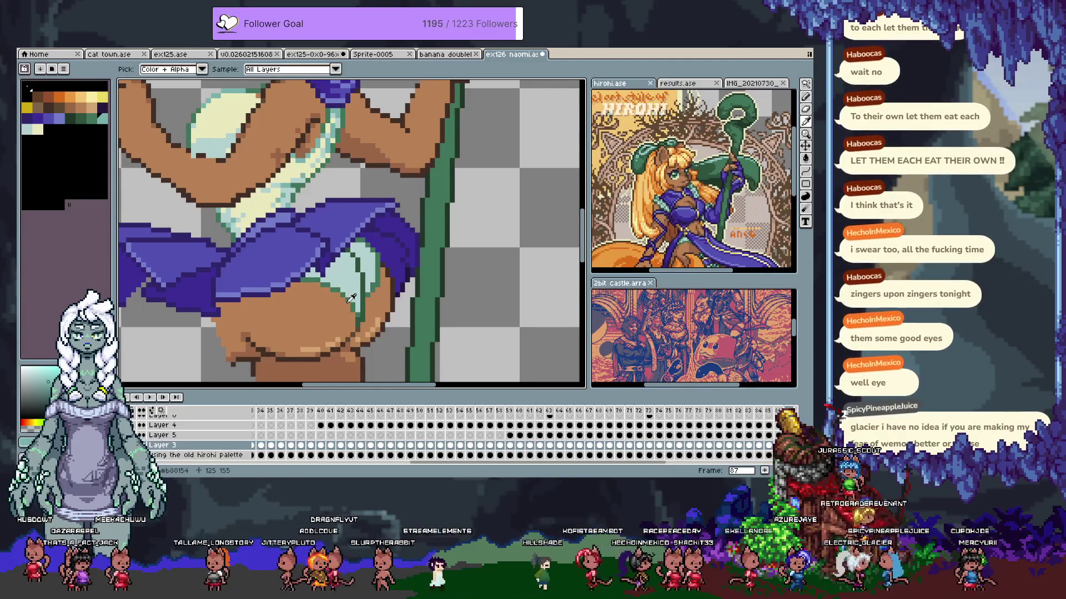
{"action": "key", "text": "period"}
{"action": "key", "text": "Tab"}
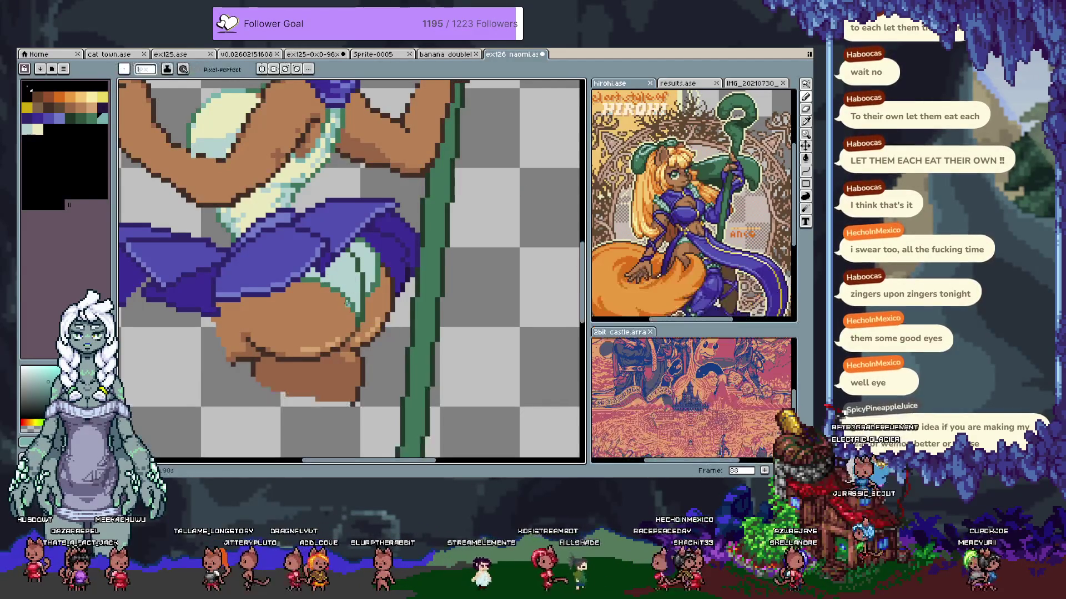
Darken a pixel of the panties shading in light teal, discarding the trial cream dabs
{"action": "key", "text": "comma"}
{"action": "key", "text": "period"}
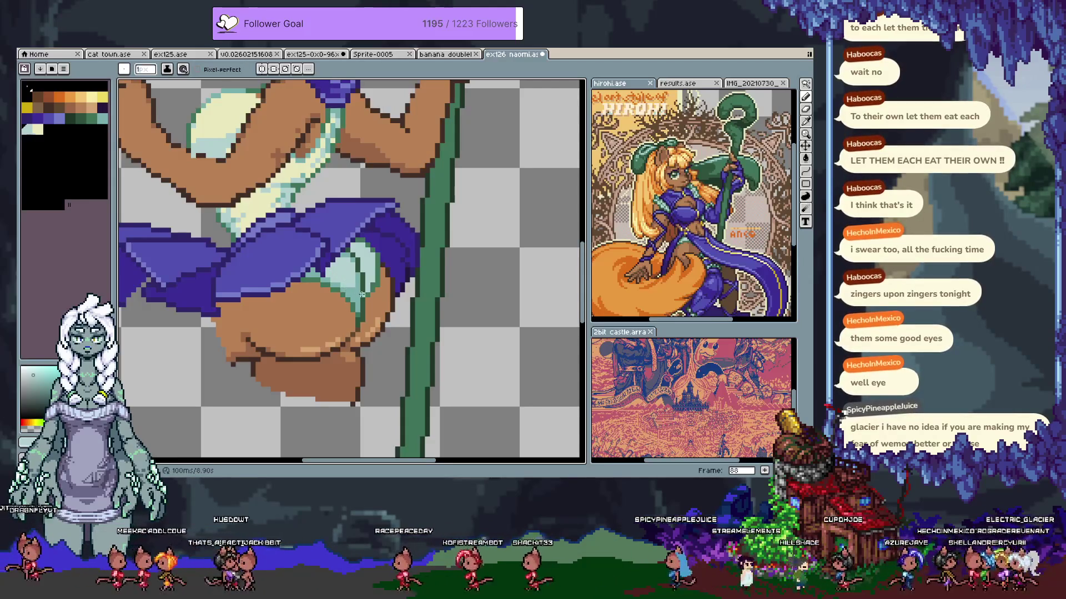
{"action": "left_click", "coordinate": [361, 281], "text": "alt"}
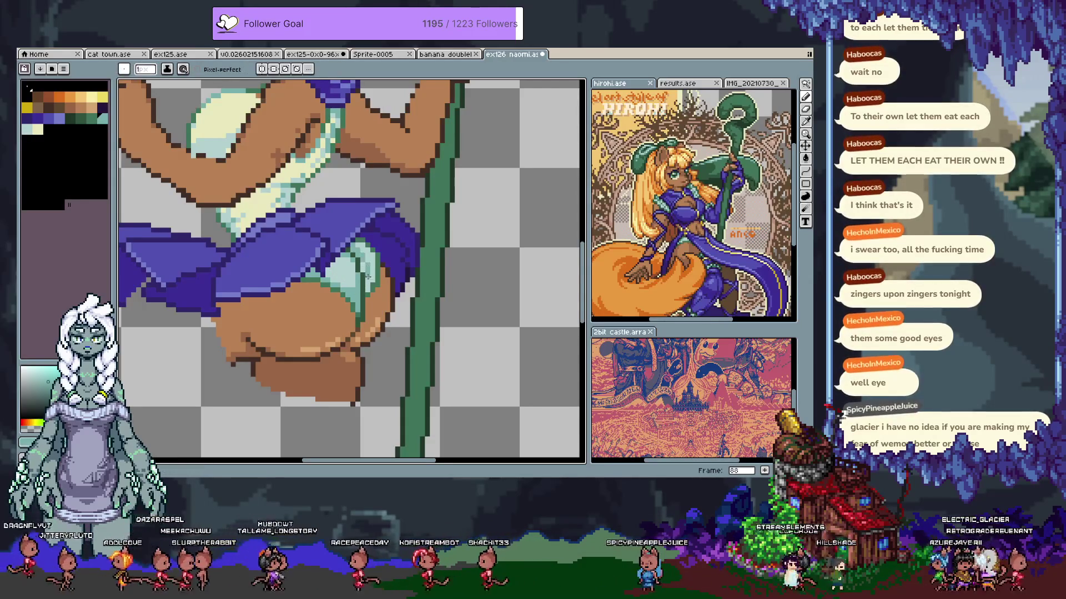
{"action": "left_click", "coordinate": [360, 268]}
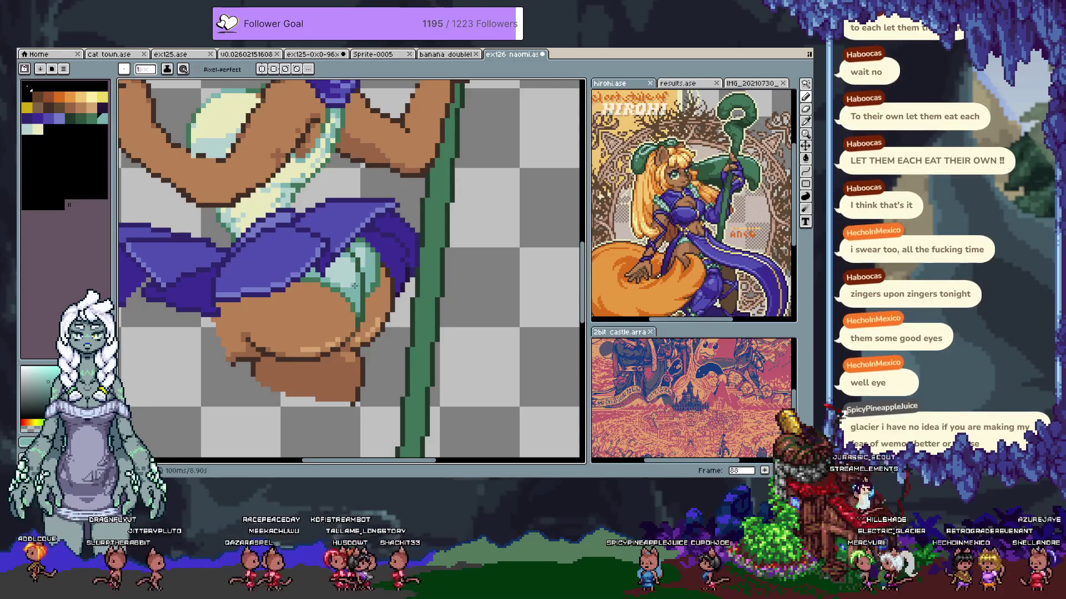
{"action": "left_click", "coordinate": [39, 128]}
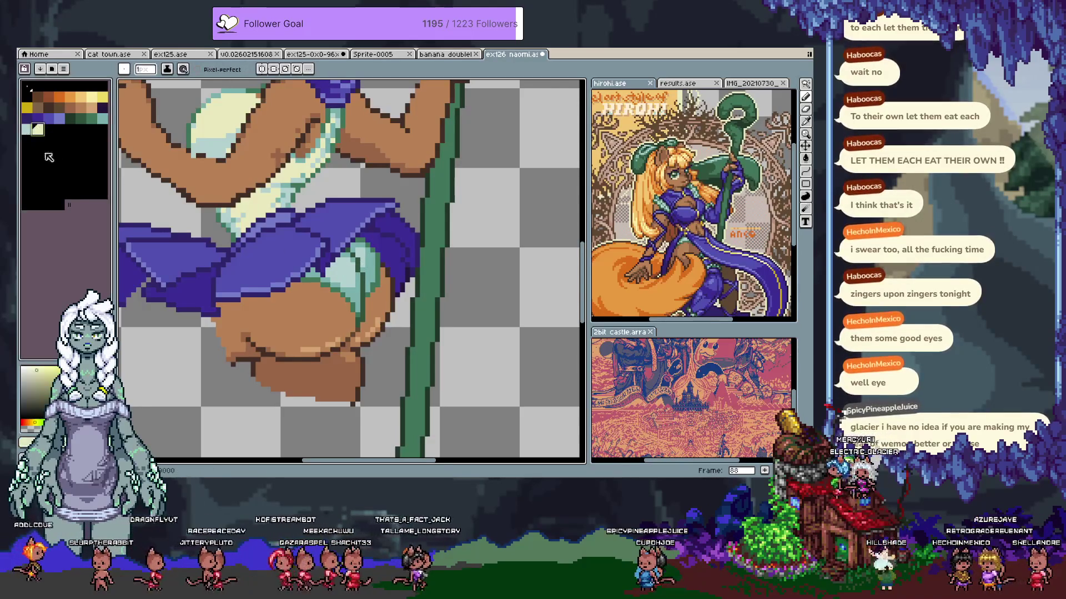
{"action": "left_click", "coordinate": [340, 266]}
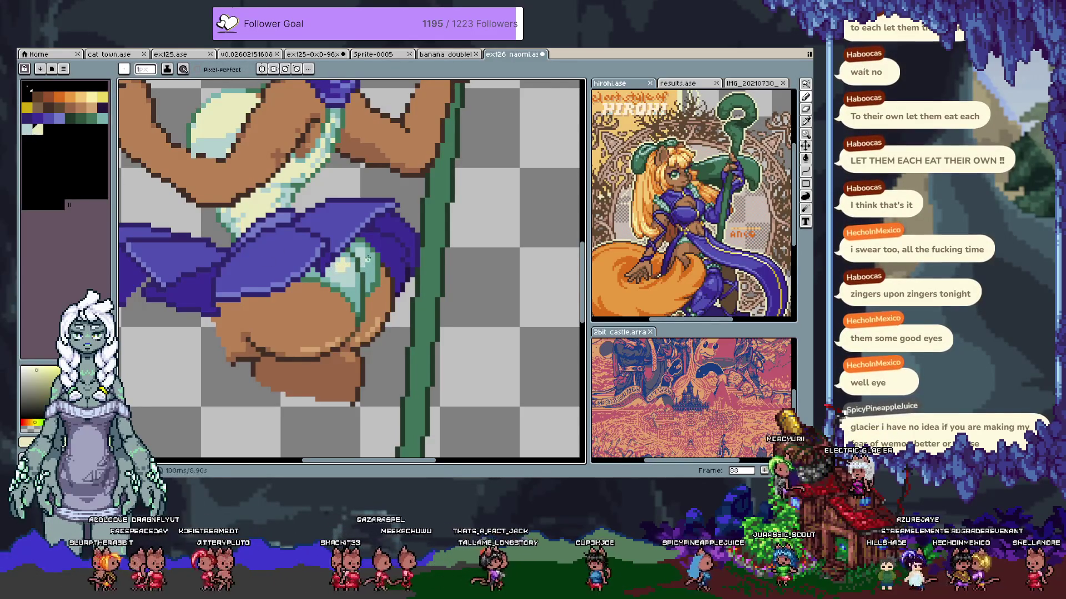
{"action": "key", "text": "ctrl+z"}
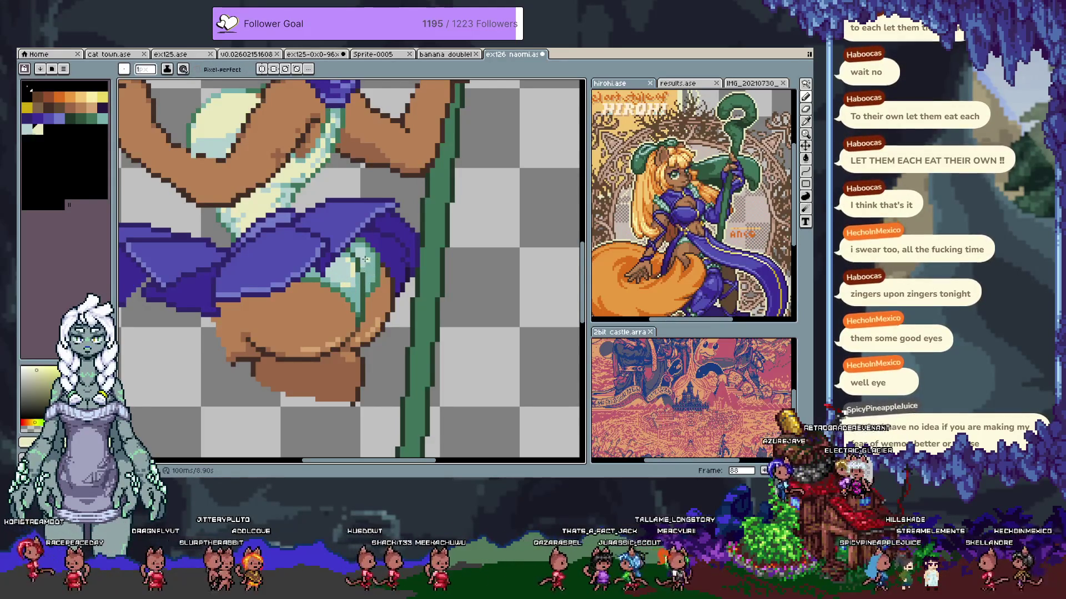
Sample skin and teal tones, then draw a light peach highlight along the buttock shading
{"action": "left_click", "coordinate": [364, 253], "text": "alt"}
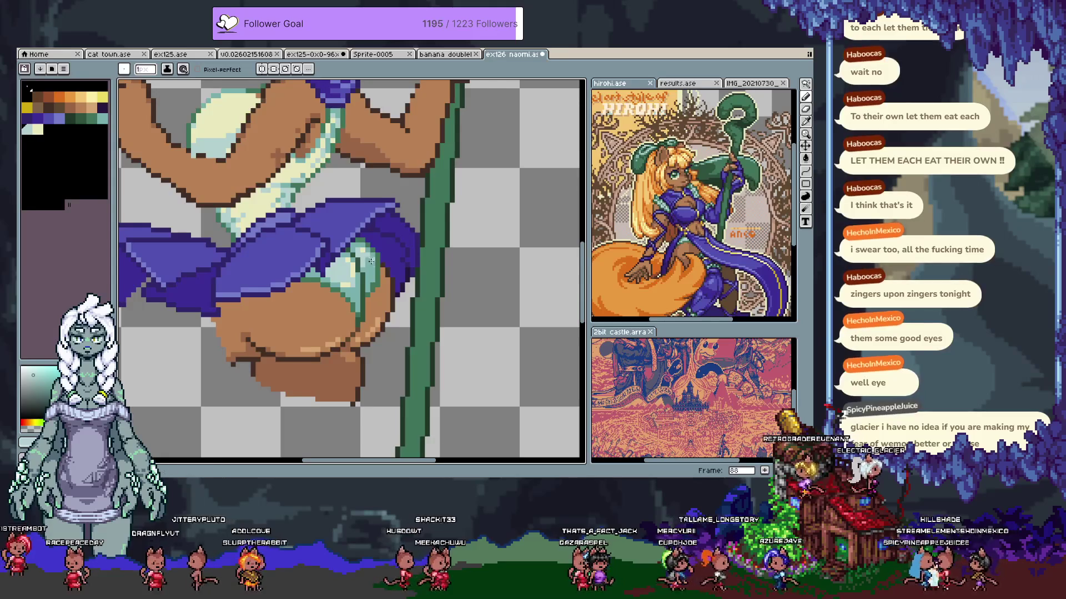
{"action": "left_click", "coordinate": [367, 260], "text": "alt"}
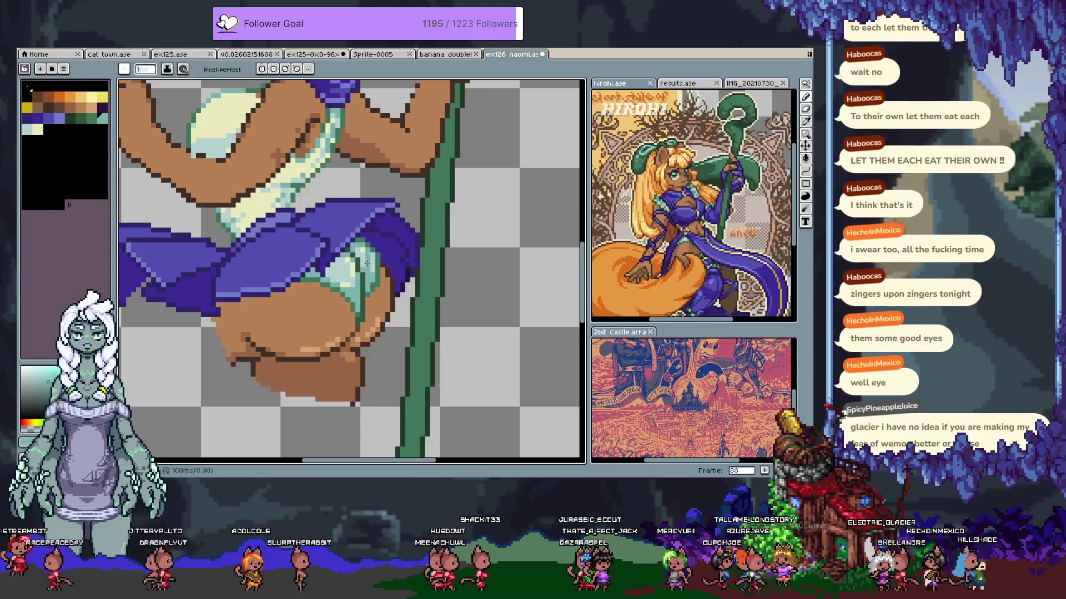
{"action": "left_click", "coordinate": [377, 256], "text": "alt"}
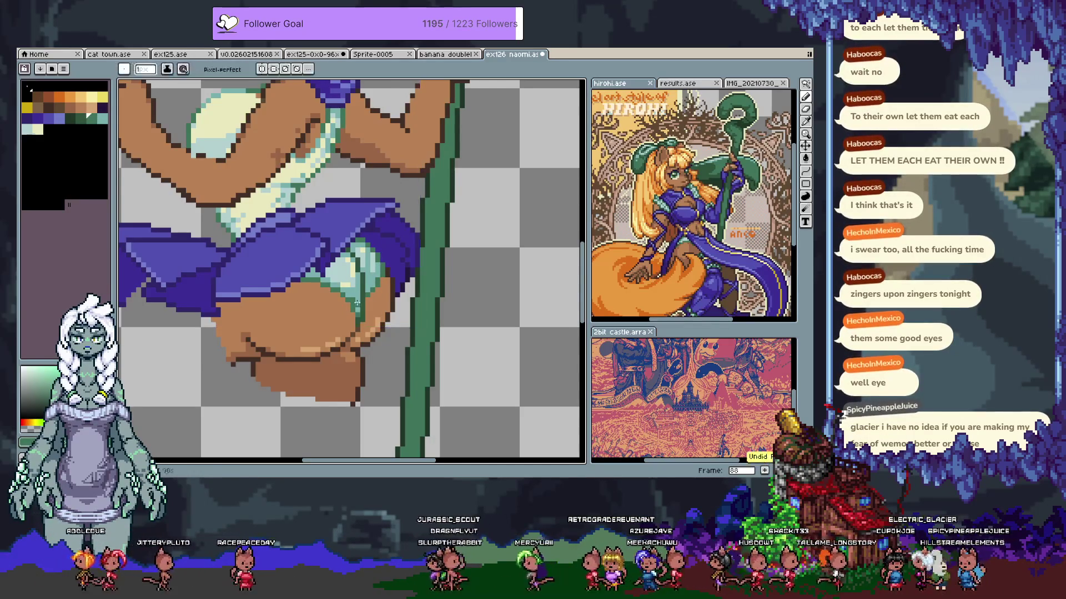
{"action": "left_click", "coordinate": [358, 312], "text": "alt"}
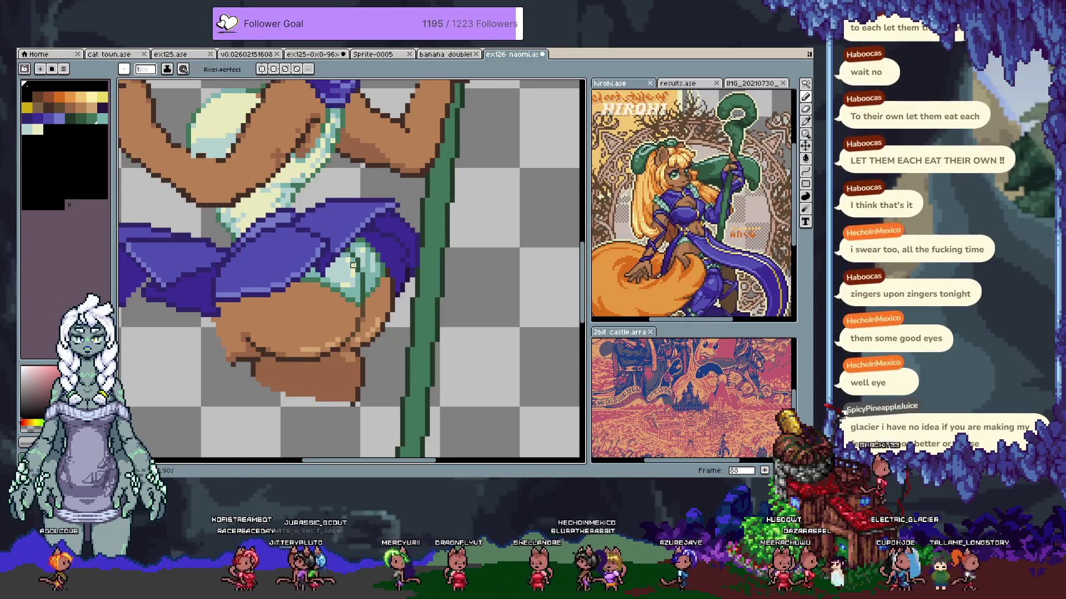
{"action": "left_click", "coordinate": [357, 294], "text": "alt"}
{"action": "left_click", "coordinate": [361, 322], "text": "alt"}
{"action": "left_click_drag", "start_coordinate": [302, 348], "coordinate": [343, 339]}
{"action": "scroll", "coordinate": [342, 339], "scroll_direction": "down", "scroll_amount": 3}
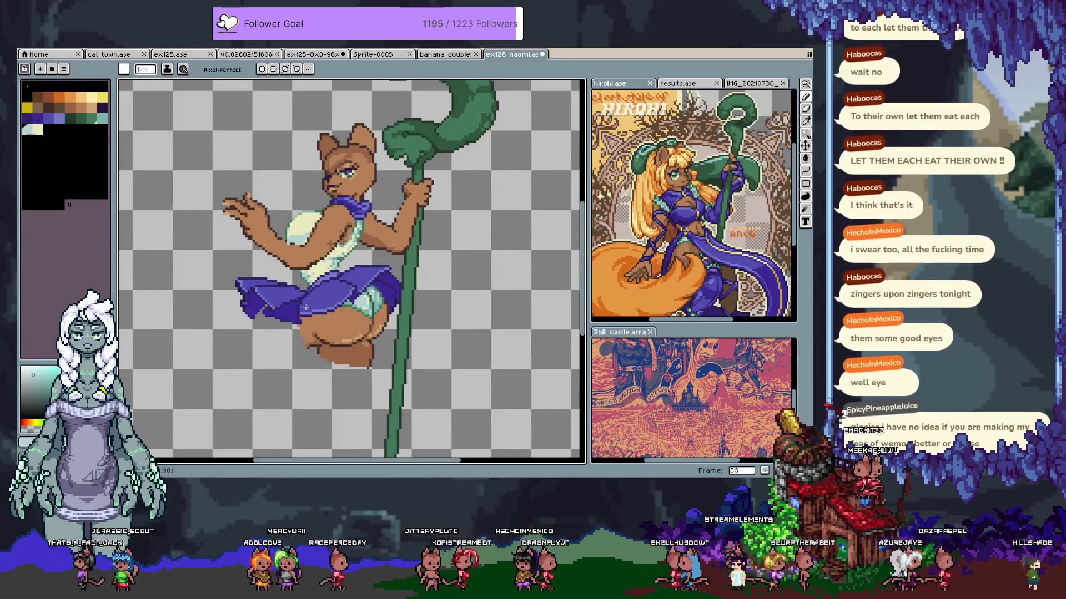
Step to frame 89 and pan the view across the skirt and hips with the pencil ready
{"action": "scroll", "coordinate": [336, 305], "scroll_direction": "up", "scroll_amount": 1}
{"action": "scroll", "coordinate": [335, 305], "scroll_direction": "up", "scroll_amount": 1}
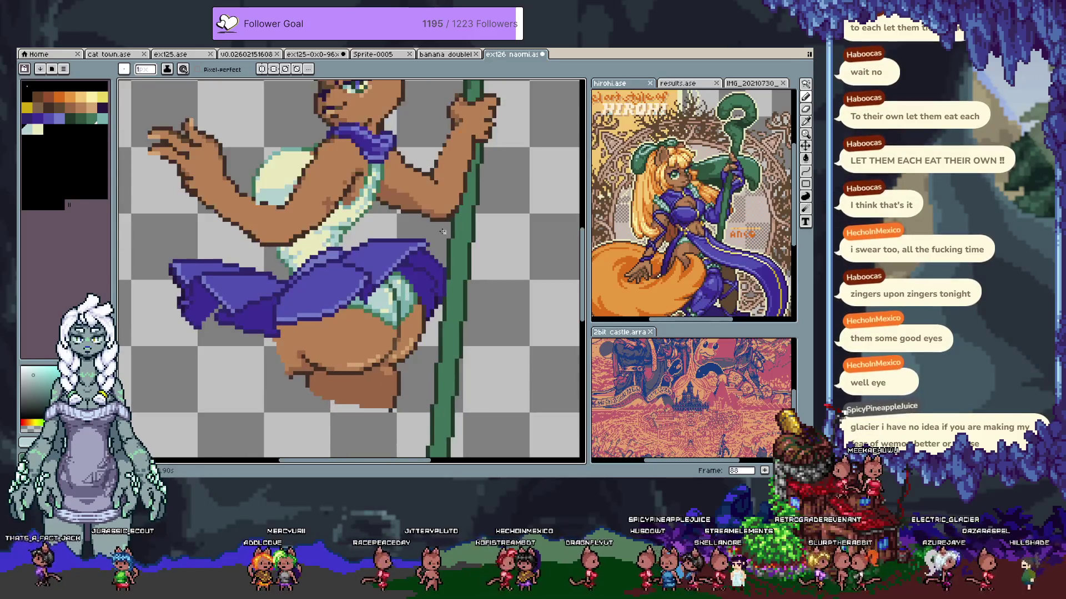
{"action": "key", "text": "Tab"}
{"action": "key", "text": "Tab"}
{"action": "left_click_drag", "start_coordinate": [400, 242], "coordinate": [375, 257]}
{"action": "key", "text": "b"}
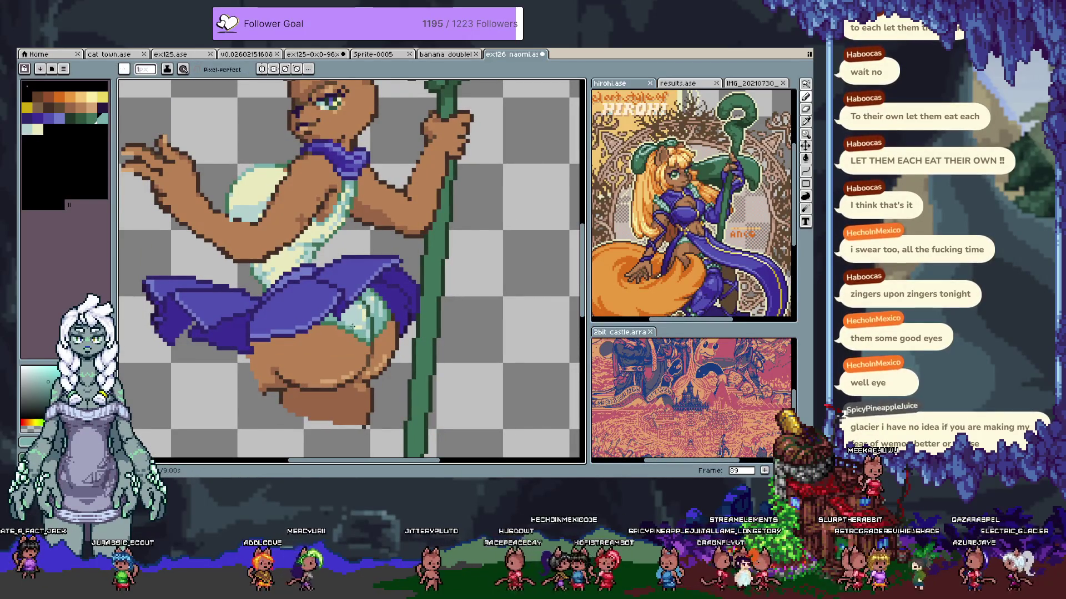
Sample the skirt's purple and load a darker purple as the skirt colour
{"action": "left_click", "coordinate": [367, 262], "text": "alt"}
{"action": "left_click", "coordinate": [361, 257], "text": "alt"}
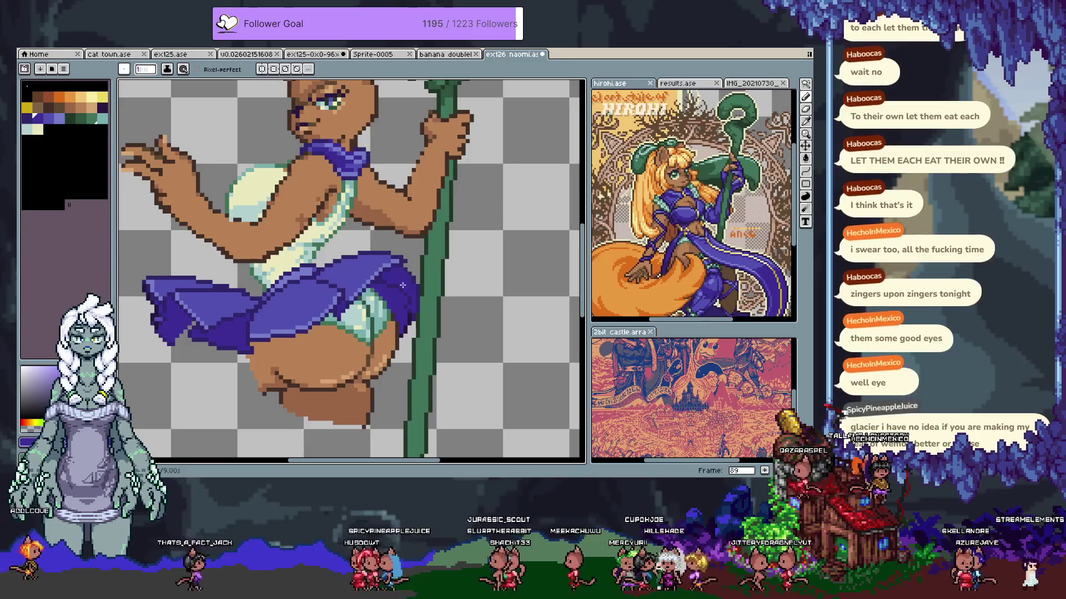
{"action": "key", "text": "alt"}
{"action": "left_click", "coordinate": [405, 256], "text": "alt"}
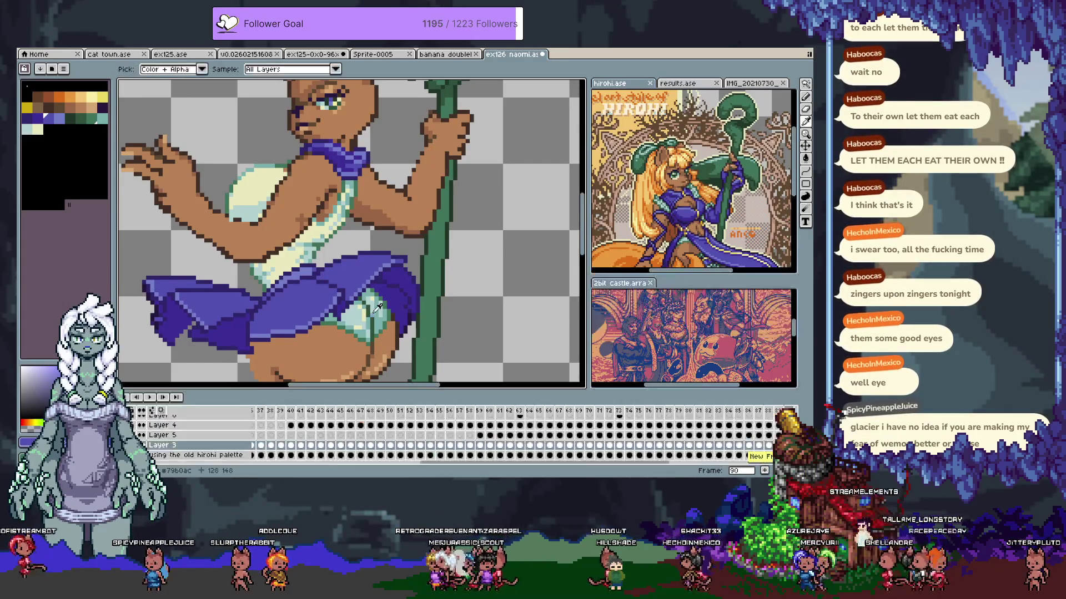
{"action": "mouse_move", "coordinate": [302, 292]}
{"action": "left_mouse_down"}
{"action": "mouse_move", "coordinate": [346, 340]}
{"action": "mouse_move", "coordinate": [377, 296]}
{"action": "left_mouse_up"}
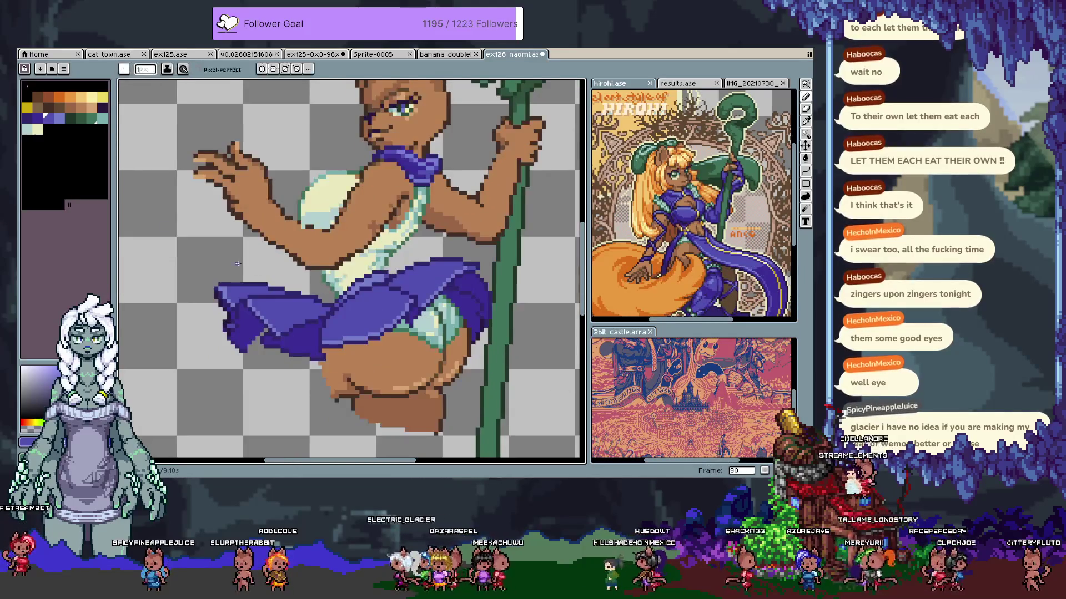
Flood-fill the collar, skirt trim and skirt panels in light and lighter yellow
{"action": "key", "text": "v"}
{"action": "key", "text": "g"}
{"action": "left_click", "coordinate": [312, 345]}
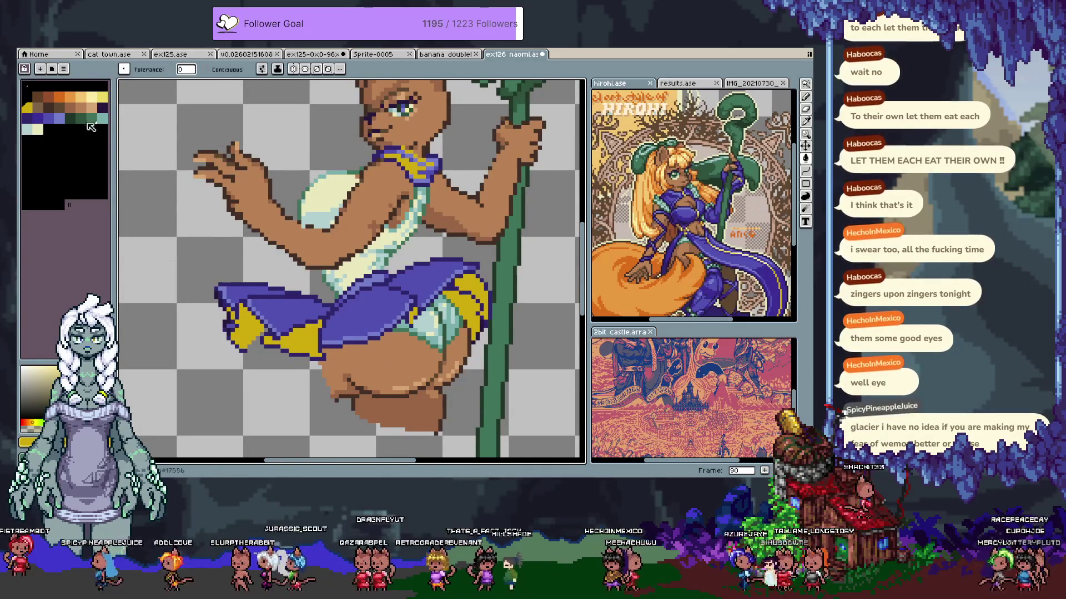
{"action": "left_click", "coordinate": [106, 99]}
{"action": "left_click", "coordinate": [281, 315]}
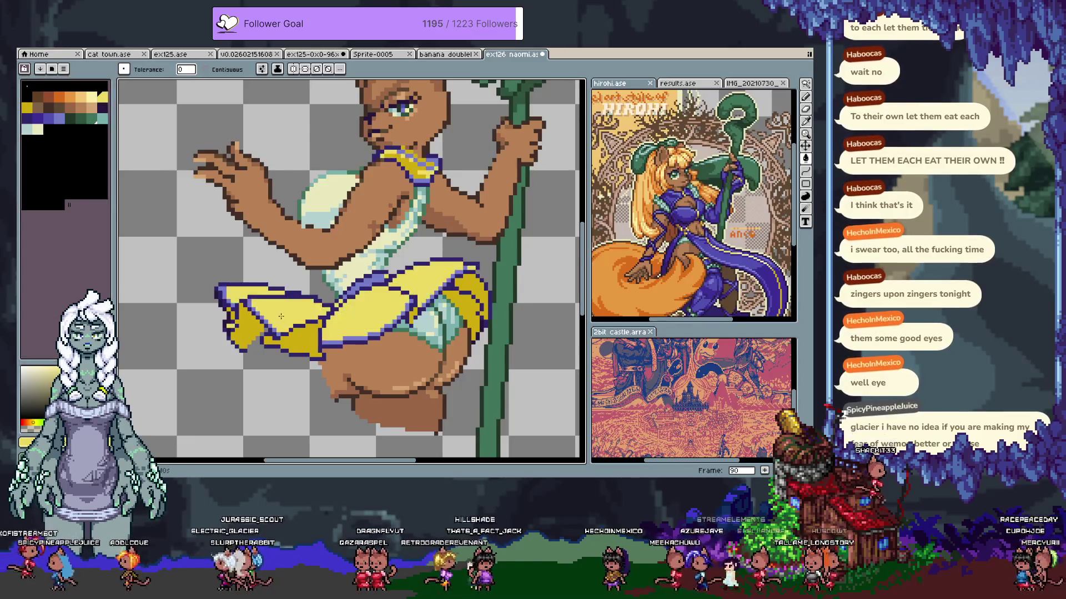
{"action": "left_click", "coordinate": [102, 97]}
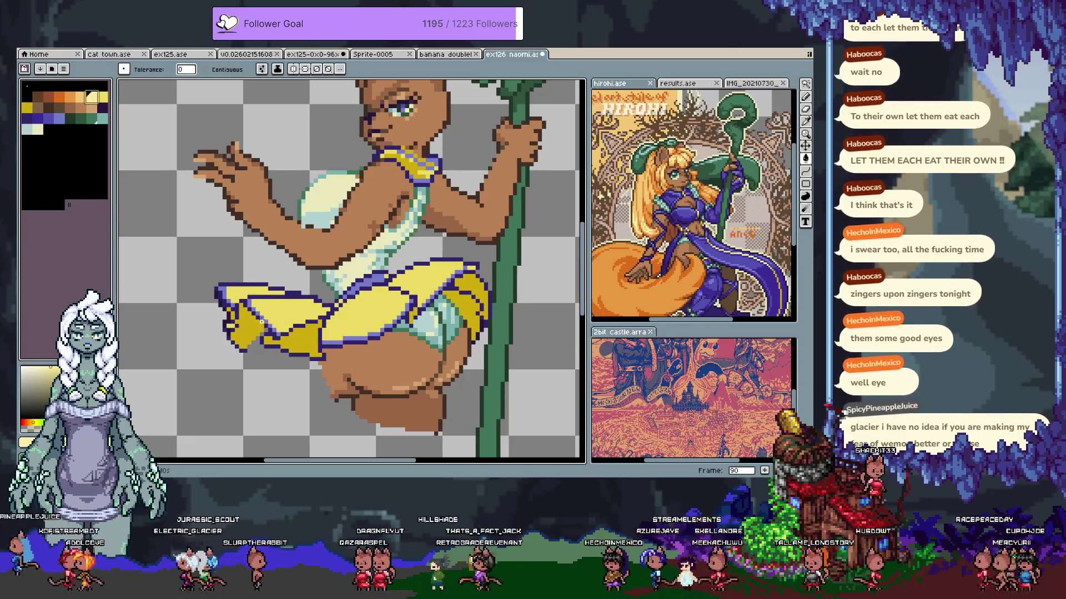
{"action": "left_click", "coordinate": [361, 322]}
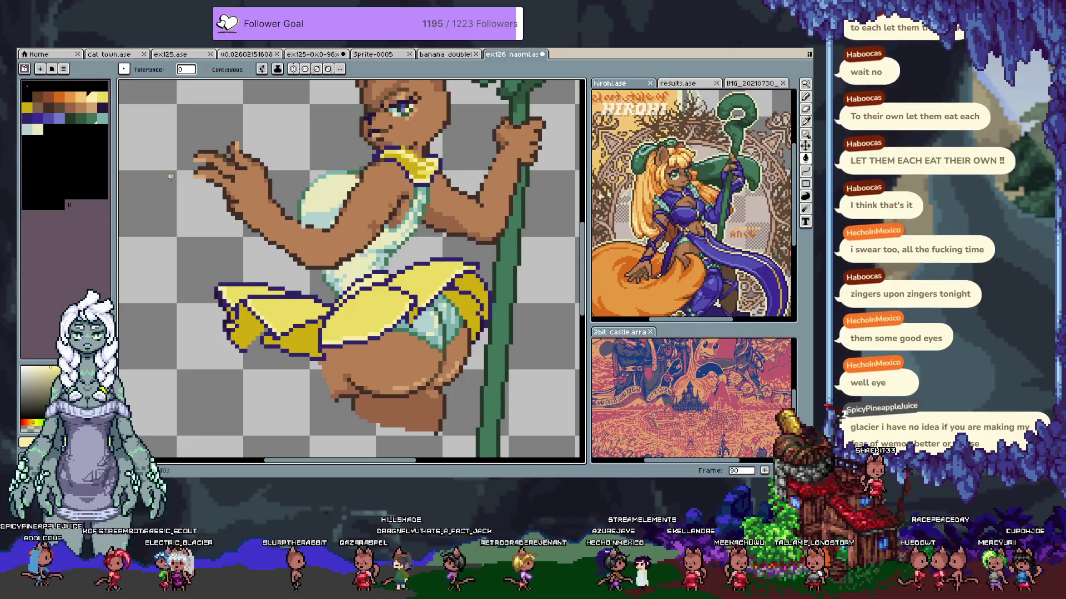
Recolour the skirt's dark outline orange and its left-edge pixels brown
{"action": "left_click", "coordinate": [60, 97]}
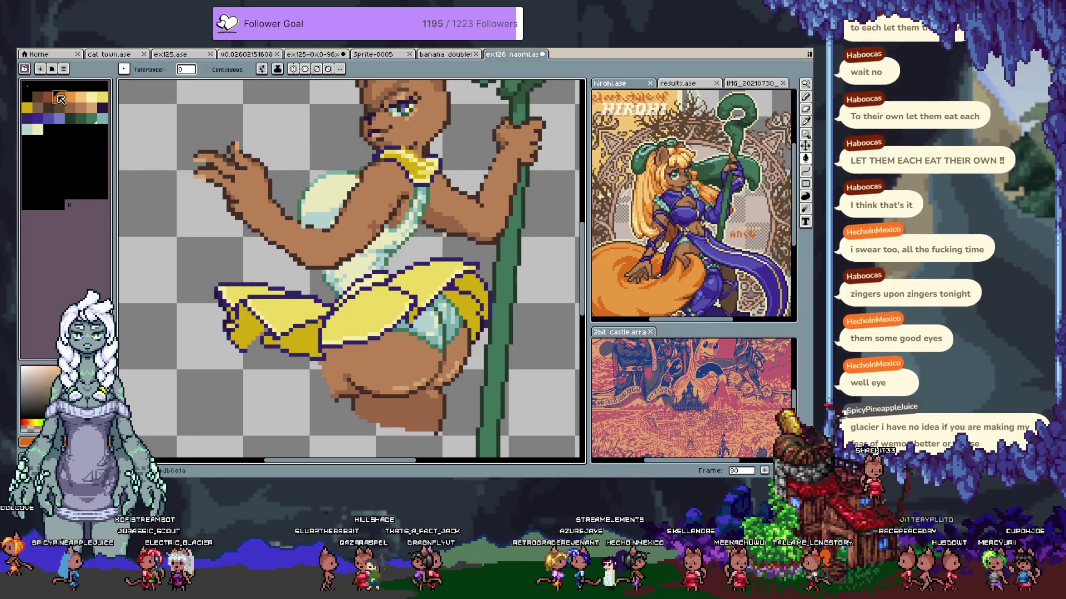
{"action": "left_click", "coordinate": [265, 297]}
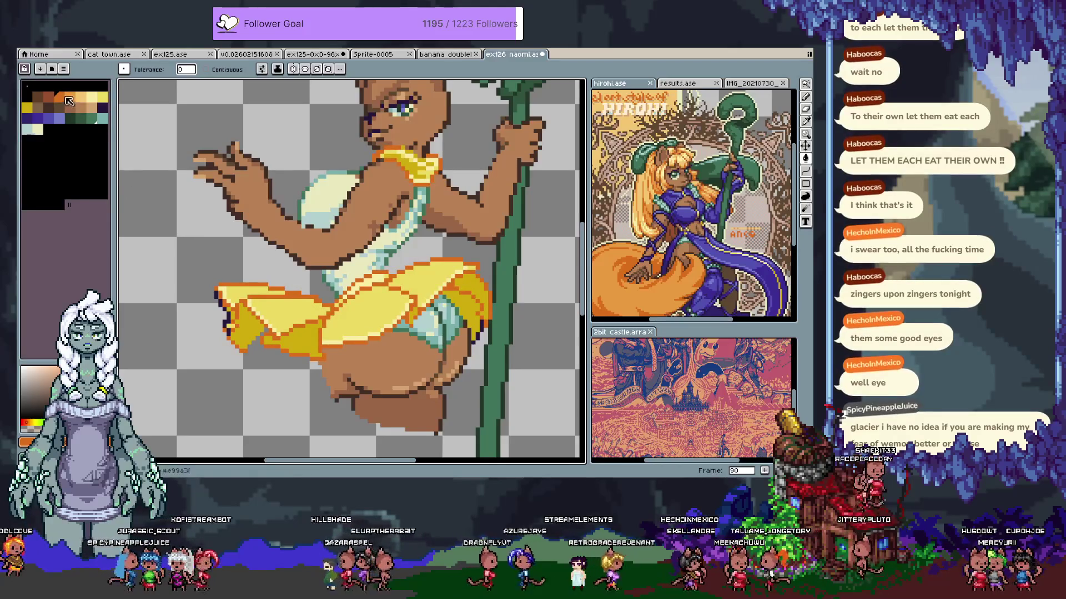
{"action": "key", "text": "bracketleft"}
{"action": "key", "text": "bracketleft"}
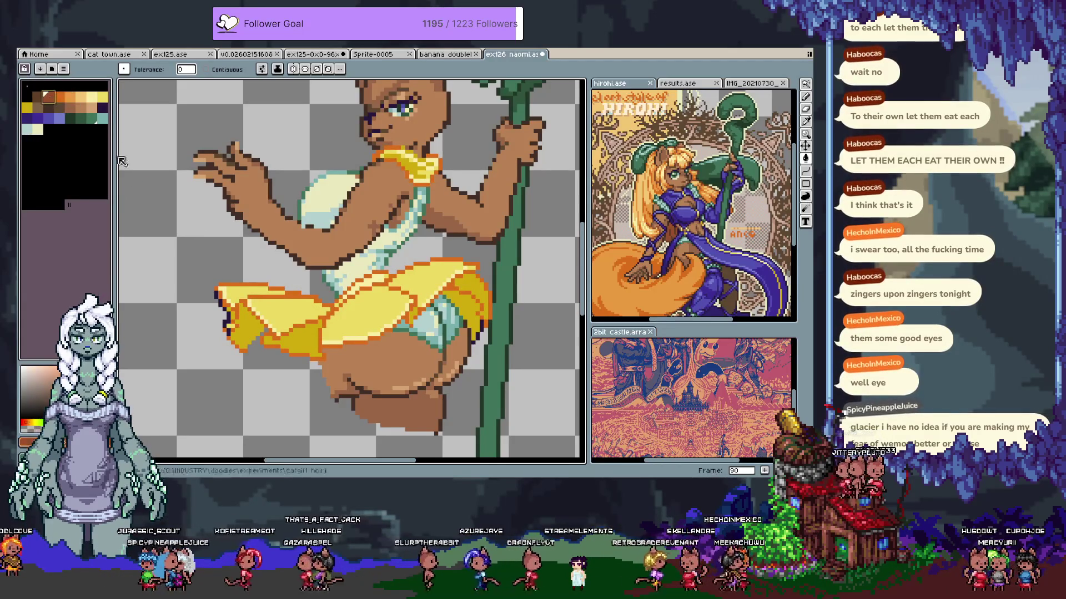
{"action": "left_click", "coordinate": [226, 324]}
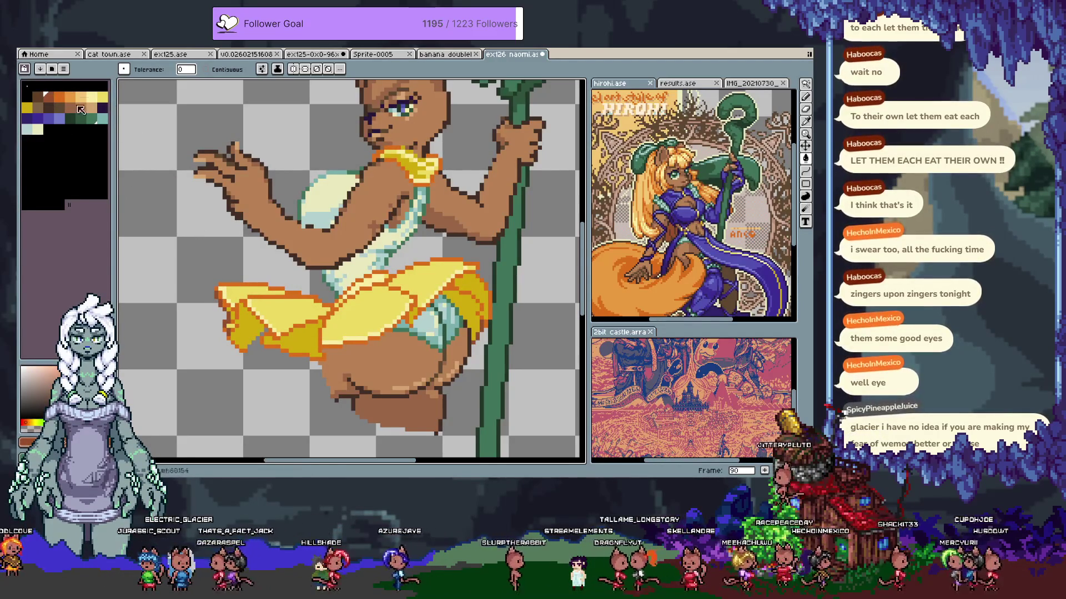
Fill the pale cyan leotard patches and teal trim with blue-violet
{"action": "left_click", "coordinate": [60, 120]}
{"action": "left_click", "coordinate": [336, 221]}
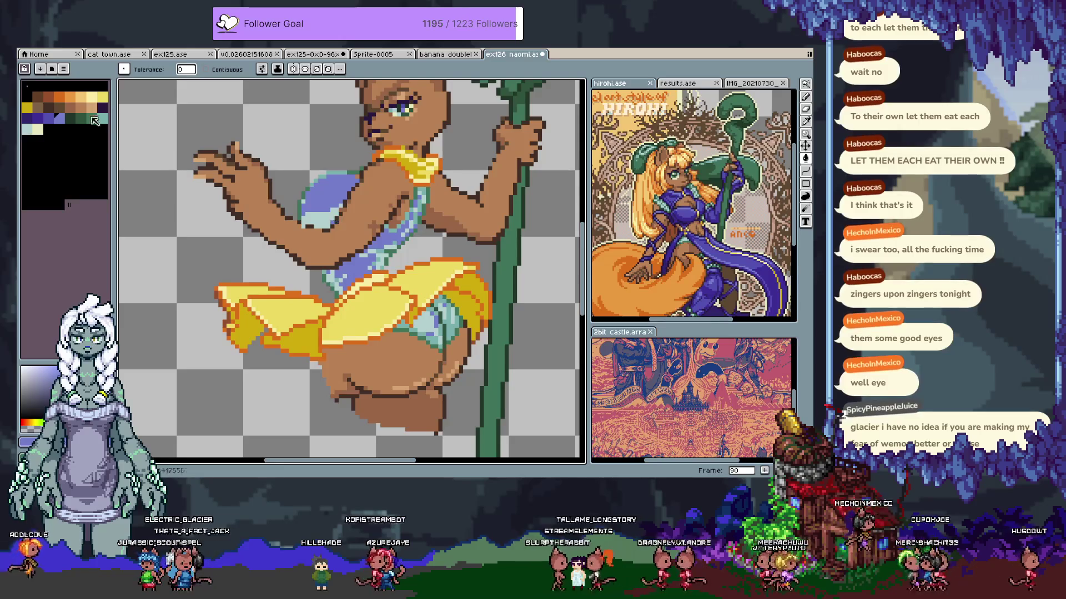
{"action": "left_click", "coordinate": [322, 219]}
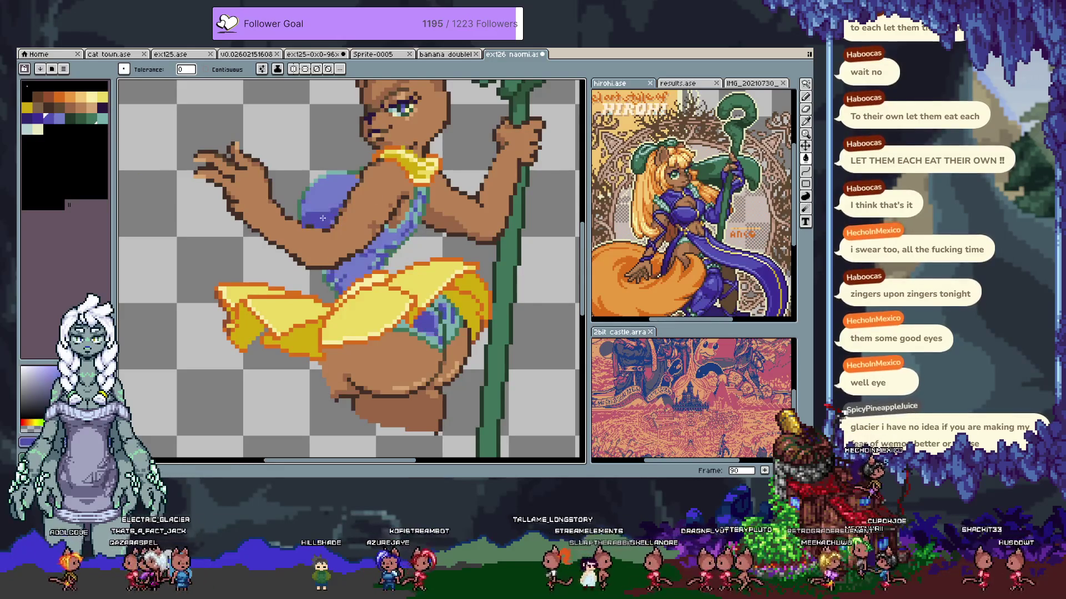
{"action": "left_click", "coordinate": [332, 170]}
{"action": "left_click", "coordinate": [349, 173]}
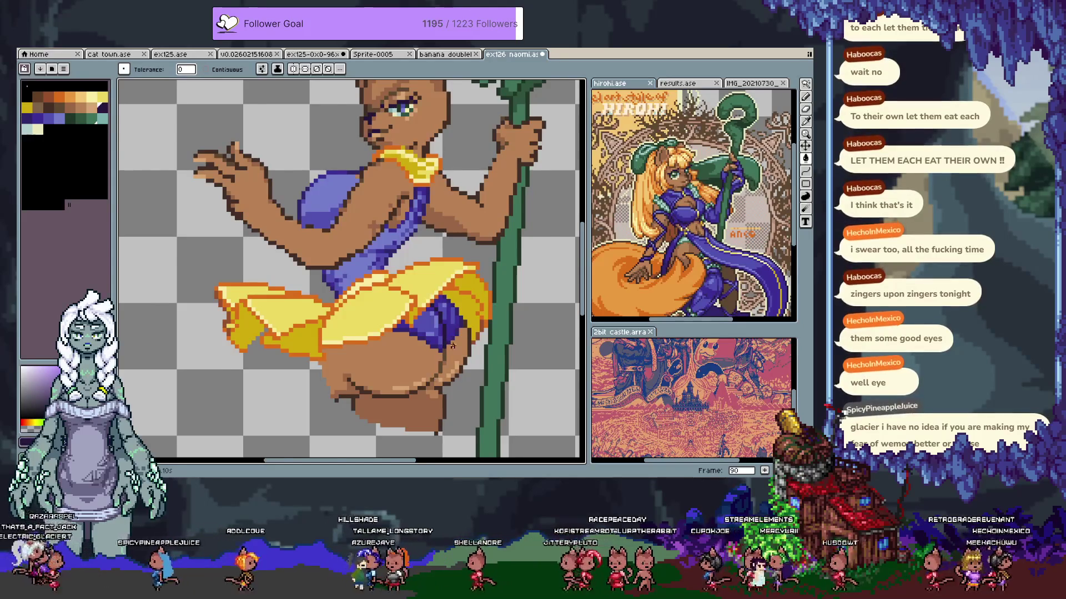
{"action": "scroll", "coordinate": [453, 346], "scroll_direction": "down", "scroll_amount": 2}
{"action": "key", "text": "Tab"}
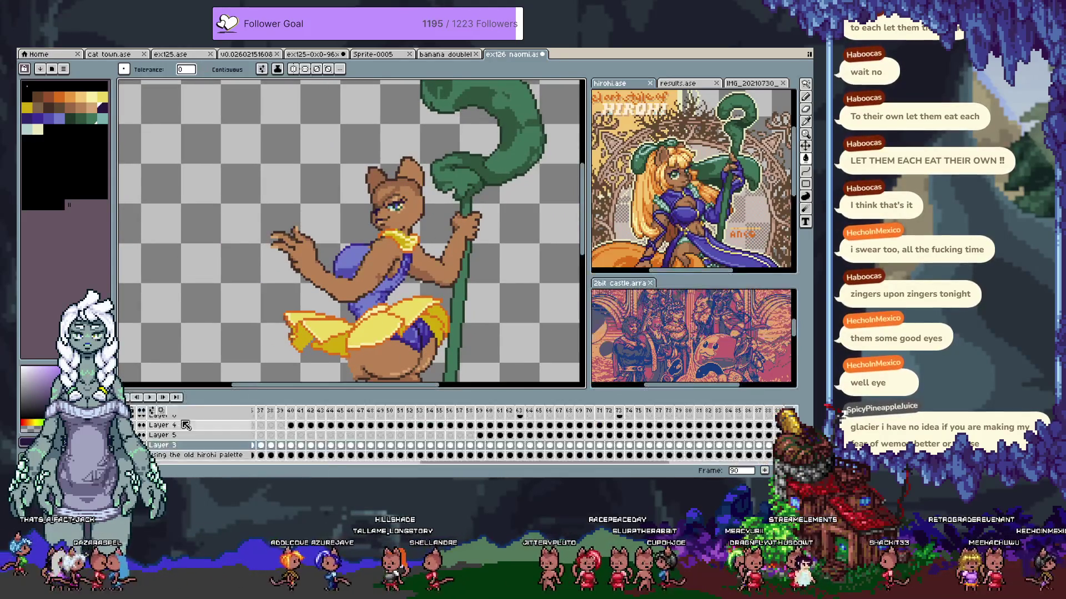
Unhide the hair, tail and sleeve layers and compare frame 0's sketch with frame 90
{"action": "left_click", "coordinate": [135, 416]}
{"action": "key", "text": "Tab"}
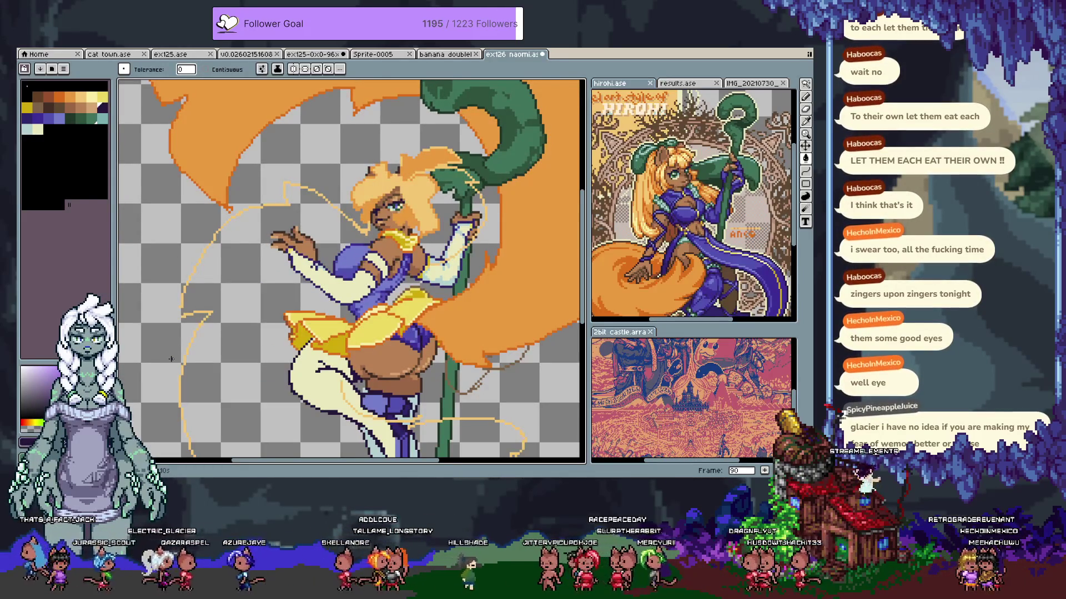
{"action": "key", "text": "Home"}
{"action": "key", "text": "End"}
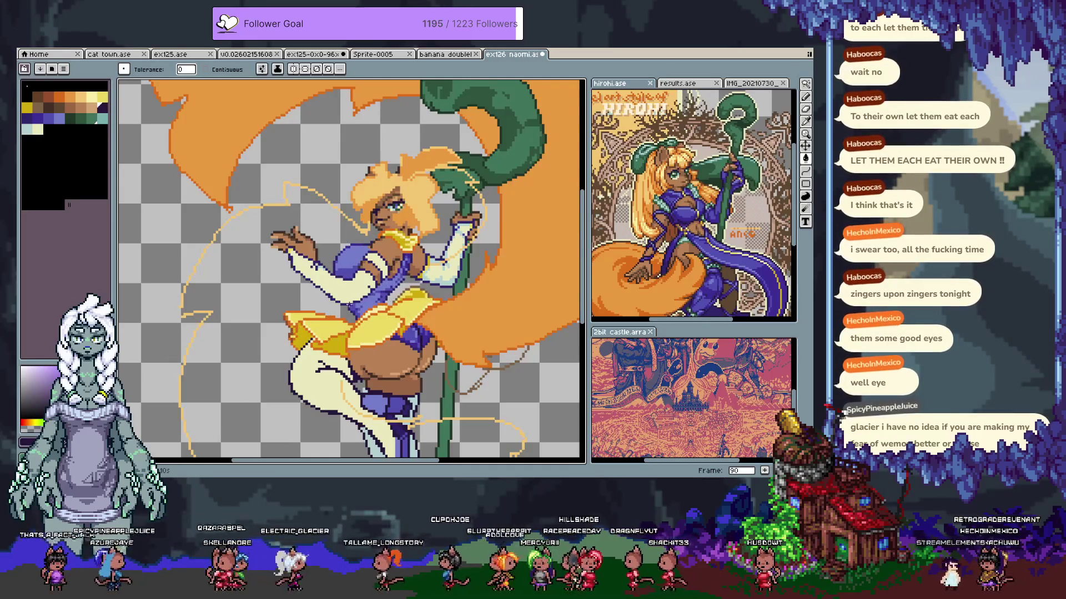
Recolour the skirt's orange outline darker gold using the tan swatch
{"action": "key", "text": "i"}
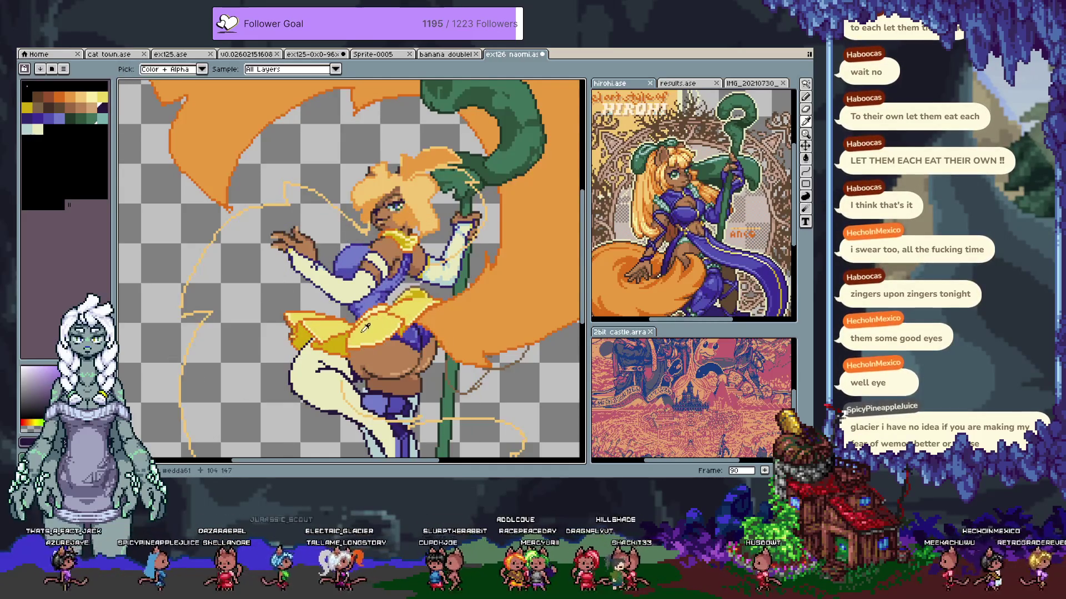
{"action": "key", "text": "g"}
{"action": "scroll", "coordinate": [363, 319], "scroll_direction": "up", "scroll_amount": 1}
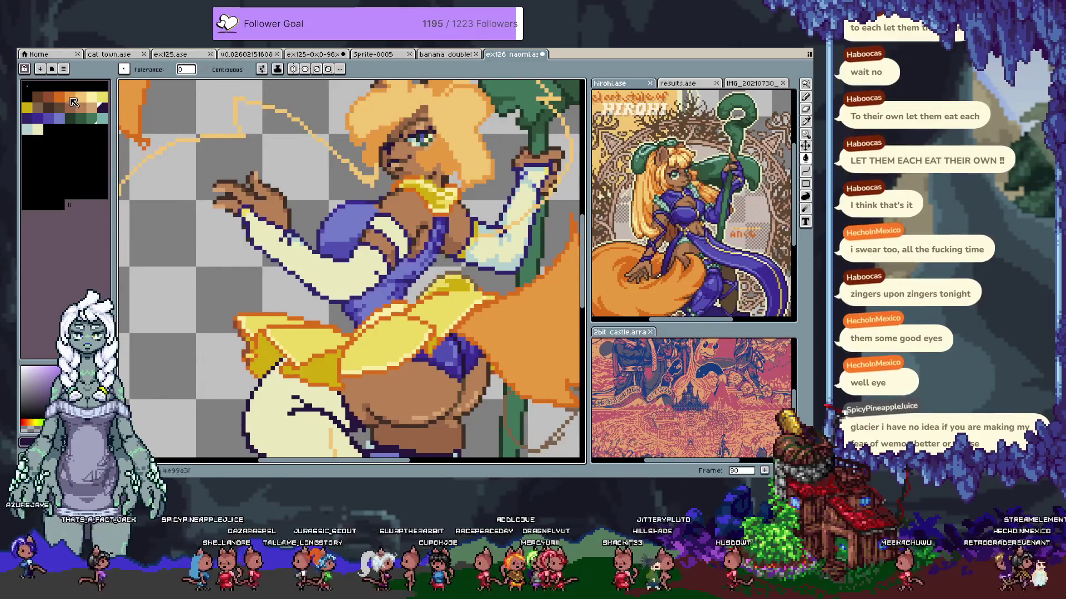
{"action": "left_click", "coordinate": [37, 109]}
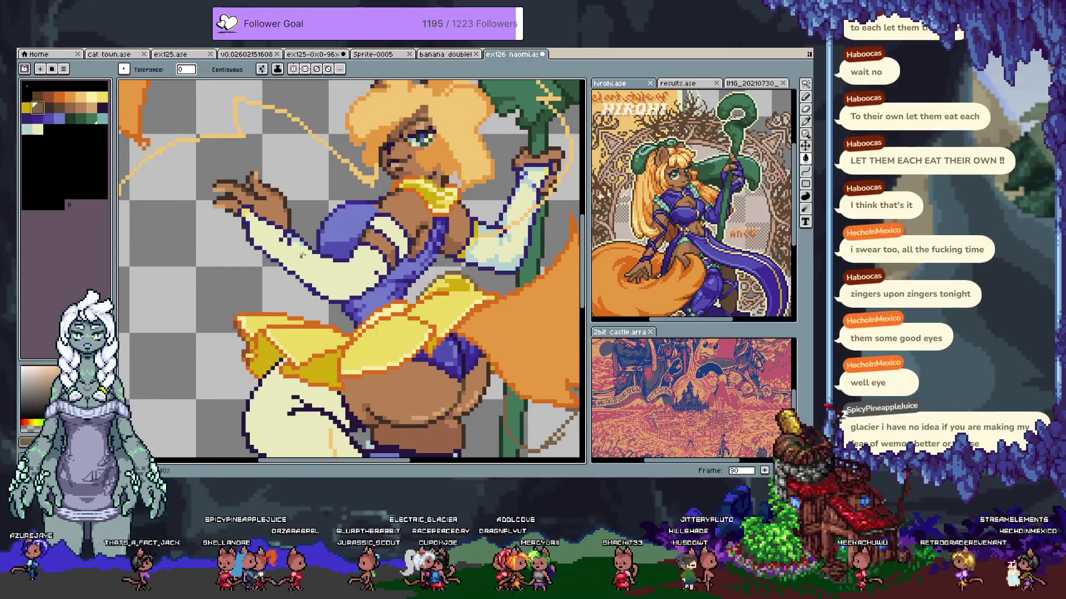
{"action": "key", "text": "h"}
{"action": "scroll", "coordinate": [326, 321], "scroll_direction": "up", "scroll_amount": 3}
{"action": "scroll", "coordinate": [327, 321], "scroll_direction": "down", "scroll_amount": 3}
{"action": "left_click", "coordinate": [329, 340]}
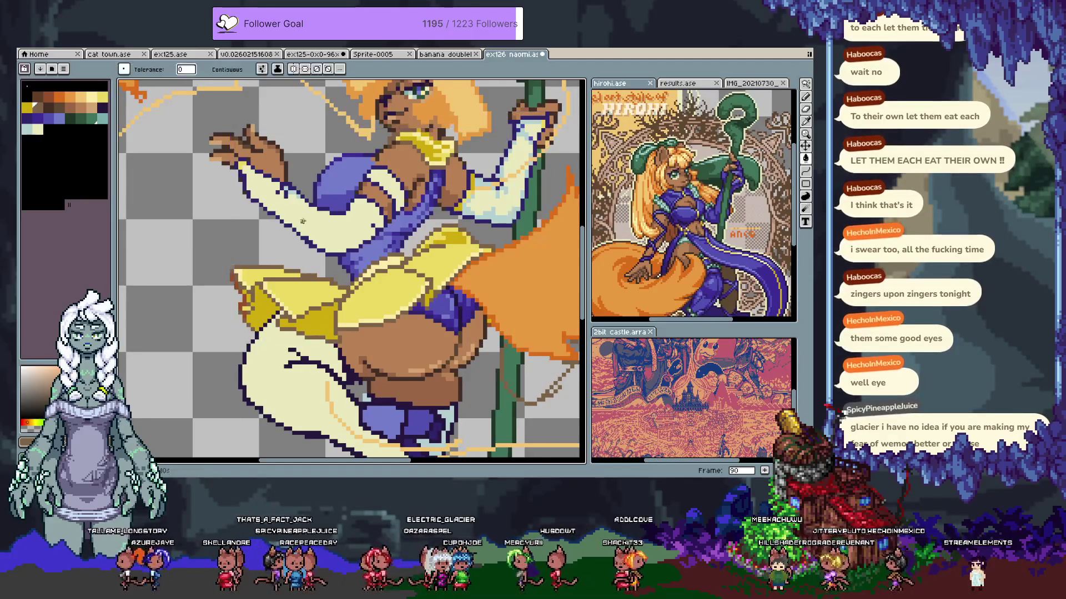
Turn the sleeves' navy outline light cream and fill the purple patch by the boot yellow
{"action": "left_click_drag", "start_coordinate": [289, 229], "coordinate": [292, 256]}
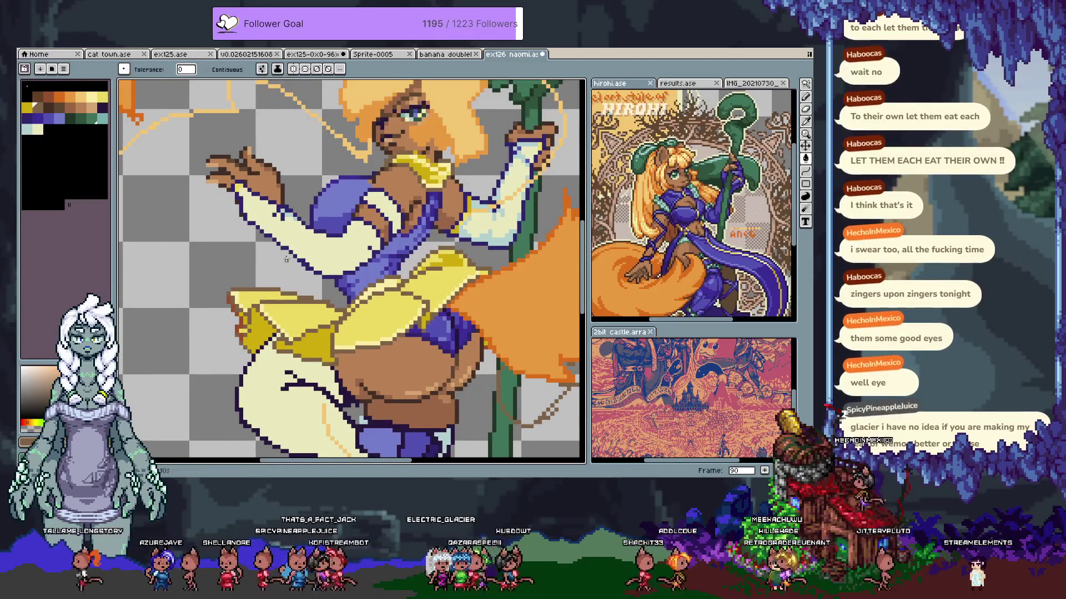
{"action": "left_click", "coordinate": [328, 276]}
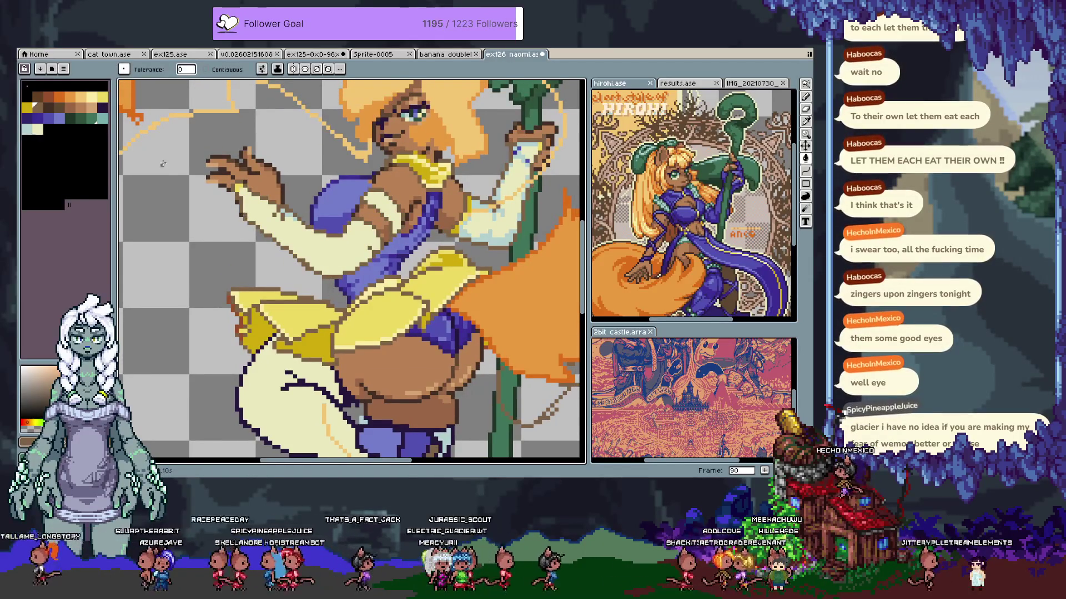
{"action": "left_click", "coordinate": [26, 107]}
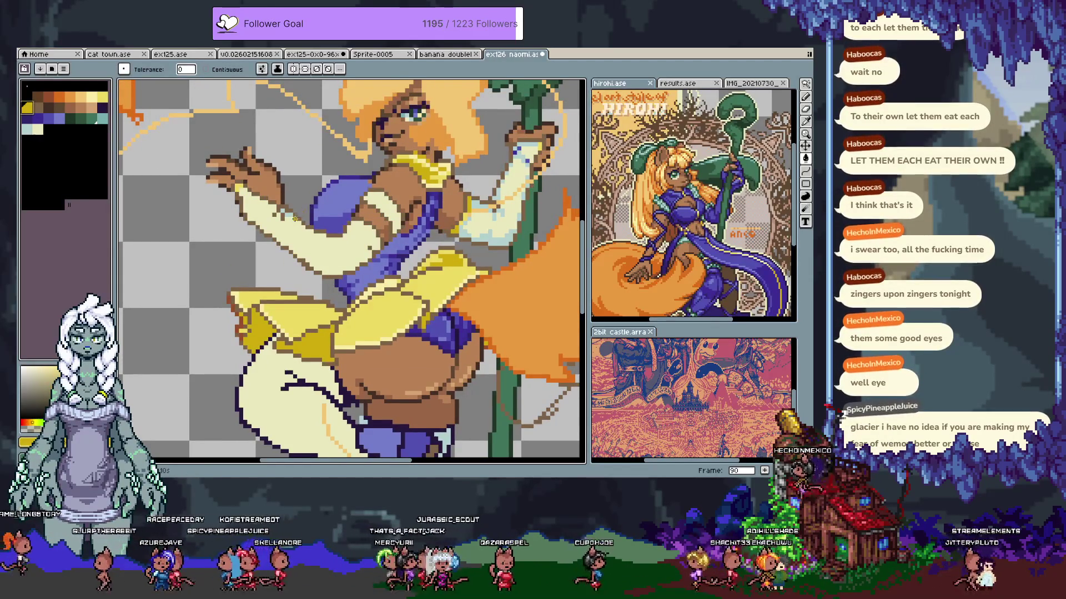
{"action": "left_click", "coordinate": [415, 447]}
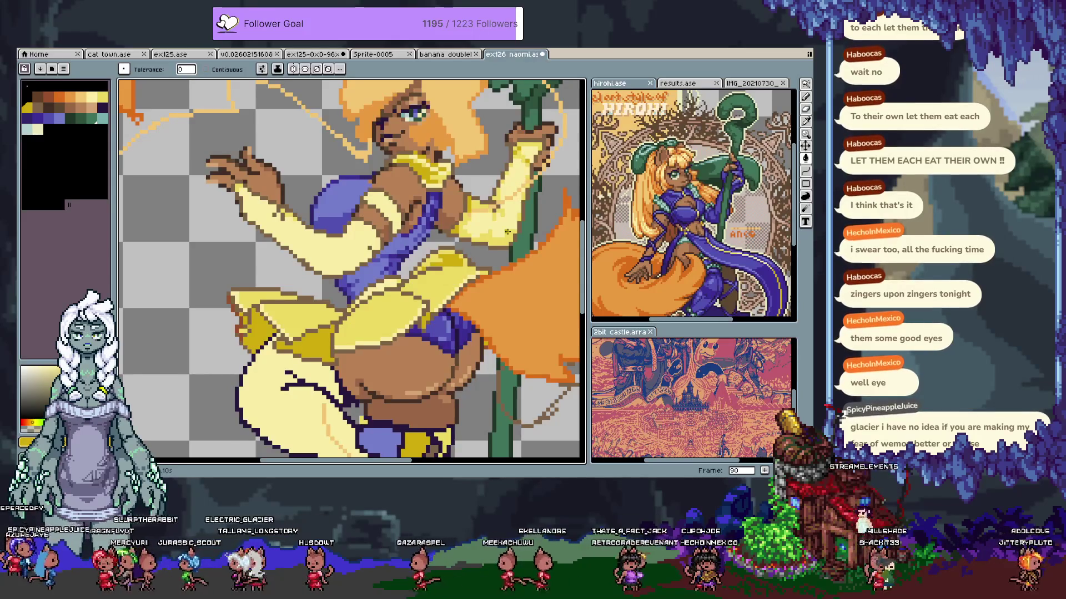
{"action": "scroll", "coordinate": [507, 231], "scroll_direction": "down", "scroll_amount": 2}
{"action": "scroll", "coordinate": [259, 241], "scroll_direction": "up", "scroll_amount": 3}
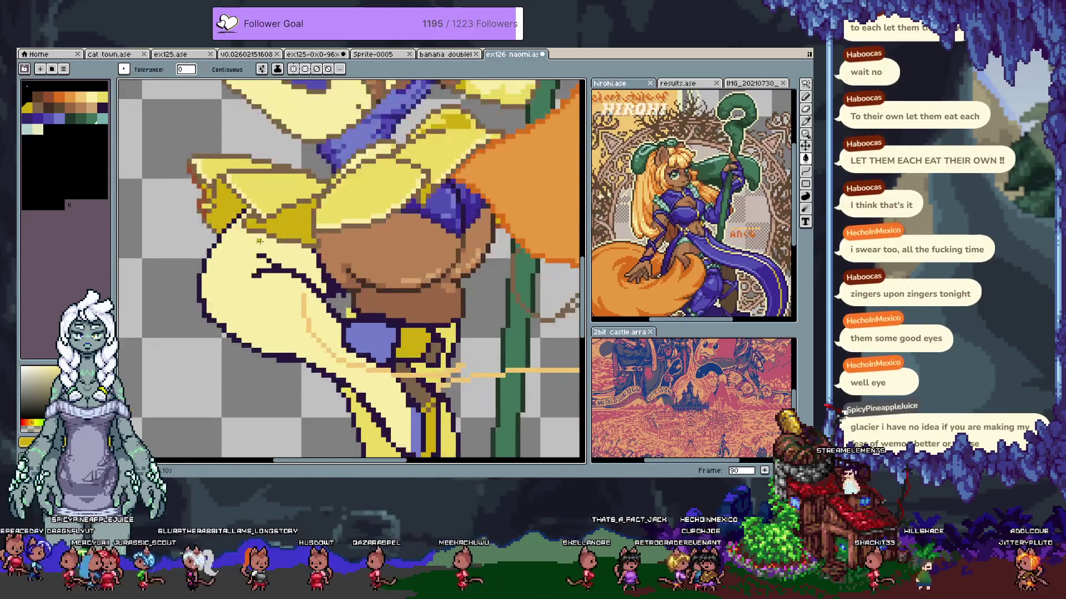
{"action": "scroll", "coordinate": [297, 281], "scroll_direction": "up", "scroll_amount": 1}
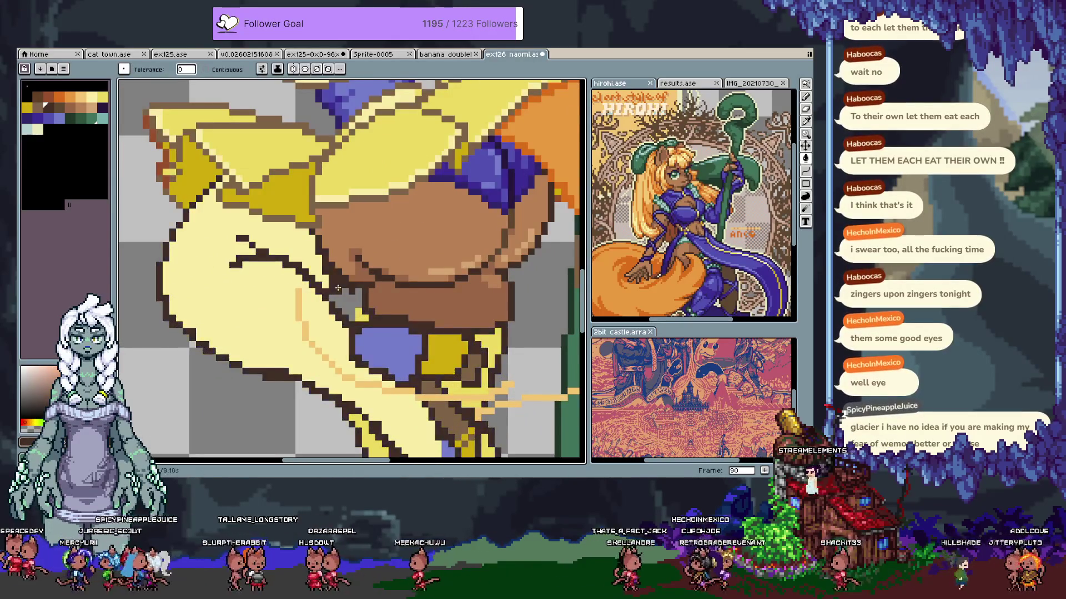
Undo and redo the last fill to compare, then zoom out to the whole figure
{"action": "scroll", "coordinate": [337, 289], "scroll_direction": "down", "scroll_amount": 2}
{"action": "scroll", "coordinate": [349, 297], "scroll_direction": "up", "scroll_amount": 1}
{"action": "scroll", "coordinate": [357, 305], "scroll_direction": "up", "scroll_amount": 1}
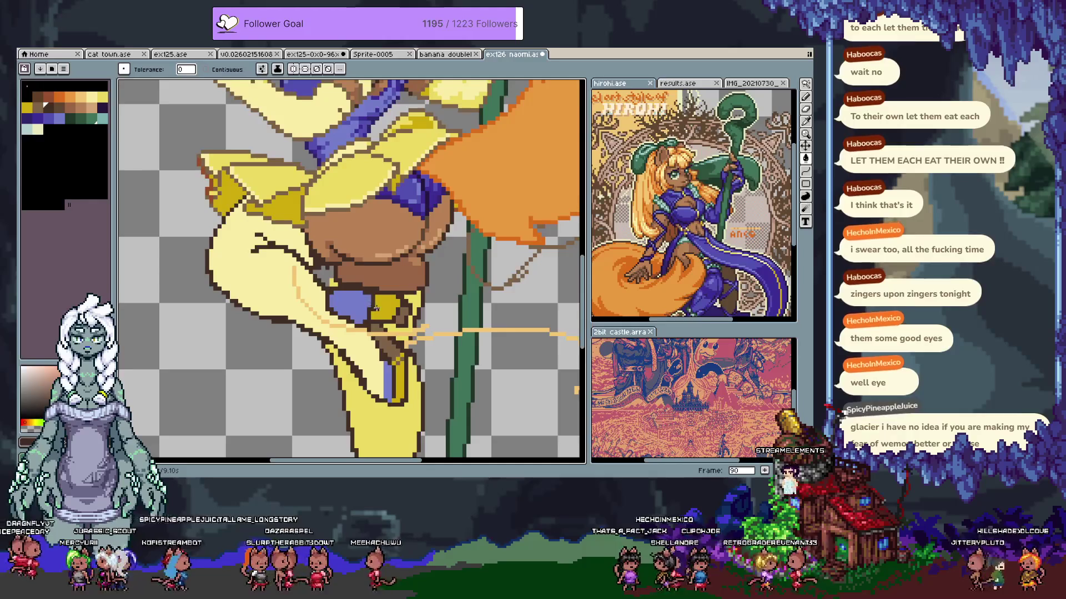
{"action": "key", "text": "ctrl+z"}
{"action": "key", "text": "ctrl+y"}
{"action": "key", "text": "i"}
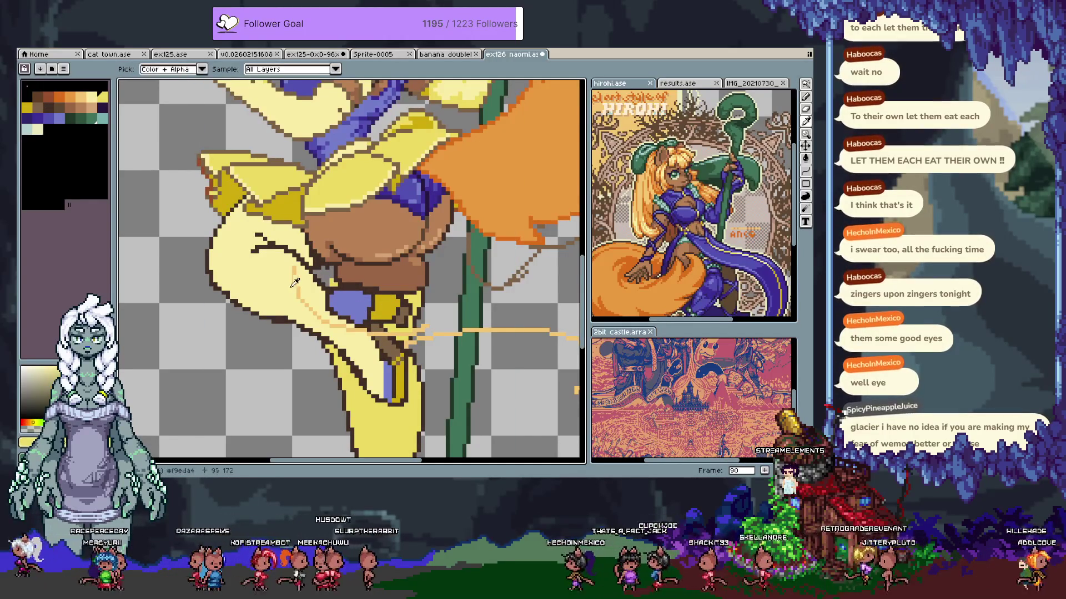
{"action": "key", "text": "h"}
{"action": "scroll", "coordinate": [439, 257], "scroll_direction": "down", "scroll_amount": 3}
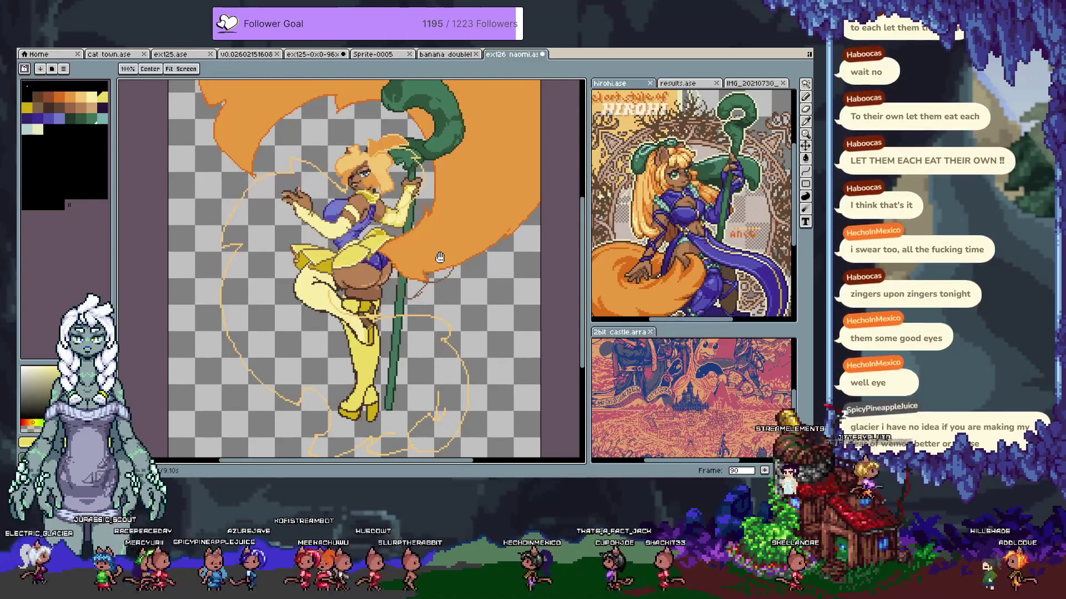
{"action": "key", "text": "g"}
Flip repeatedly between the yellow-outfit and purple-outfit frames, ending on the purple one with the timeline shown
{"action": "key", "text": "comma"}
{"action": "key", "text": "period"}
{"action": "key", "text": "comma"}
{"action": "key", "text": "period"}
{"action": "key", "text": "comma"}
{"action": "key", "text": "period"}
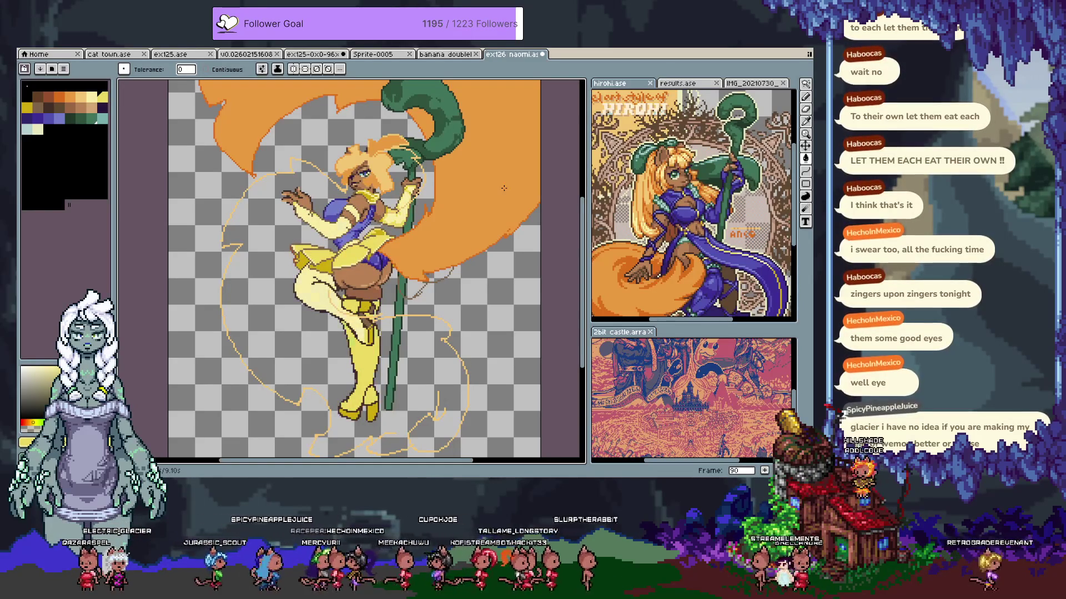
{"action": "key", "text": "comma"}
{"action": "key", "text": "period"}
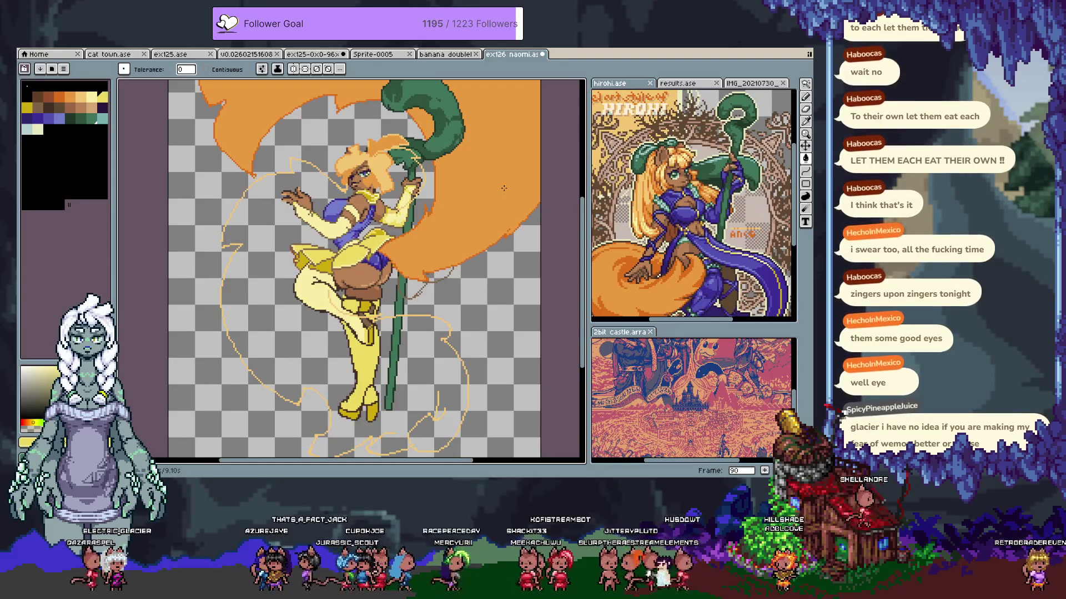
{"action": "key", "text": "comma"}
{"action": "key", "text": "Tab"}
{"action": "key", "text": "Tab"}
{"action": "scroll", "coordinate": [397, 217], "scroll_direction": "up", "scroll_amount": 4}
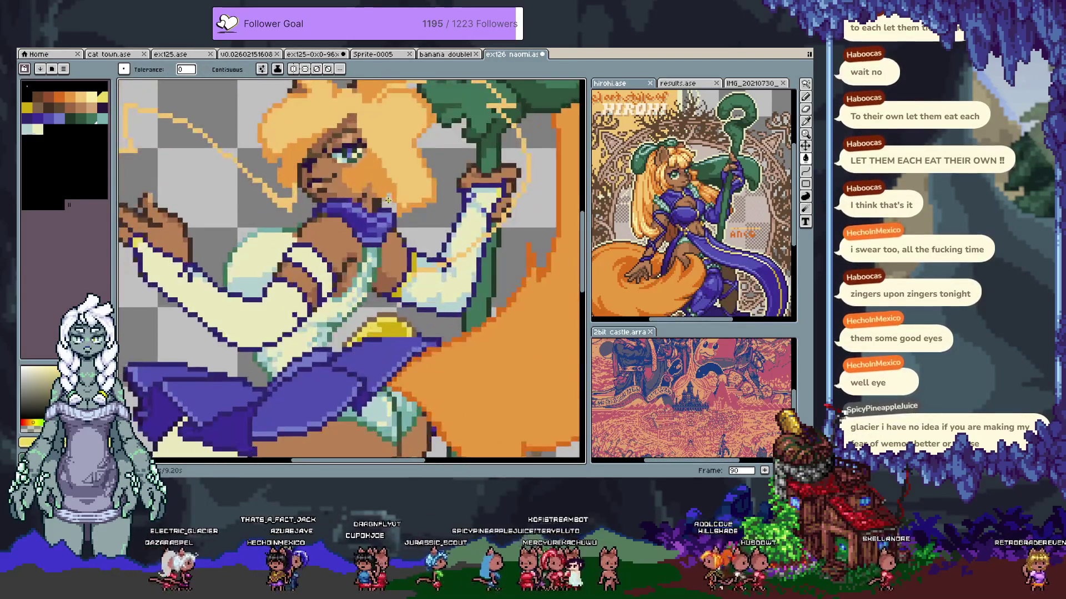
Try a dark navy fill and undo the accidental background and stray fills
{"action": "scroll", "coordinate": [397, 217], "scroll_direction": "down", "scroll_amount": 4}
{"action": "scroll", "coordinate": [390, 284], "scroll_direction": "up", "scroll_amount": 3}
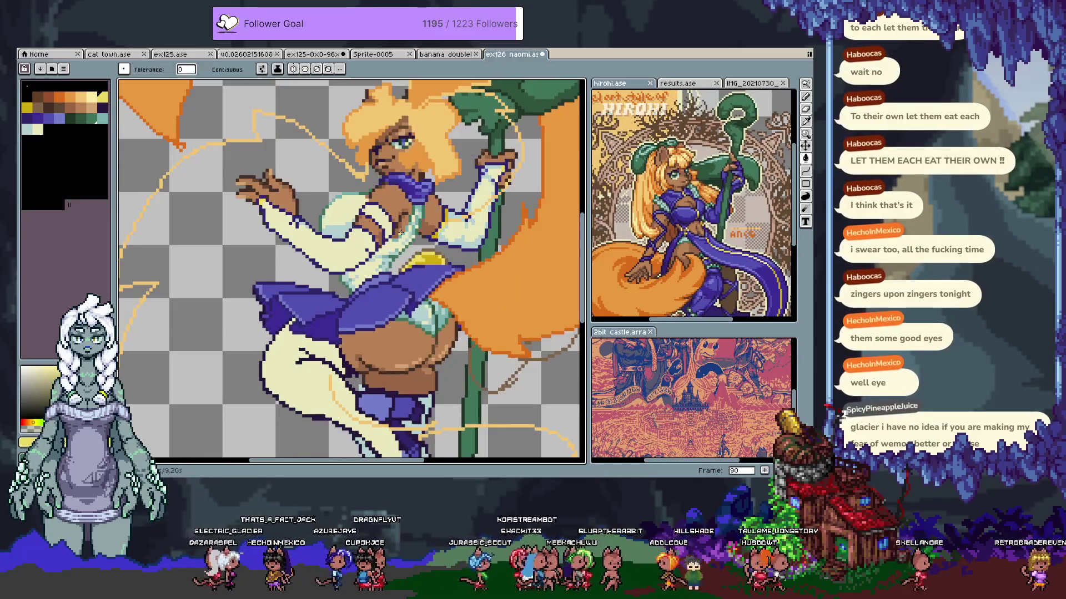
{"action": "scroll", "coordinate": [390, 283], "scroll_direction": "down", "scroll_amount": 1}
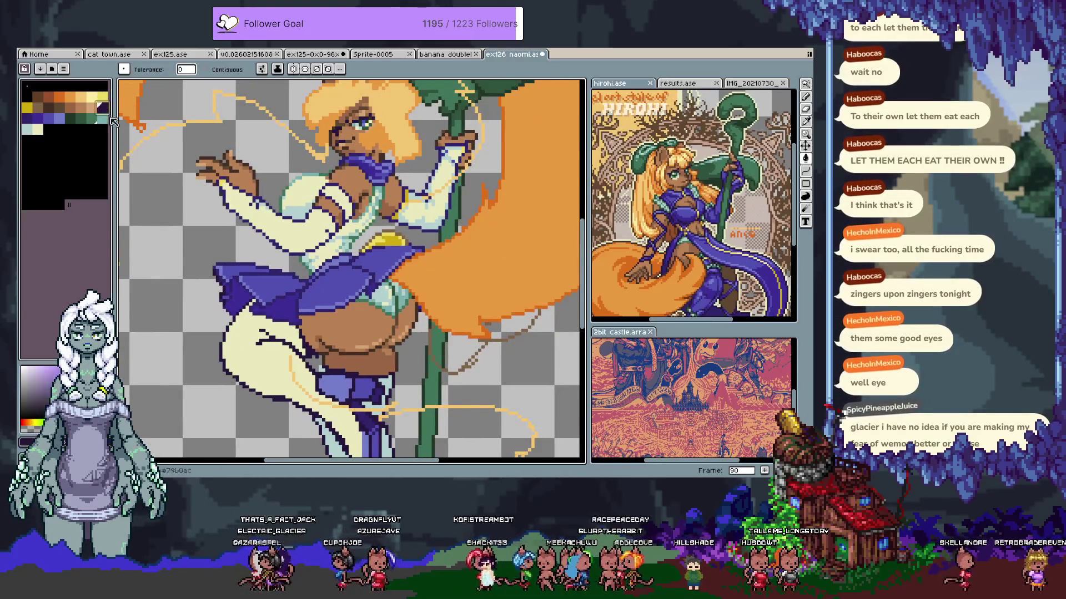
{"action": "left_click", "coordinate": [225, 305]}
{"action": "key", "text": "ctrl+z"}
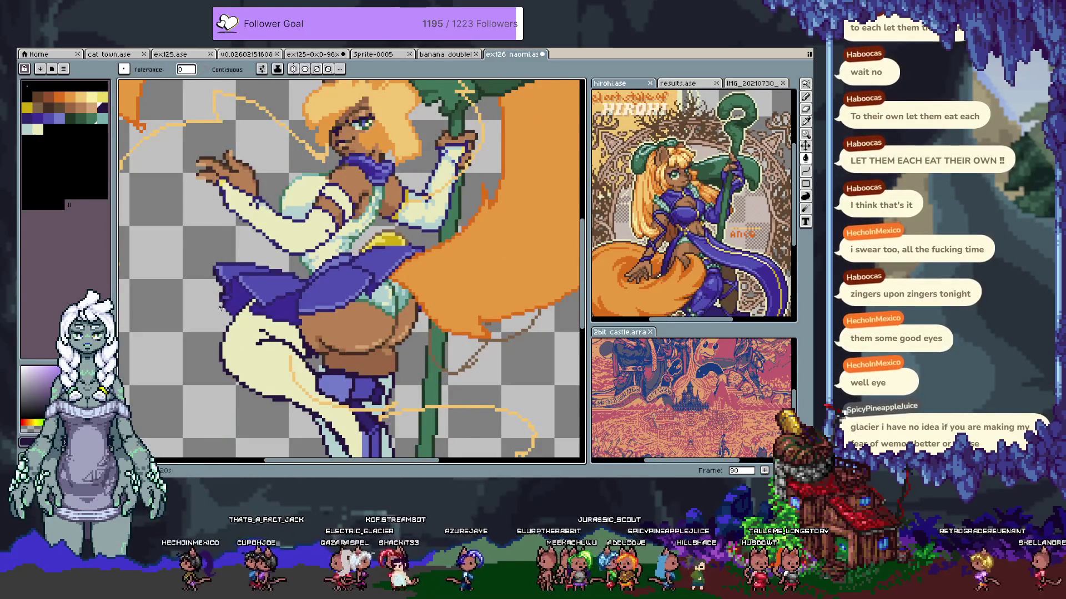
{"action": "key", "text": "ctrl+z"}
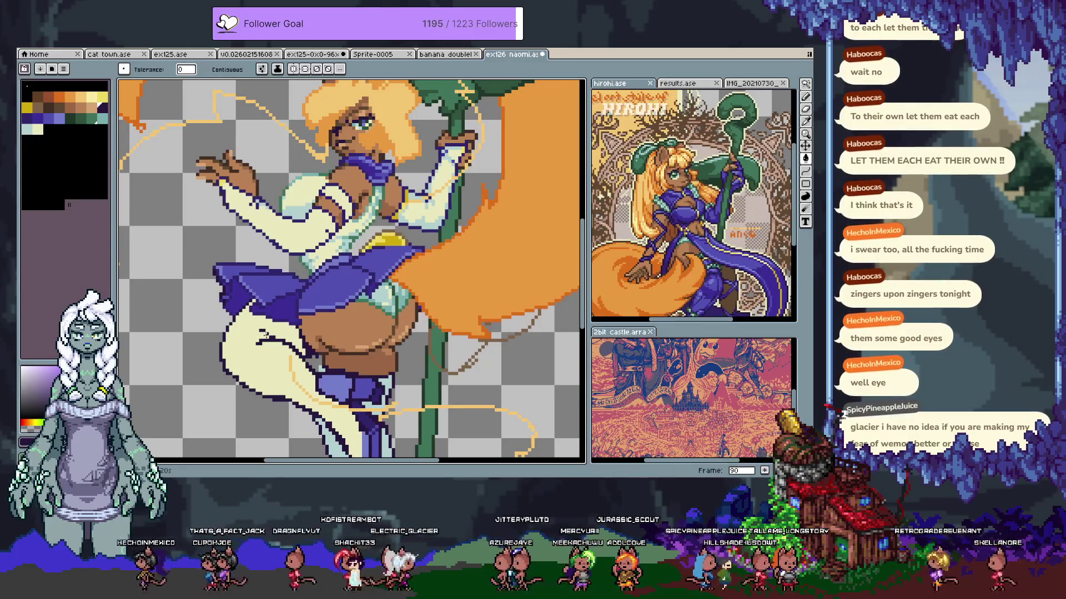
{"action": "scroll", "coordinate": [228, 284], "scroll_direction": "up", "scroll_amount": 3}
Fill the skirt's left-edge outline, then test dark-purple fills on the skirt and undo them
{"action": "left_click", "coordinate": [50, 108]}
{"action": "left_click", "coordinate": [233, 266]}
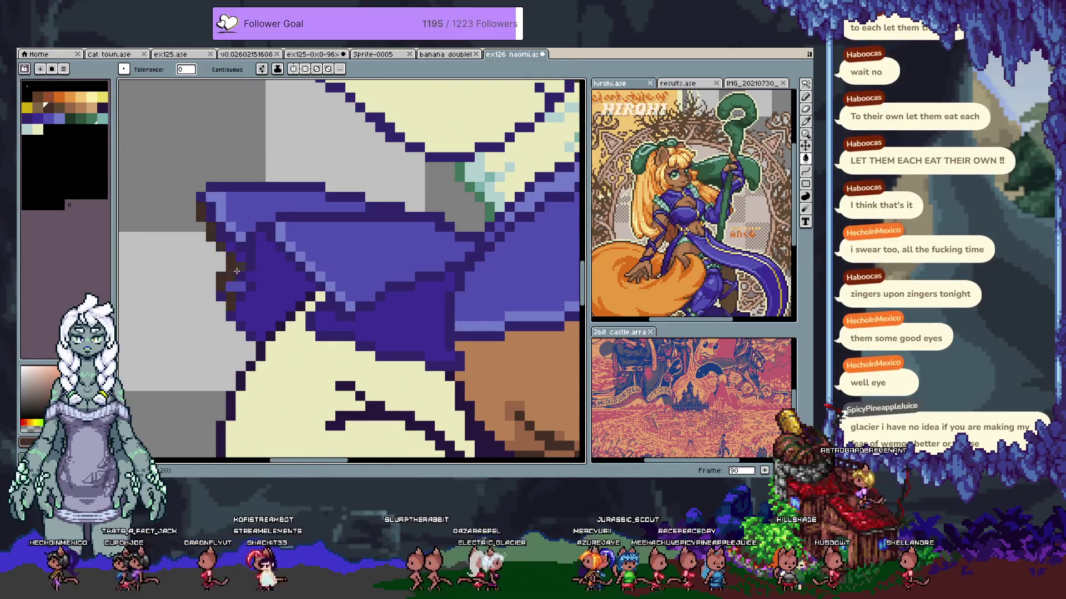
{"action": "key", "text": "i"}
{"action": "left_click", "coordinate": [268, 270]}
{"action": "key", "text": "g"}
{"action": "left_click", "coordinate": [269, 285]}
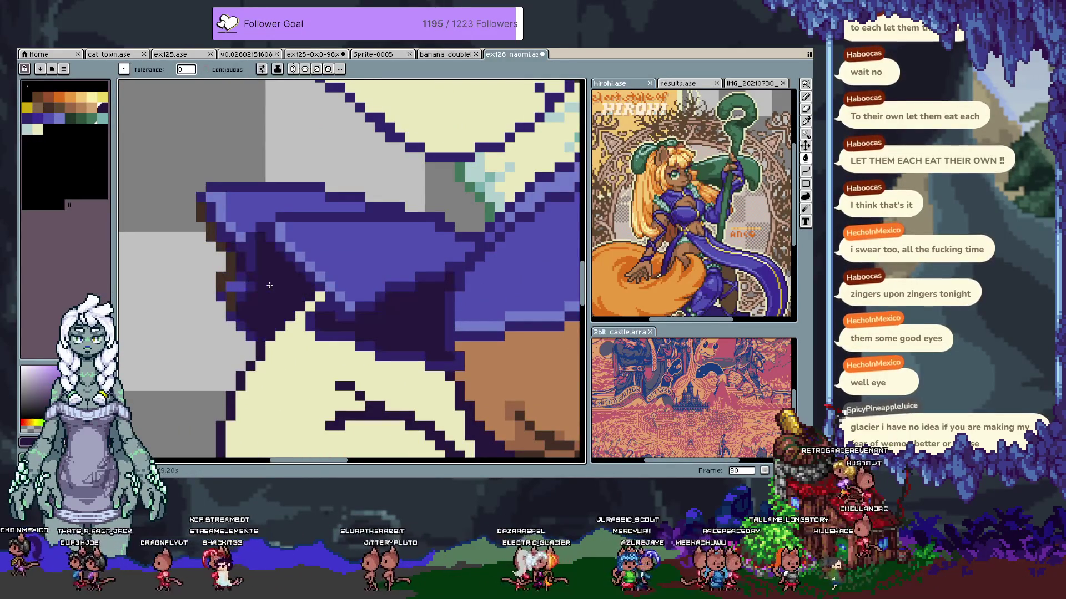
{"action": "key", "text": "ctrl+z"}
{"action": "left_click", "coordinate": [345, 250]}
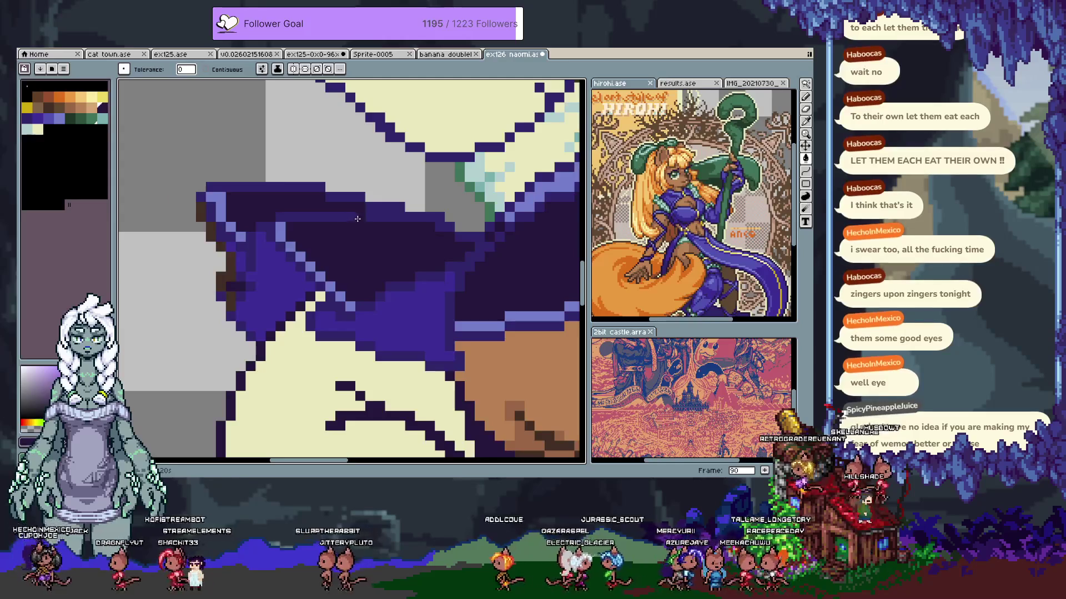
{"action": "key", "text": "ctrl+z"}
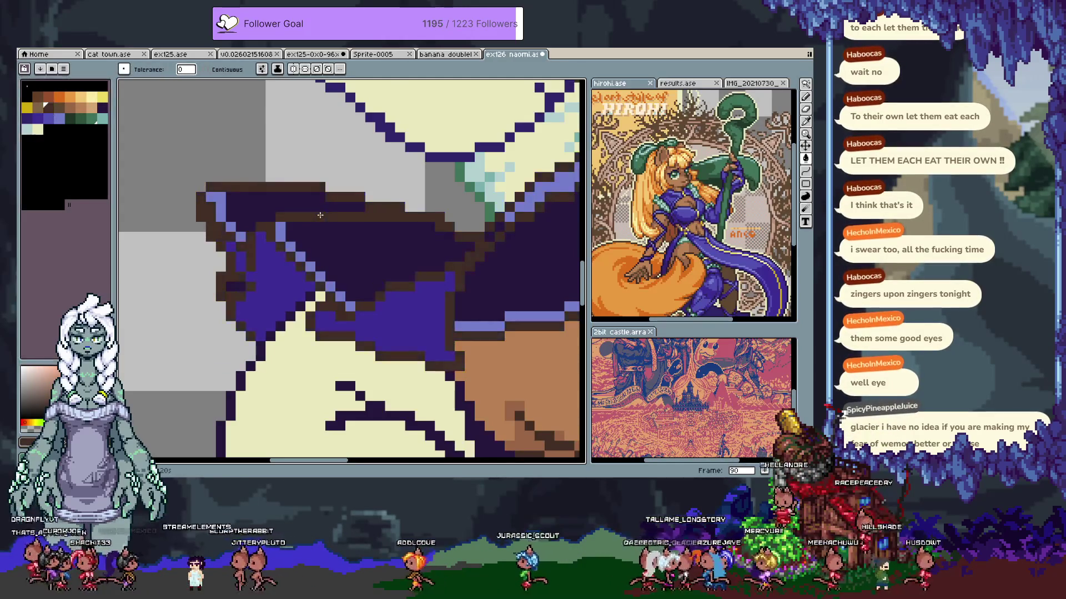
Pan the figure down and right, pick a green swatch, and zoom out to the whole figure
{"action": "scroll", "coordinate": [378, 227], "scroll_direction": "down", "scroll_amount": 4}
{"action": "key", "text": "space"}
{"action": "left_click_drag", "start_coordinate": [378, 227], "coordinate": [347, 242]}
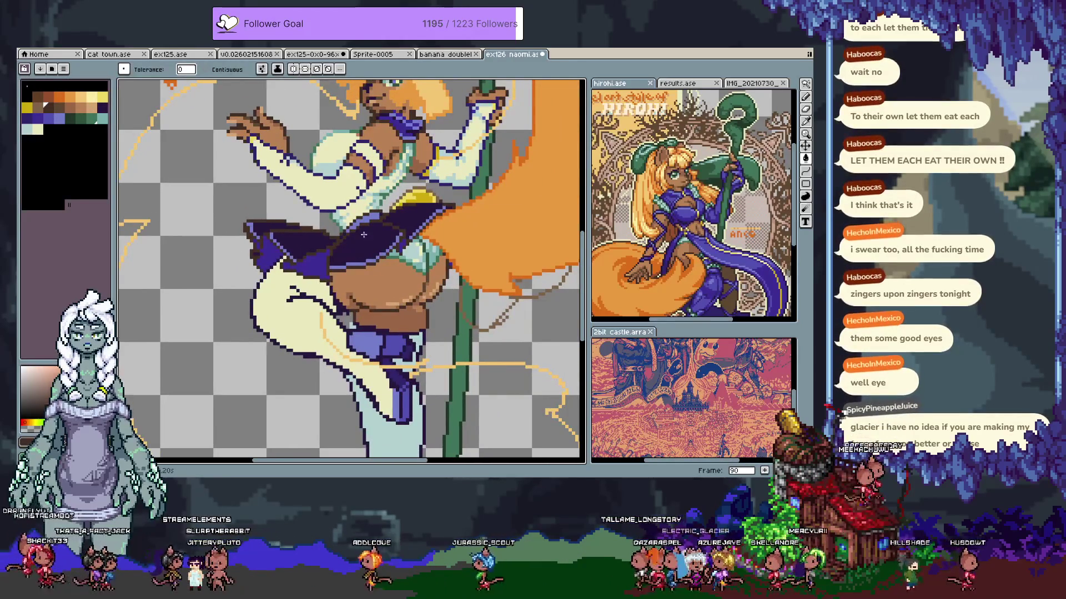
{"action": "key", "text": "space"}
{"action": "left_click_drag", "start_coordinate": [350, 285], "coordinate": [345, 335]}
{"action": "scroll", "coordinate": [400, 175], "scroll_direction": "up", "scroll_amount": 3}
{"action": "scroll", "coordinate": [400, 175], "scroll_direction": "up", "scroll_amount": 1}
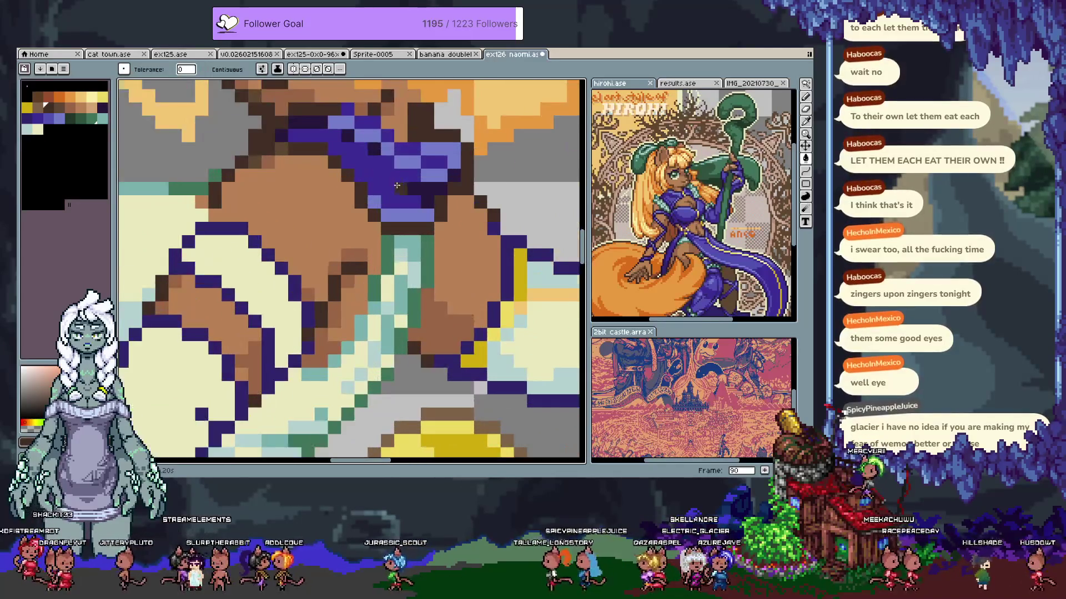
{"action": "left_click", "coordinate": [67, 118]}
{"action": "key", "text": "minus"}
{"action": "key", "text": "minus"}
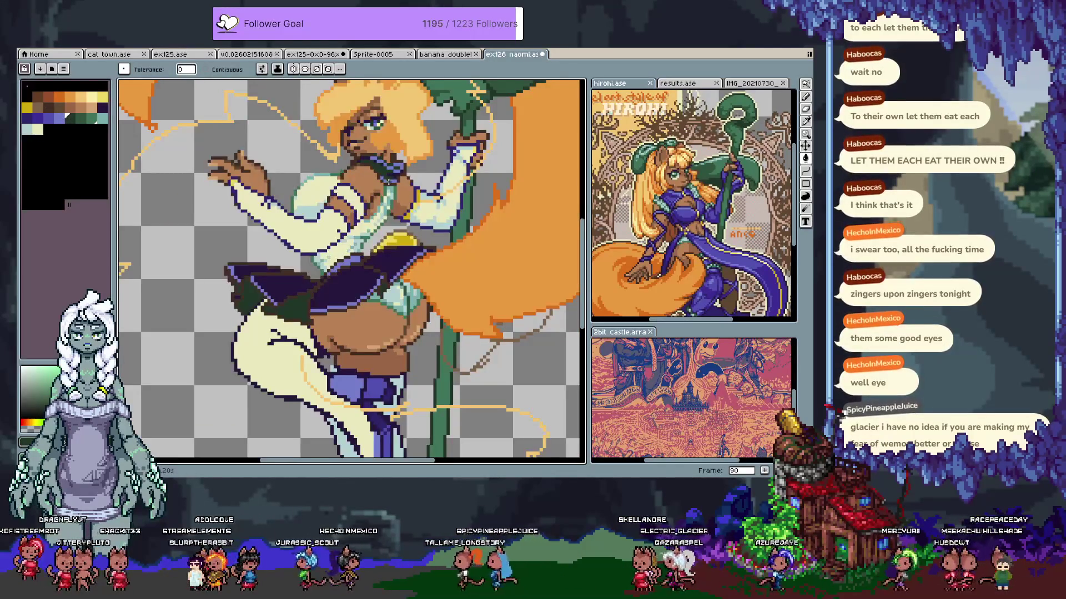
{"action": "scroll", "coordinate": [389, 181], "scroll_direction": "up", "scroll_amount": 3}
Sample the dark purple #312569 from the collar, then step back to frame 89 to compare
{"action": "key", "text": "i"}
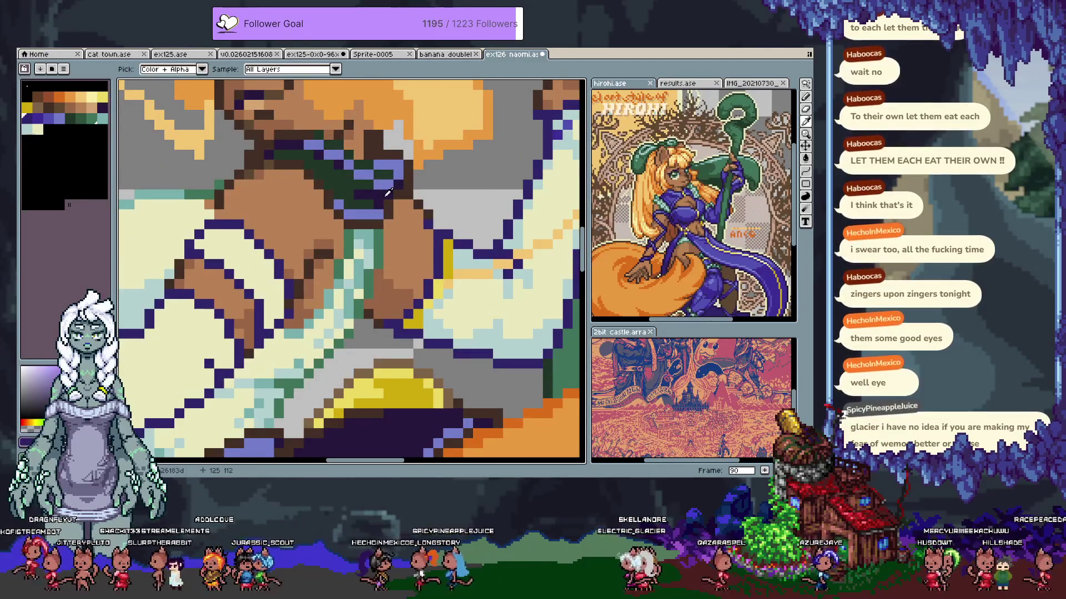
{"action": "left_click", "coordinate": [386, 192], "text": "alt"}
{"action": "scroll", "coordinate": [387, 190], "scroll_direction": "down", "scroll_amount": 4}
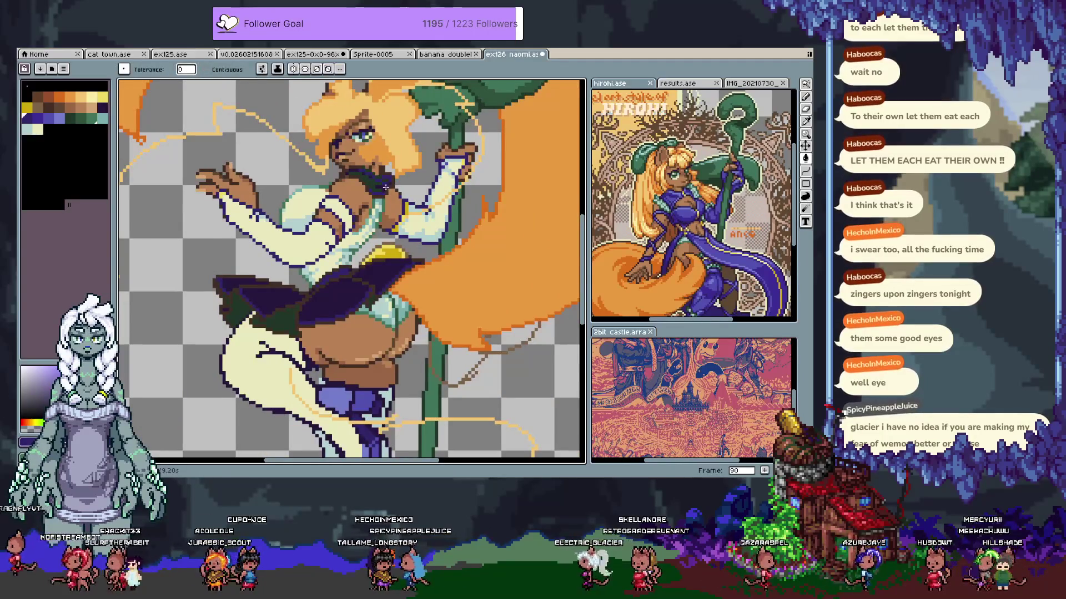
{"action": "left_click", "coordinate": [386, 187], "text": "alt"}
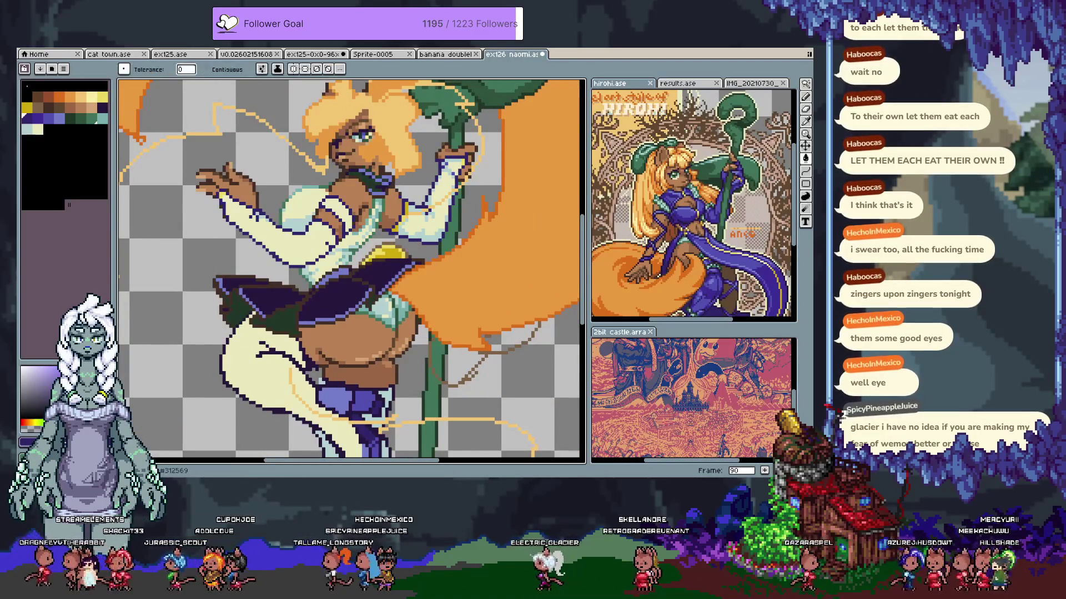
{"action": "scroll", "coordinate": [391, 183], "scroll_direction": "up", "scroll_amount": 4}
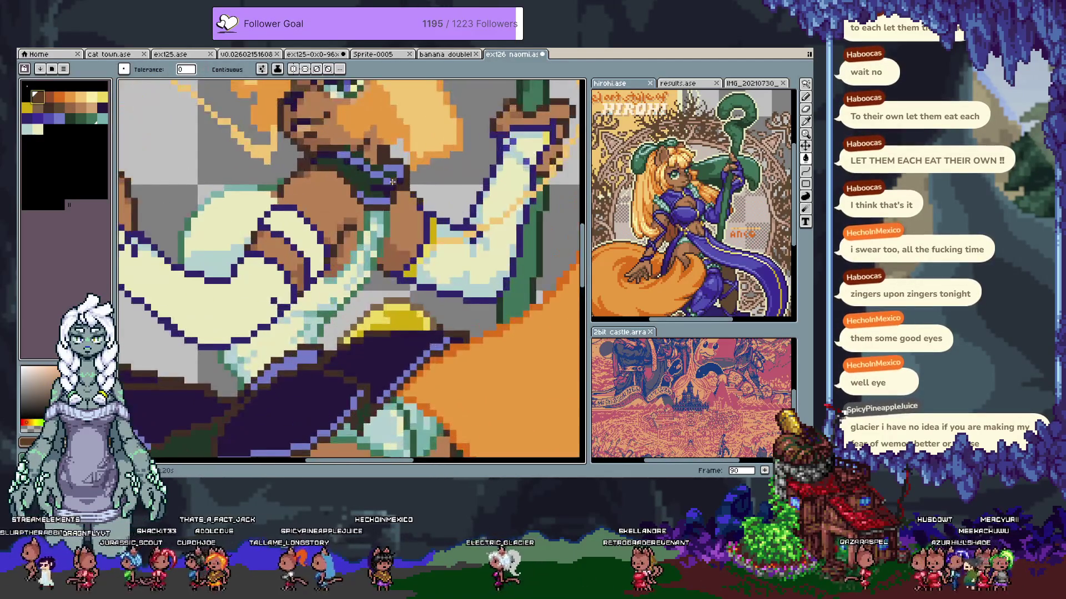
{"action": "scroll", "coordinate": [392, 182], "scroll_direction": "down", "scroll_amount": 4}
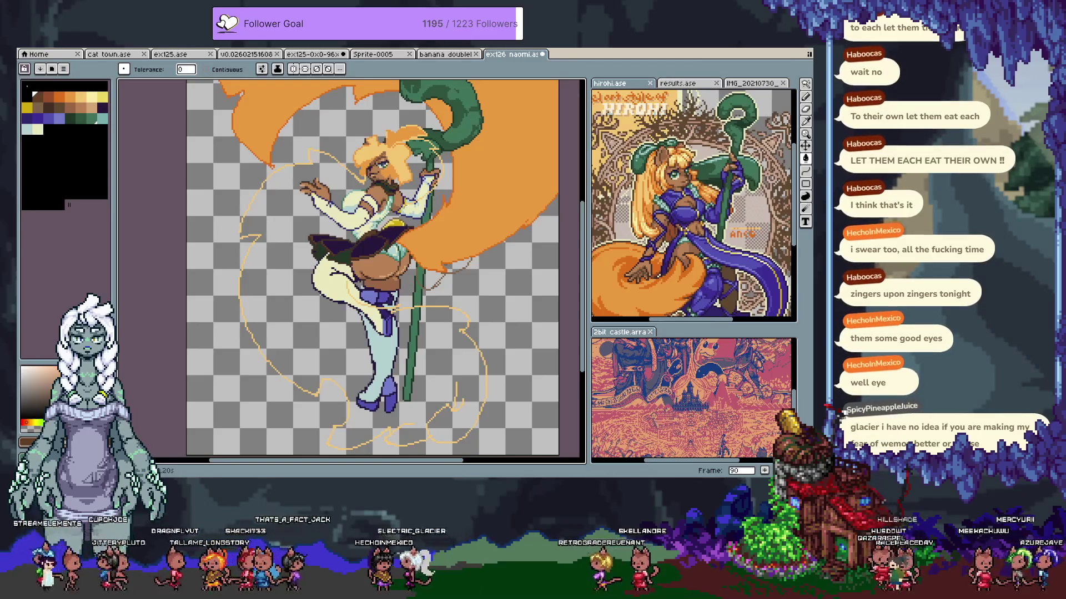
{"action": "key", "text": "comma"}
{"action": "key", "text": "alt"}
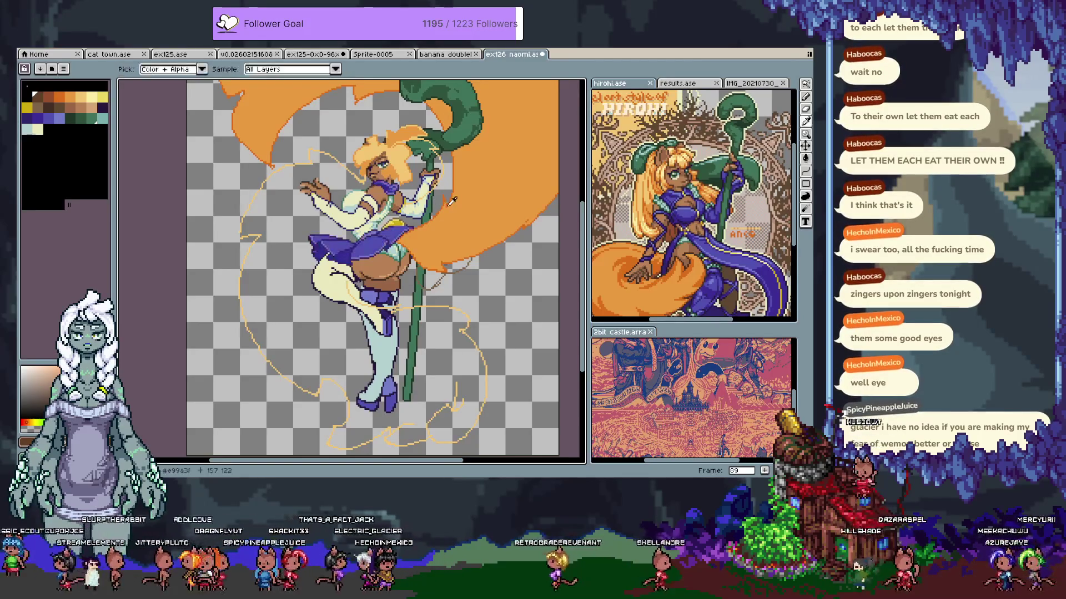
Go back to frame 90 and fill the pale blue sleeve shadows and cream sleeve dark navy
{"action": "key", "text": "period"}
{"action": "key", "text": "Tab"}
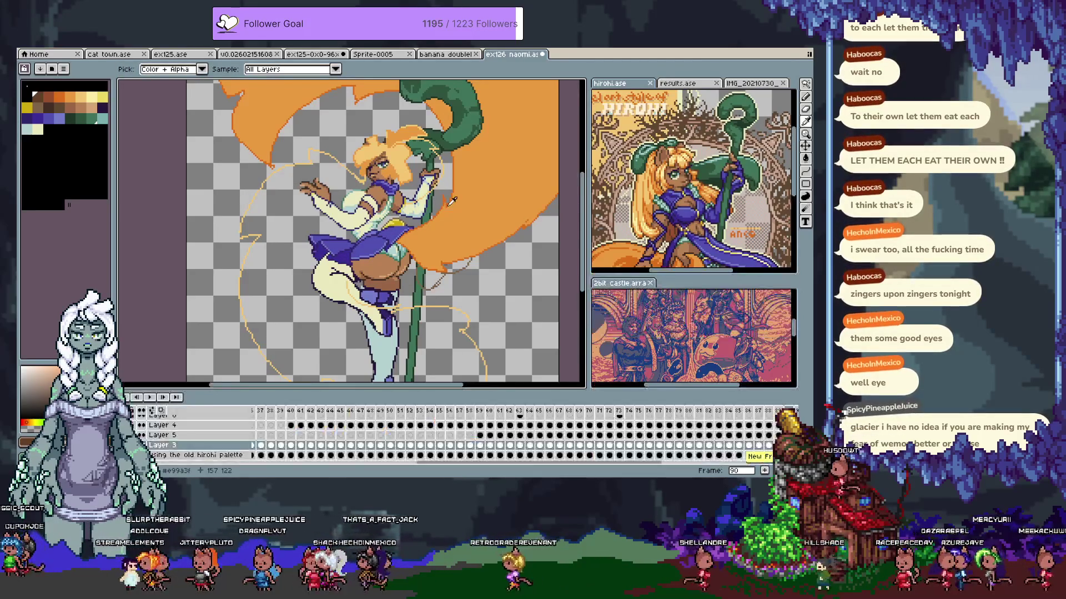
{"action": "key", "text": "Tab"}
{"action": "scroll", "coordinate": [371, 184], "scroll_direction": "up", "scroll_amount": 3}
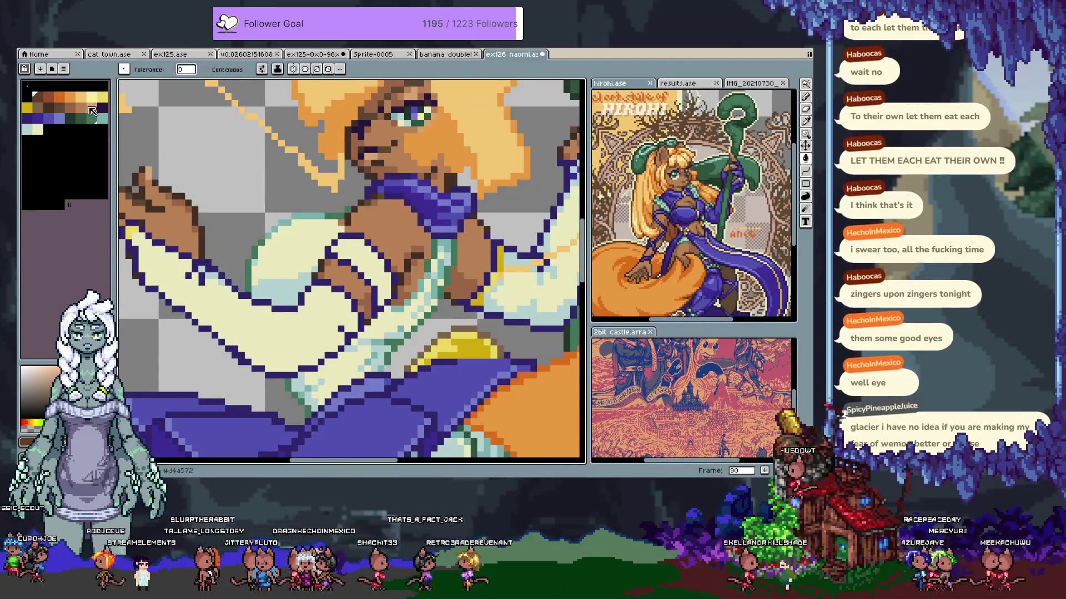
{"action": "scroll", "coordinate": [318, 207], "scroll_direction": "down", "scroll_amount": 2}
{"action": "scroll", "coordinate": [318, 207], "scroll_direction": "left", "scroll_amount": 1}
{"action": "left_click", "coordinate": [305, 214]}
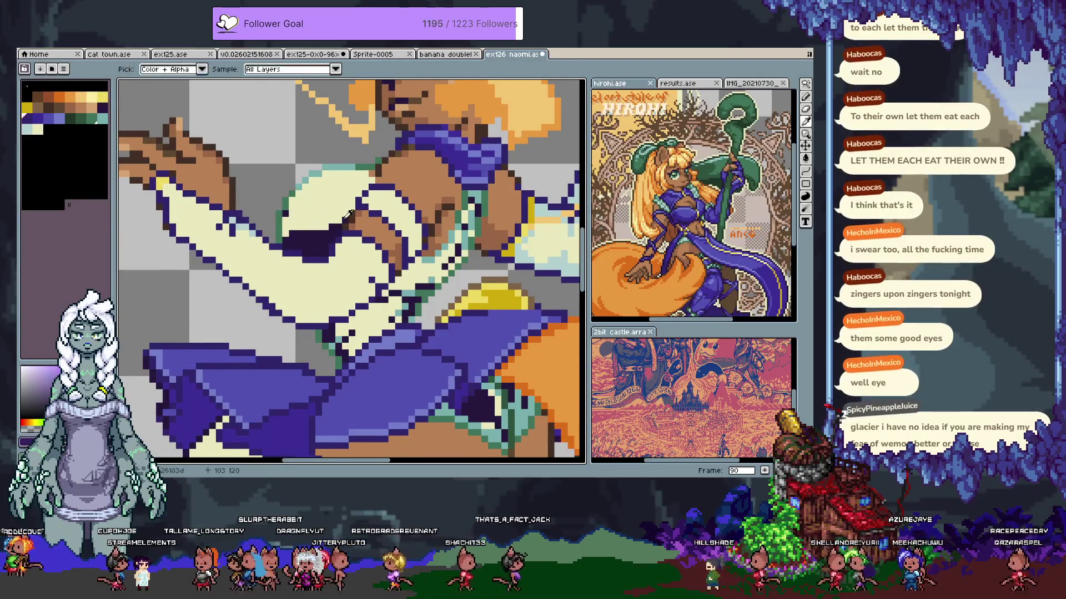
{"action": "left_click", "coordinate": [322, 211]}
Sample the dark green from the figure as the fill colour for the edges
{"action": "key", "text": "i"}
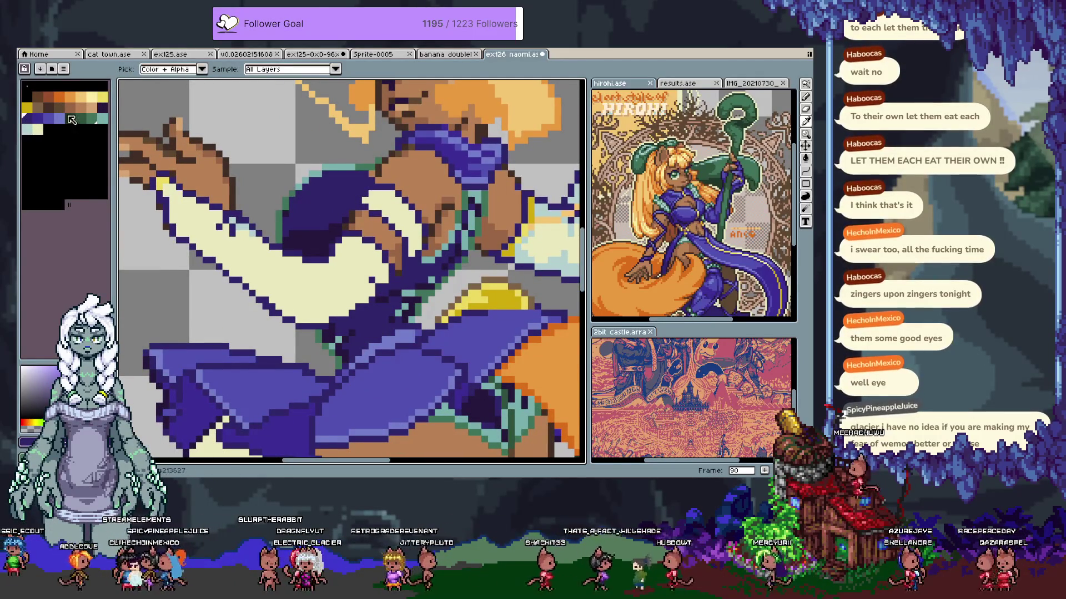
{"action": "left_click", "coordinate": [71, 120]}
{"action": "key", "text": "g"}
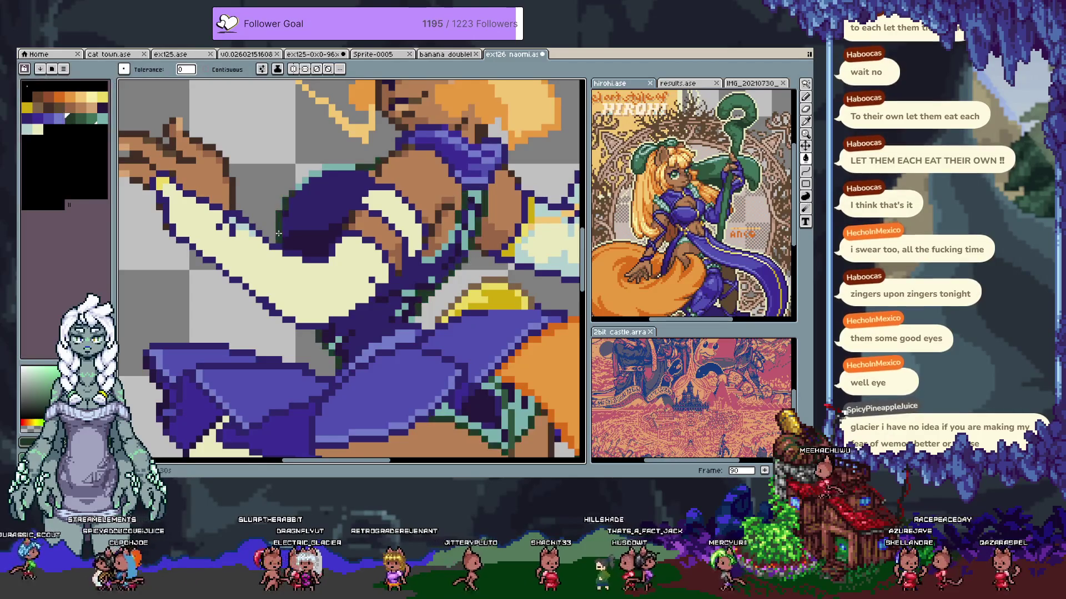
{"action": "key", "text": "i"}
{"action": "left_click", "coordinate": [295, 198]}
{"action": "key", "text": "g"}
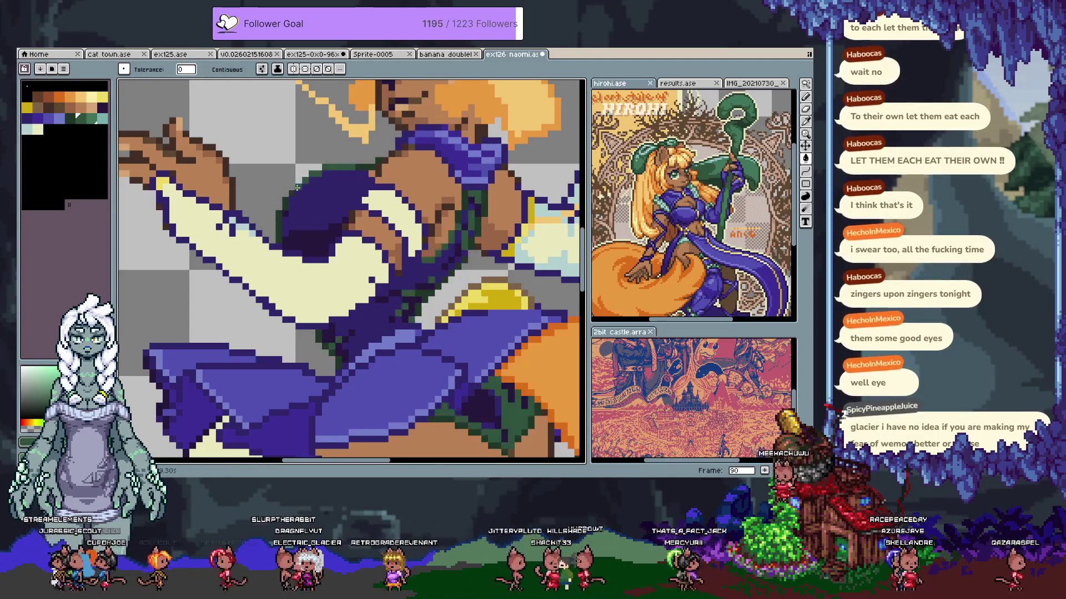
Undo the dark green fill, then redo it
{"action": "scroll", "coordinate": [308, 201], "scroll_direction": "down", "scroll_amount": 3}
{"action": "key", "text": "ctrl+z"}
{"action": "key", "text": "v"}
{"action": "key", "text": "ctrl+y"}
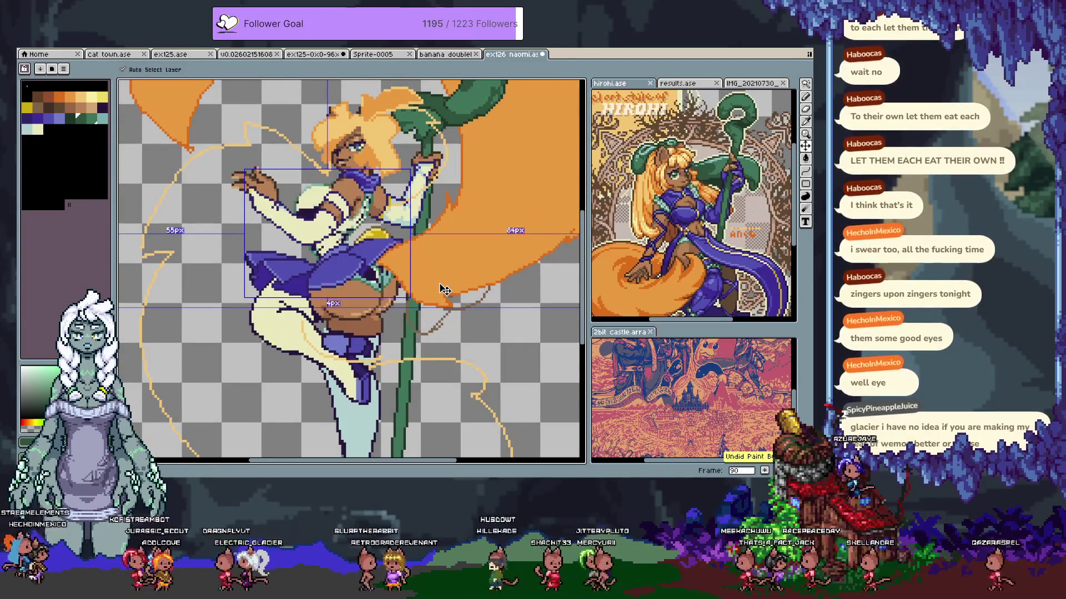
{"action": "key", "text": "g"}
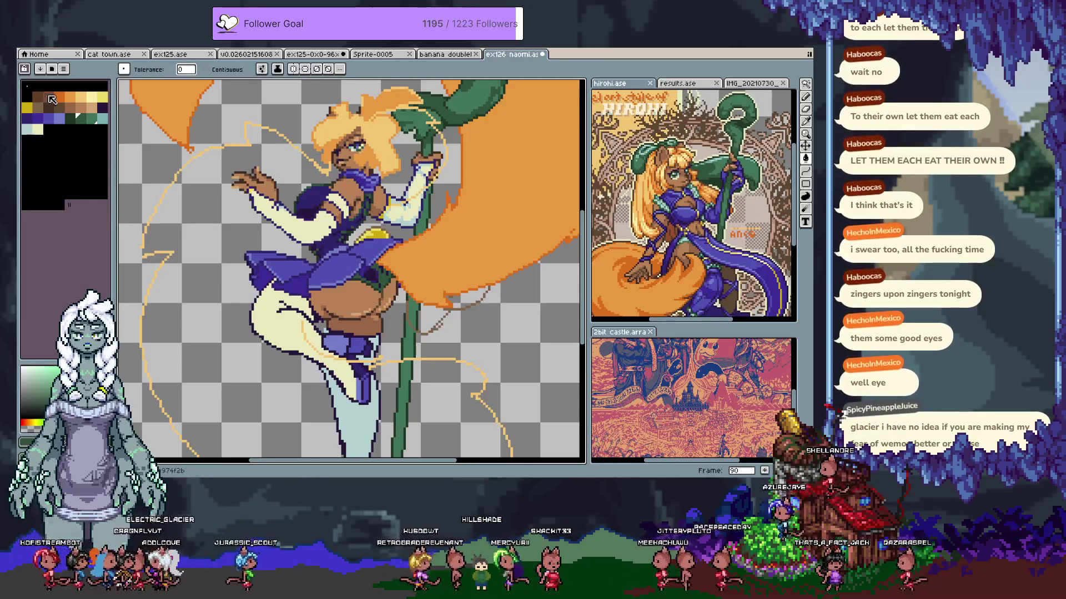
{"action": "scroll", "coordinate": [300, 286], "scroll_direction": "up", "scroll_amount": 3}
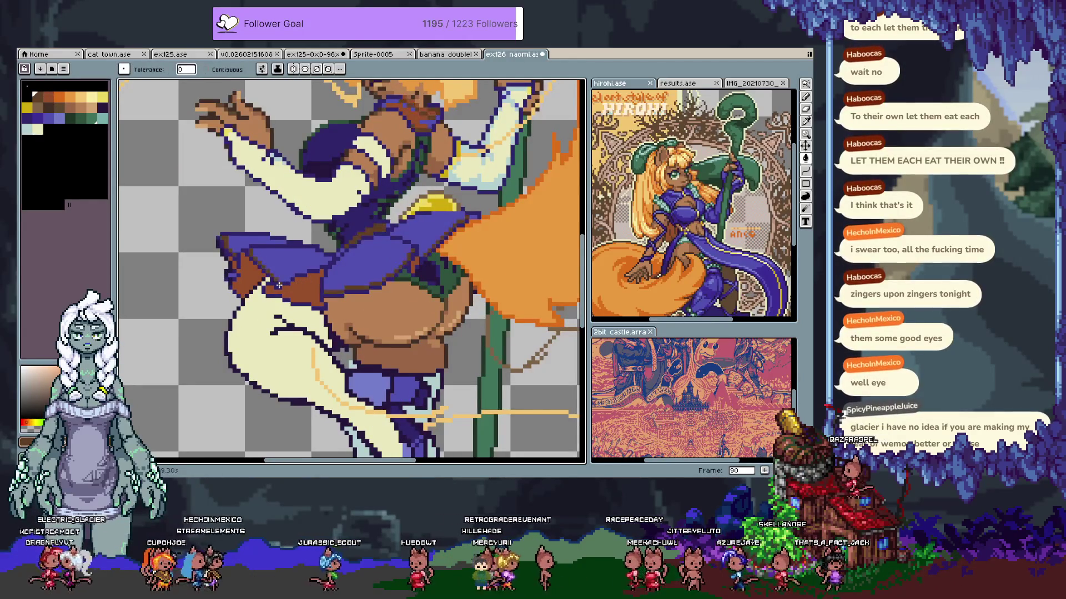
Trial-fill two purple skirt areas orange, then undo and redo the skirt and sleeve fills
{"action": "key", "text": "ctrl+z"}
{"action": "key", "text": "i"}
{"action": "key", "text": "g"}
{"action": "left_click", "coordinate": [281, 271]}
{"action": "left_click", "coordinate": [266, 271]}
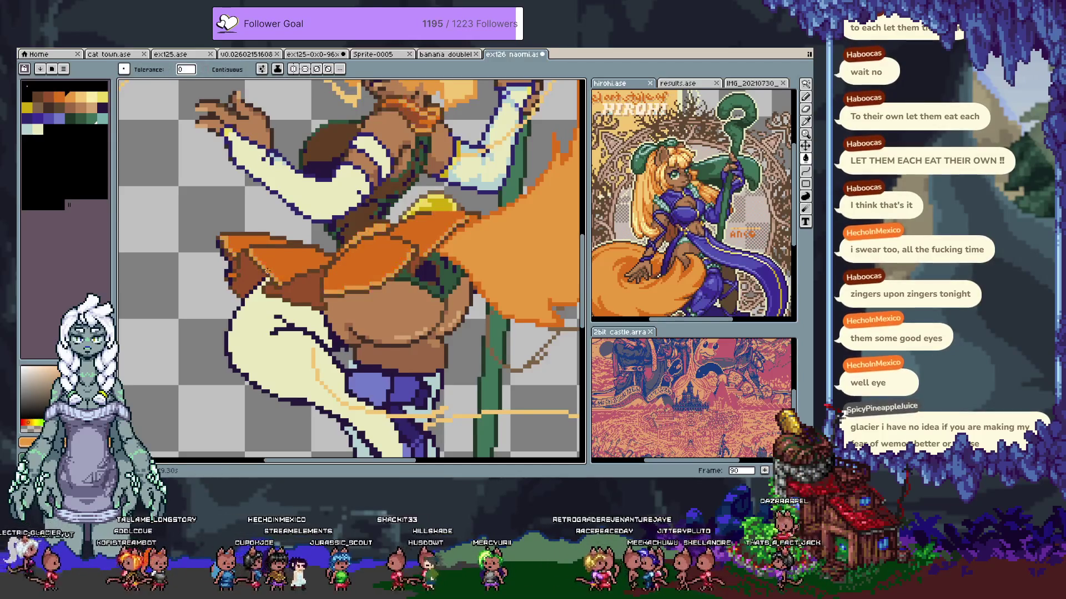
{"action": "scroll", "coordinate": [367, 221], "scroll_direction": "up", "scroll_amount": 4}
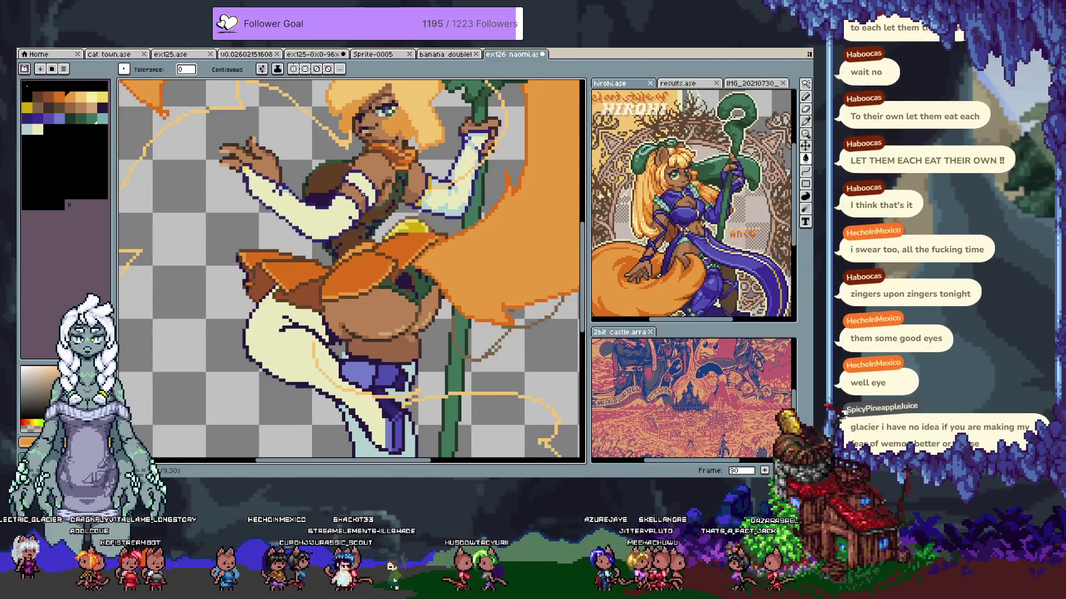
{"action": "scroll", "coordinate": [336, 181], "scroll_direction": "up", "scroll_amount": 1}
{"action": "key", "text": "v"}
{"action": "key", "text": "ctrl+z"}
{"action": "key", "text": "ctrl+z"}
{"action": "key", "text": "ctrl+z"}
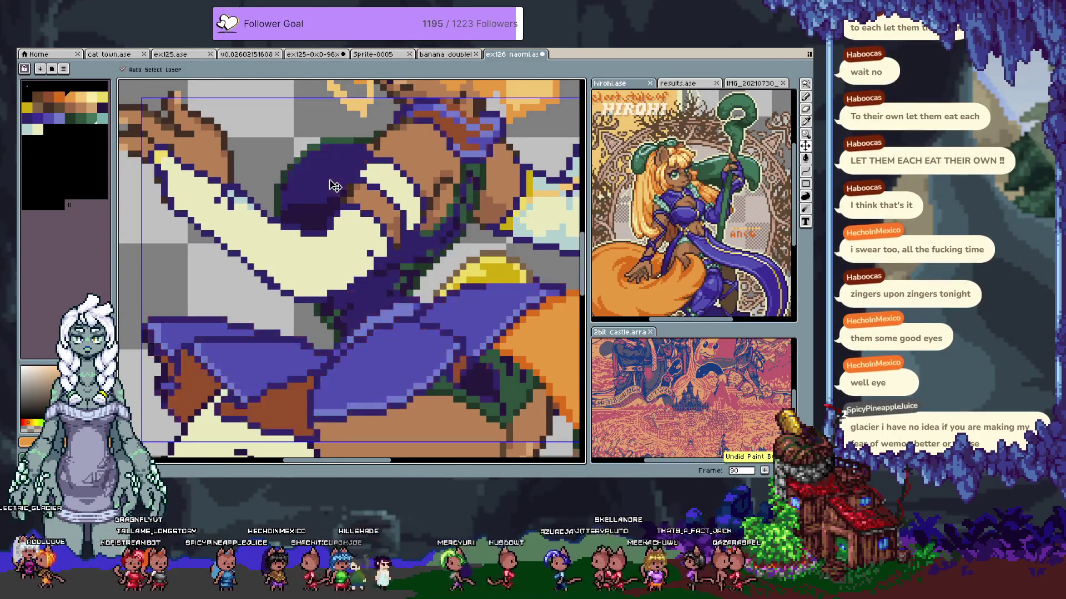
{"action": "key", "text": "ctrl+z"}
{"action": "key", "text": "ctrl+z"}
{"action": "key", "text": "ctrl+z"}
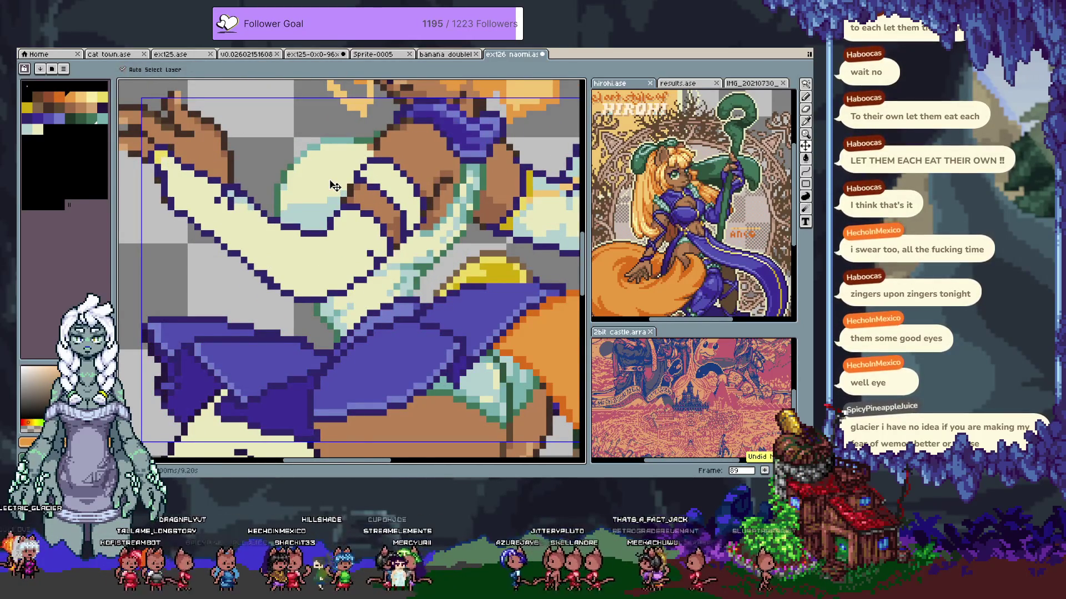
{"action": "key", "text": "ctrl+y"}
{"action": "key", "text": "ctrl+y"}
{"action": "key", "text": "ctrl+y"}
{"action": "key", "text": "g"}
{"action": "key", "text": "ctrl+z"}
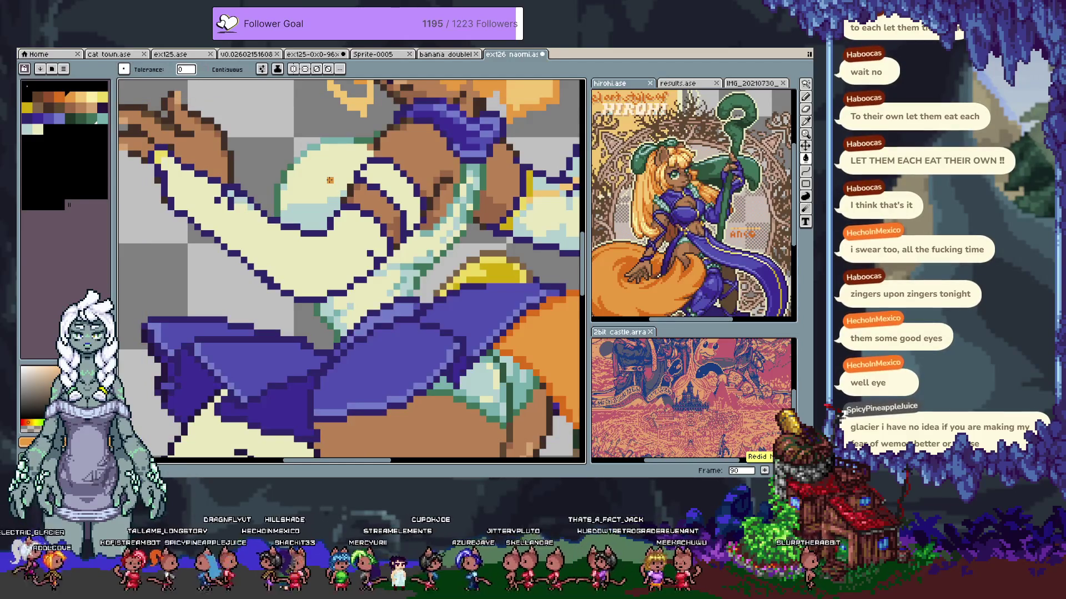
Fill the skirt's outline and its dark purple and blue areas brown
{"action": "key", "text": "h"}
{"action": "left_click_drag", "start_coordinate": [241, 319], "coordinate": [298, 233]}
{"action": "key", "text": "g"}
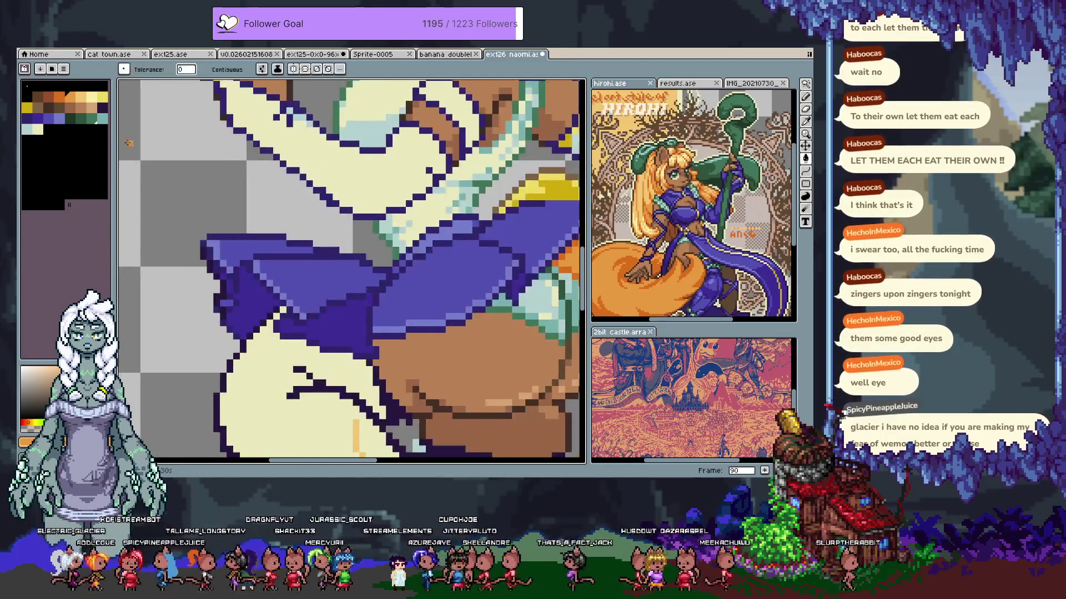
{"action": "left_click", "coordinate": [48, 108]}
{"action": "left_click", "coordinate": [222, 292]}
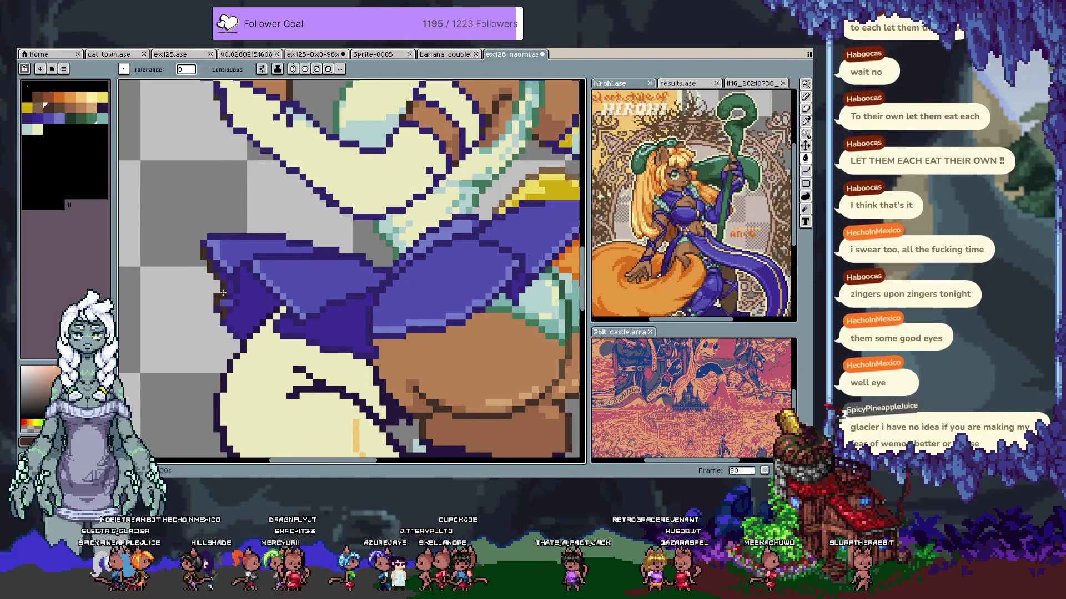
{"action": "key", "text": "i"}
{"action": "key", "text": "g"}
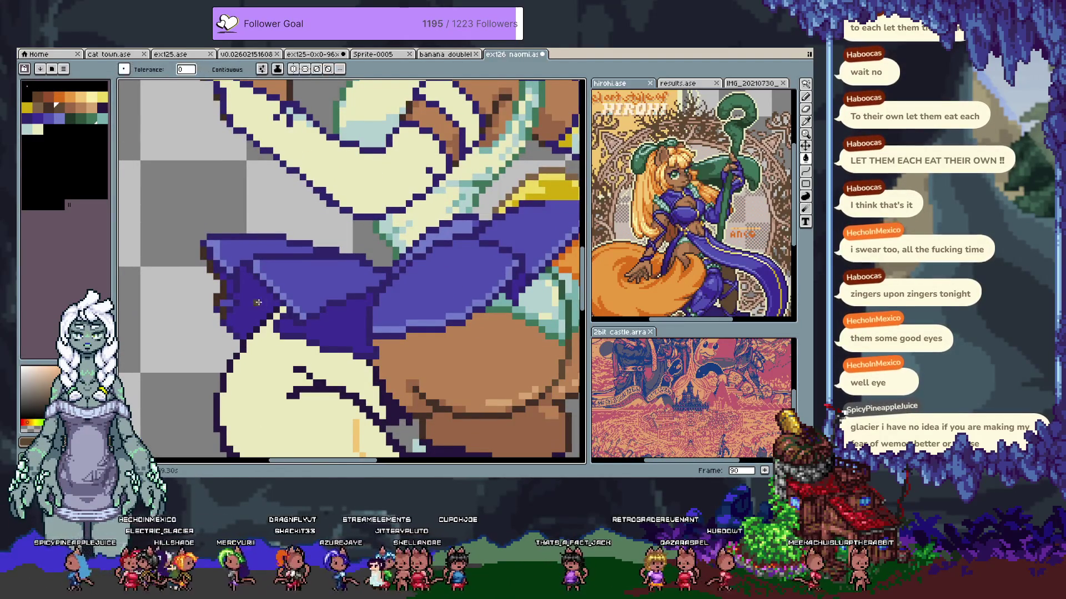
{"action": "left_click", "coordinate": [230, 328]}
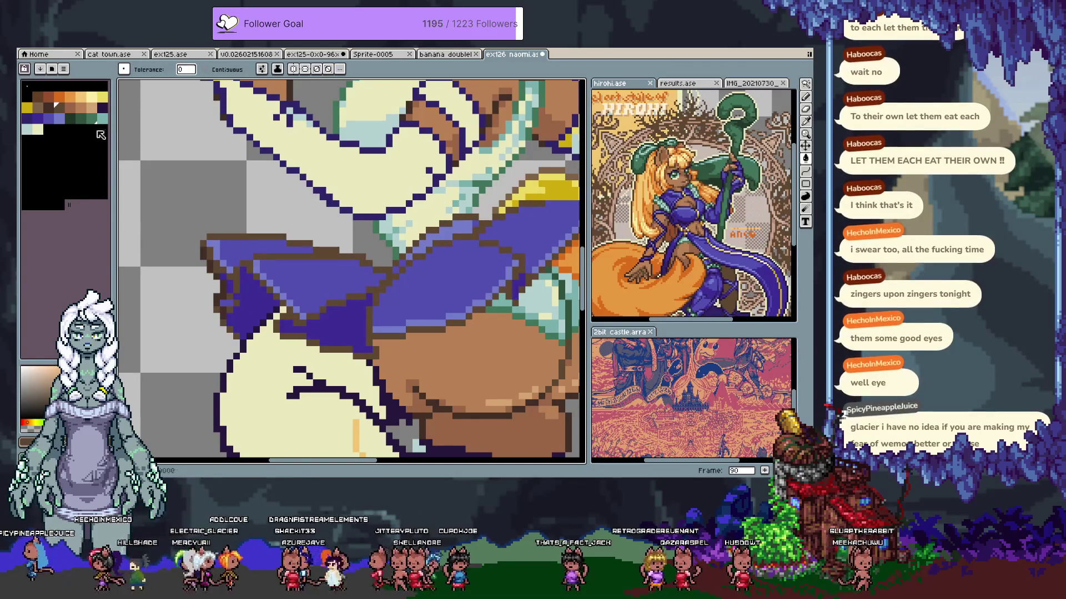
{"action": "left_click", "coordinate": [35, 97]}
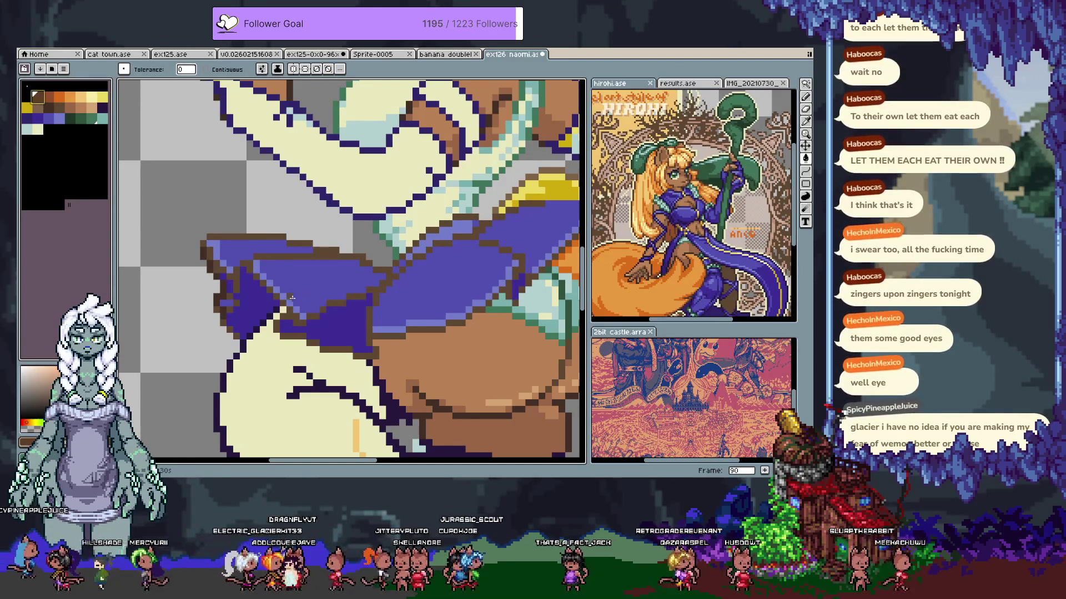
{"action": "left_click", "coordinate": [269, 305]}
{"action": "left_click", "coordinate": [273, 296]}
{"action": "key", "text": "i"}
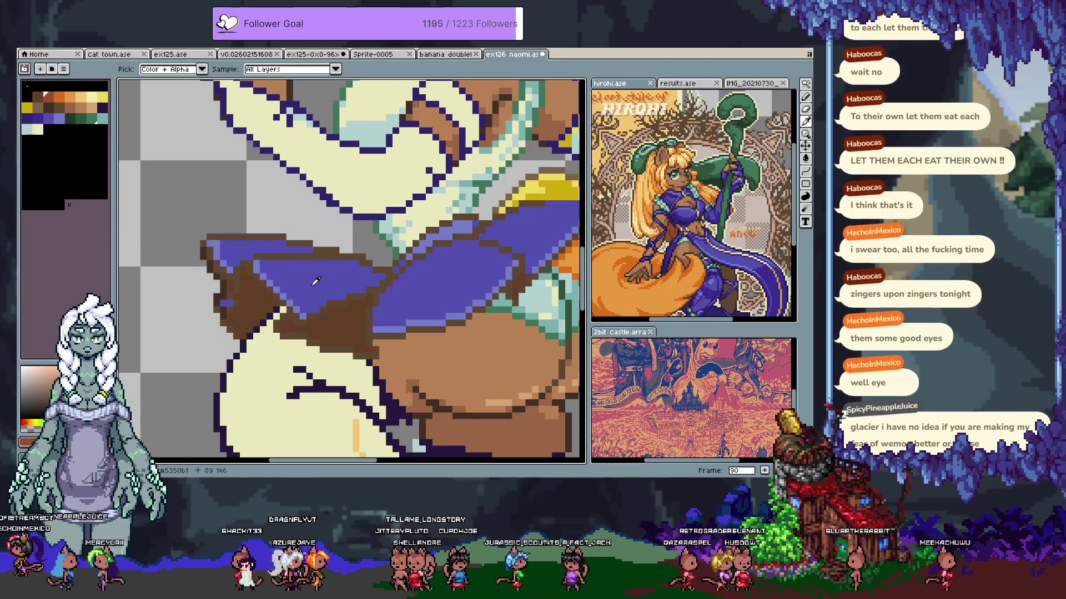
{"action": "key", "text": "g"}
{"action": "scroll", "coordinate": [386, 262], "scroll_direction": "down", "scroll_amount": 2}
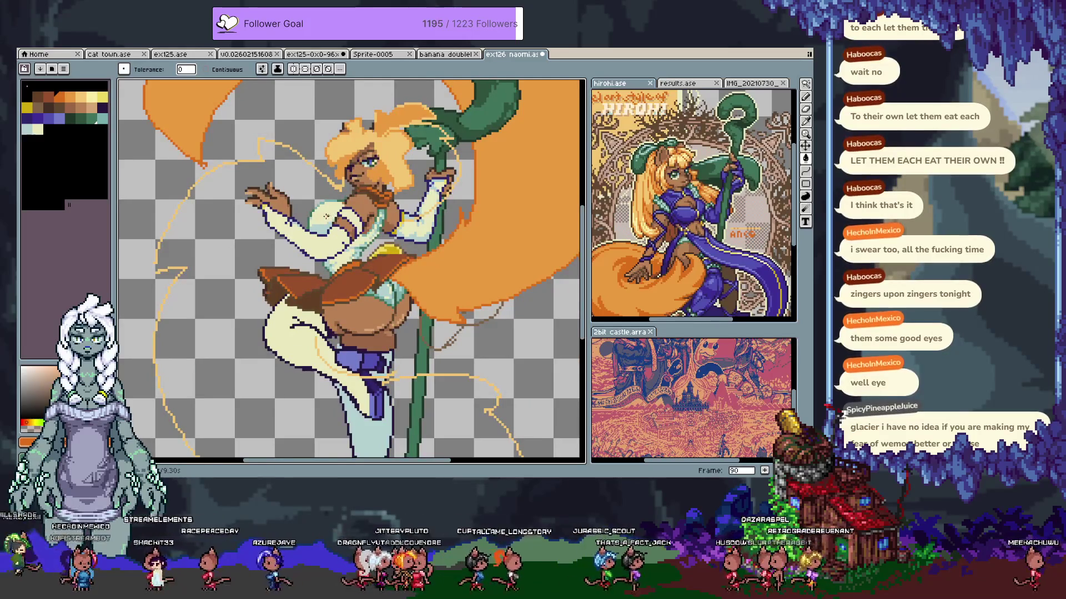
Sample a dark colour from the artwork and fill the light mint clothing and sleeves dark blue
{"action": "key", "text": "v"}
{"action": "scroll", "coordinate": [337, 237], "scroll_direction": "up", "scroll_amount": 3}
{"action": "key", "text": "ctrl+d"}
{"action": "key", "text": "g"}
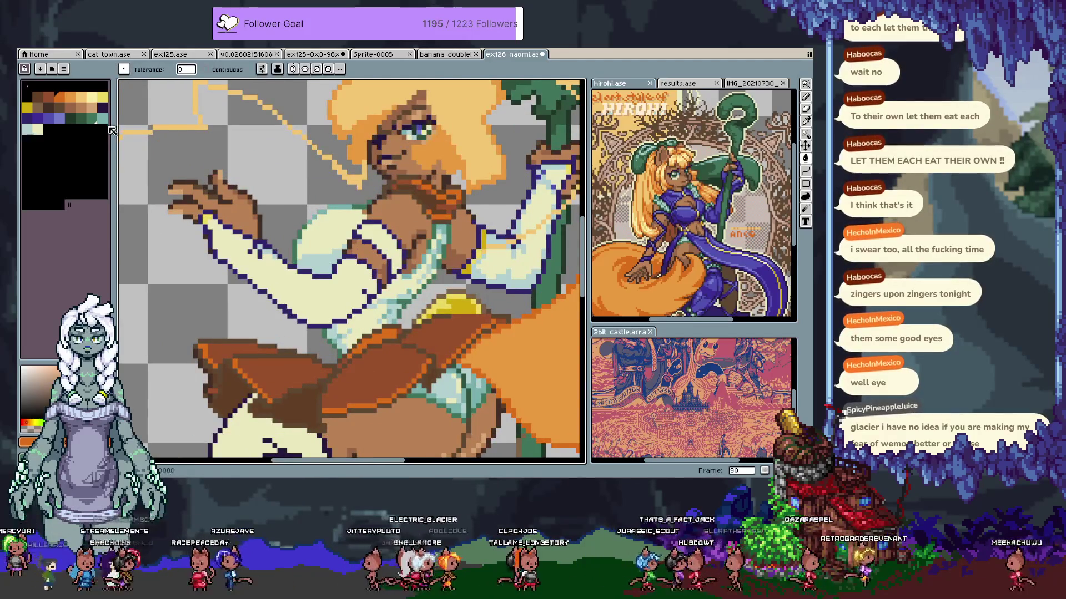
{"action": "left_click", "coordinate": [342, 291], "text": "alt"}
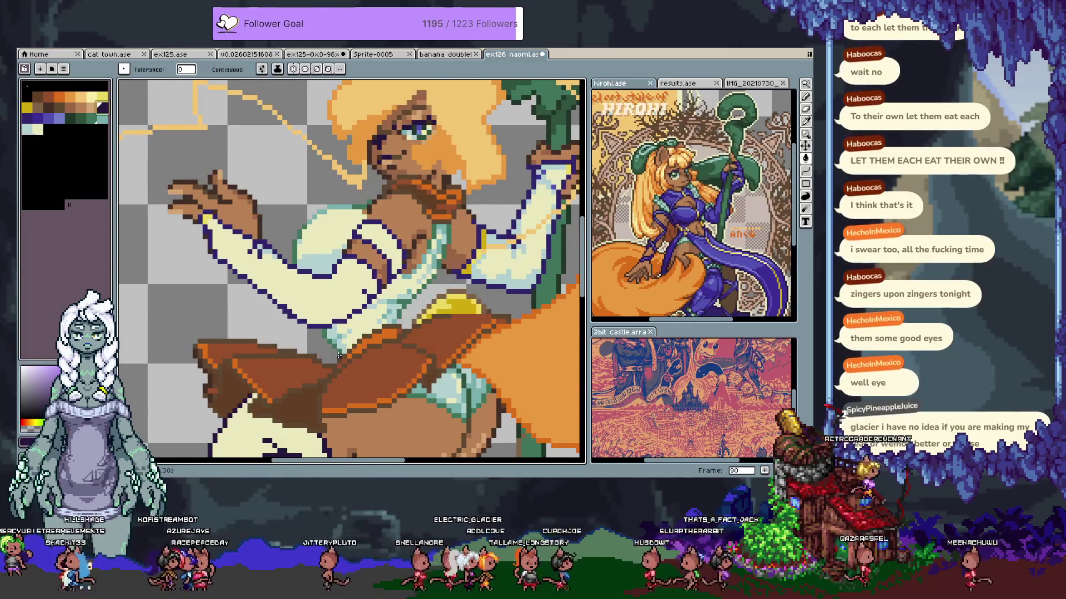
{"action": "key", "text": "alt"}
{"action": "left_click", "coordinate": [477, 393]}
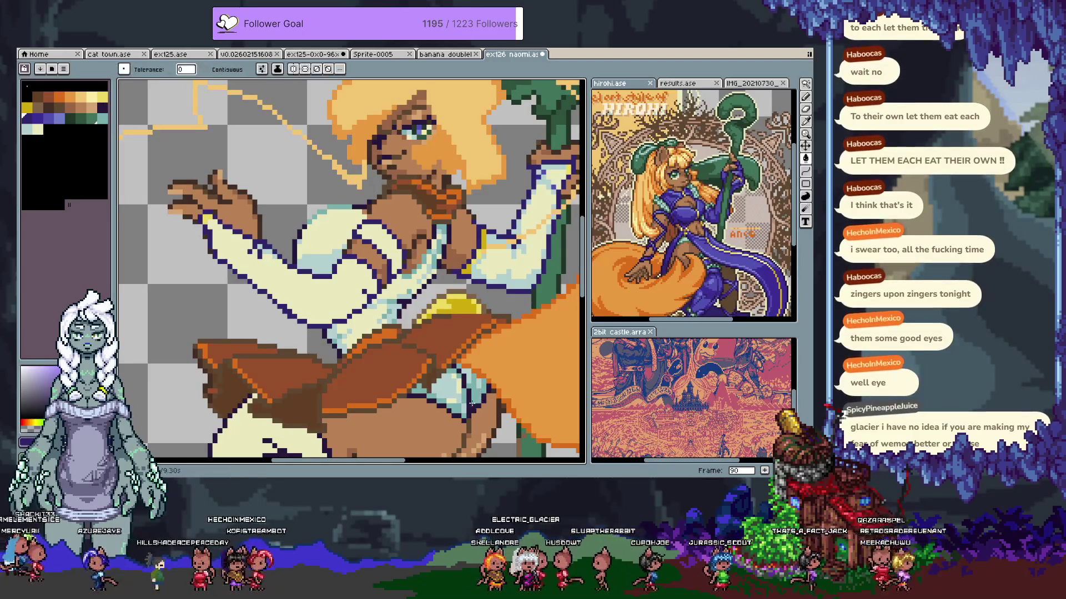
{"action": "left_click", "coordinate": [340, 206]}
{"action": "key", "text": "alt"}
{"action": "left_click", "coordinate": [336, 236], "text": "alt"}
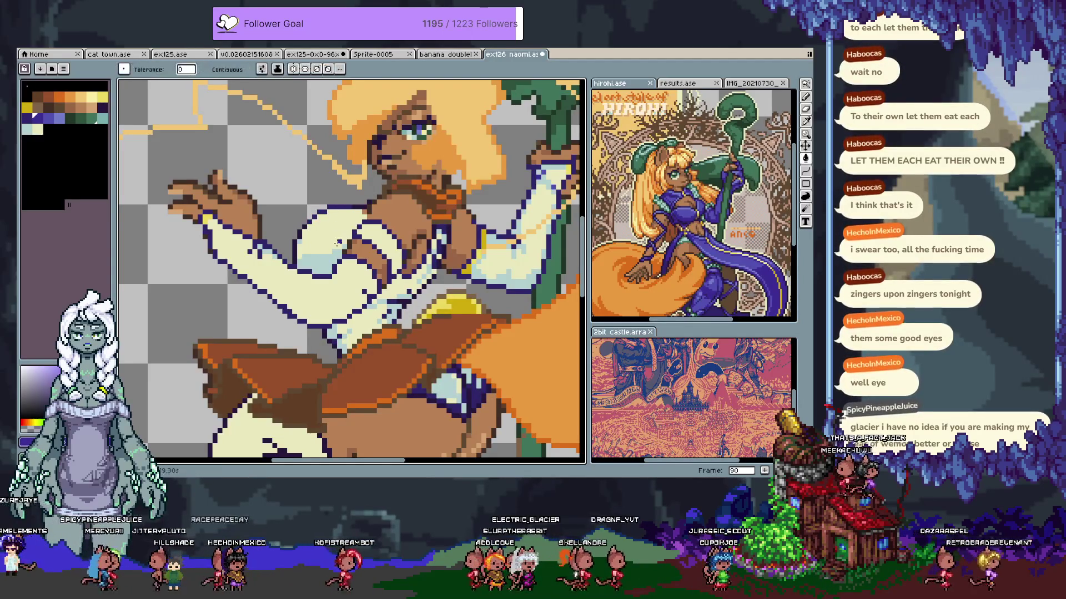
{"action": "left_click", "coordinate": [332, 258]}
Refill the shirt regions with a lighter purple-blue, checking it with undo and redo
{"action": "left_click", "coordinate": [333, 246], "text": "alt"}
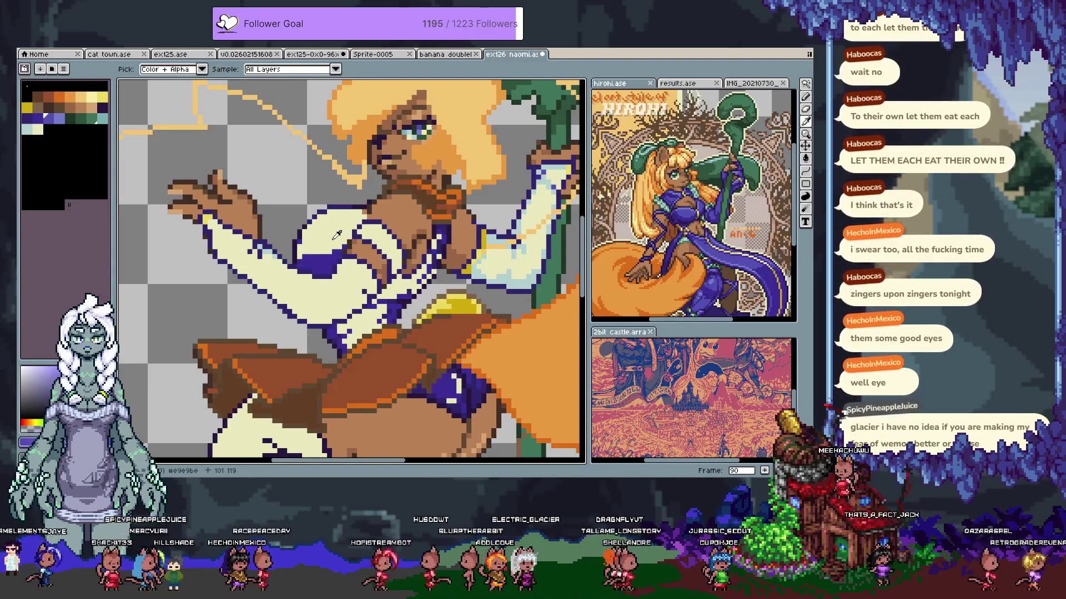
{"action": "left_click", "coordinate": [337, 225]}
{"action": "scroll", "coordinate": [336, 223], "scroll_direction": "down", "scroll_amount": 1}
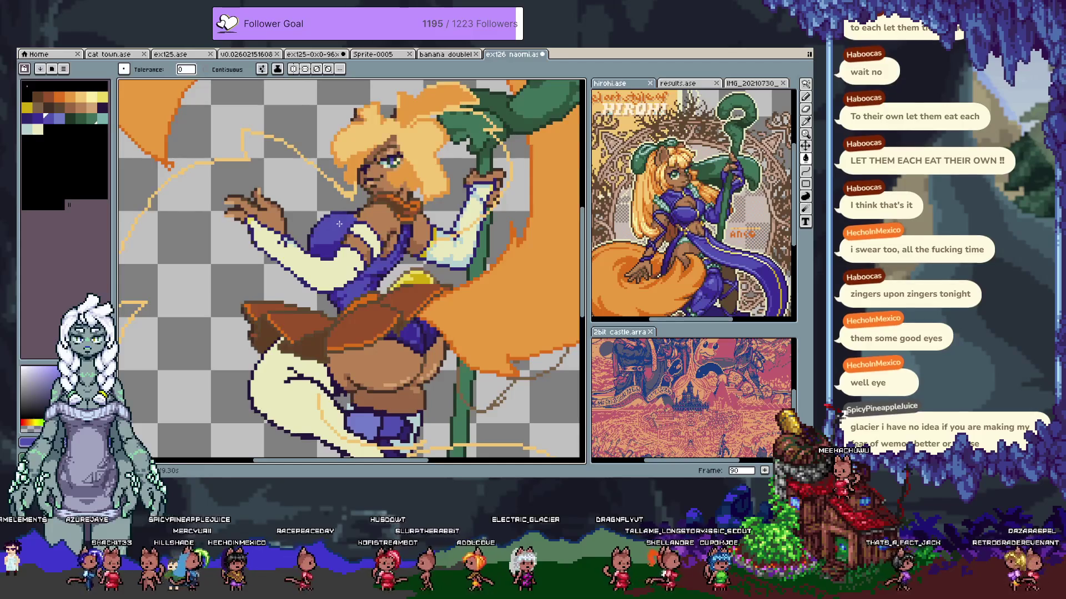
{"action": "key", "text": "ctrl+z"}
{"action": "key", "text": "ctrl+z"}
{"action": "key", "text": "ctrl+y"}
{"action": "key", "text": "ctrl+y"}
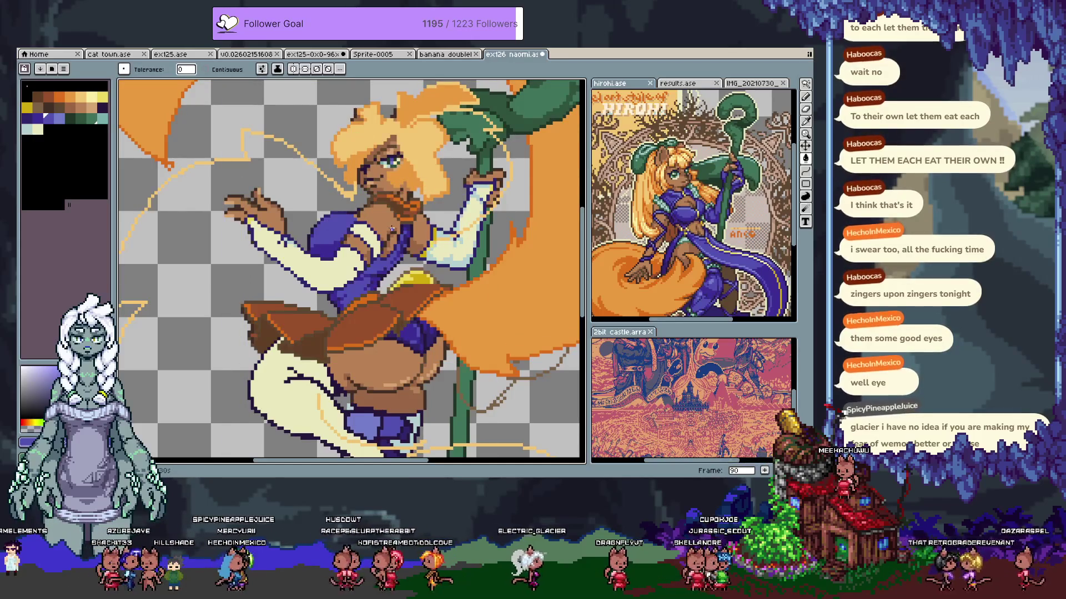
Step through frames 89 to 92 to compare, then recentre the view on frame 90
{"action": "key", "text": "comma"}
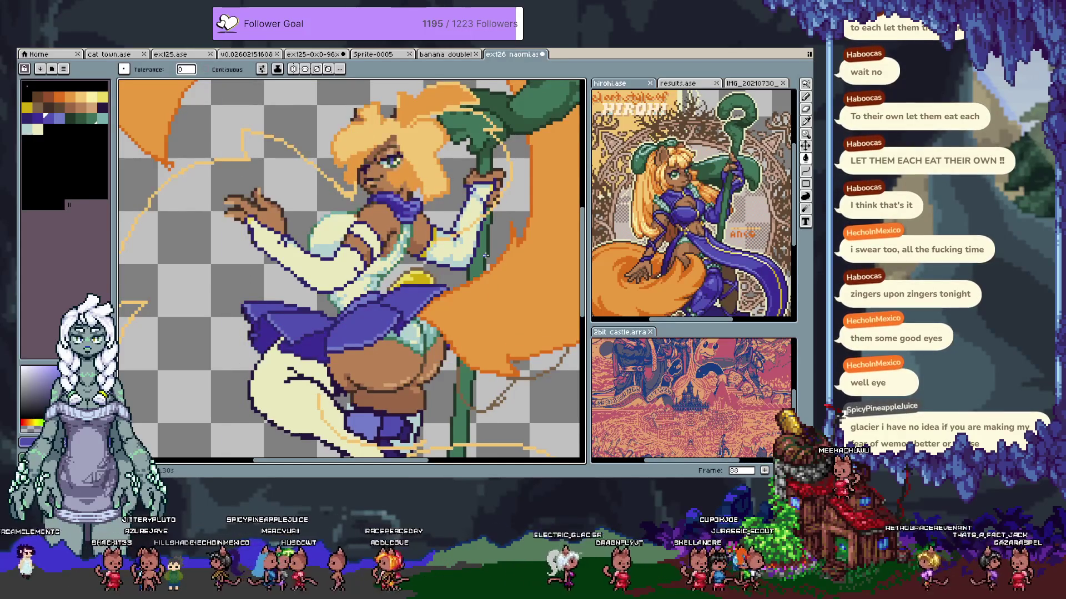
{"action": "key", "text": "period"}
{"action": "key", "text": "Tab"}
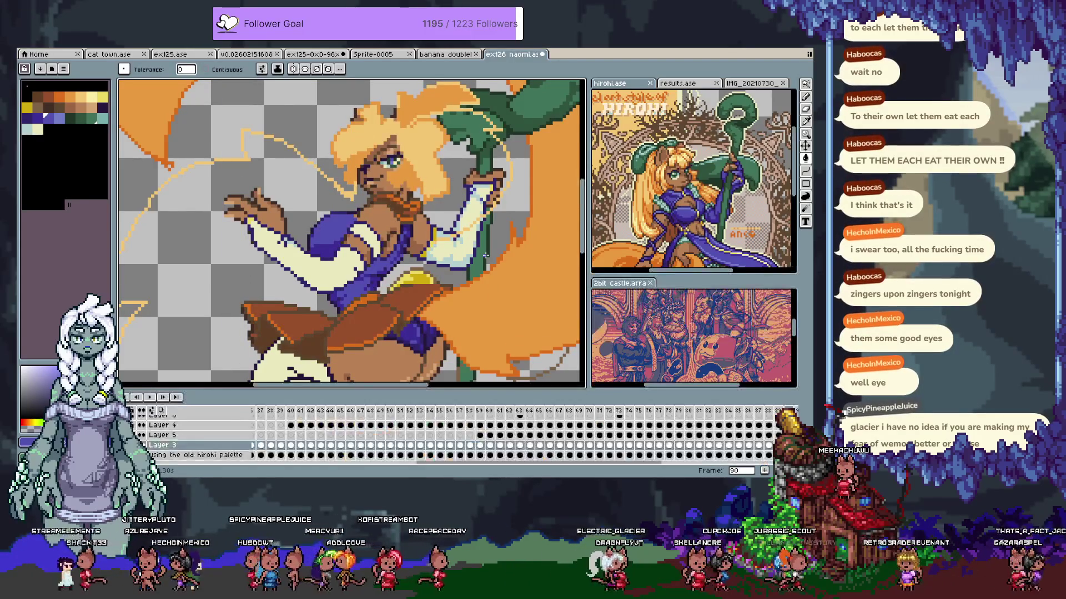
{"action": "key", "text": "period"}
{"action": "key", "text": "period"}
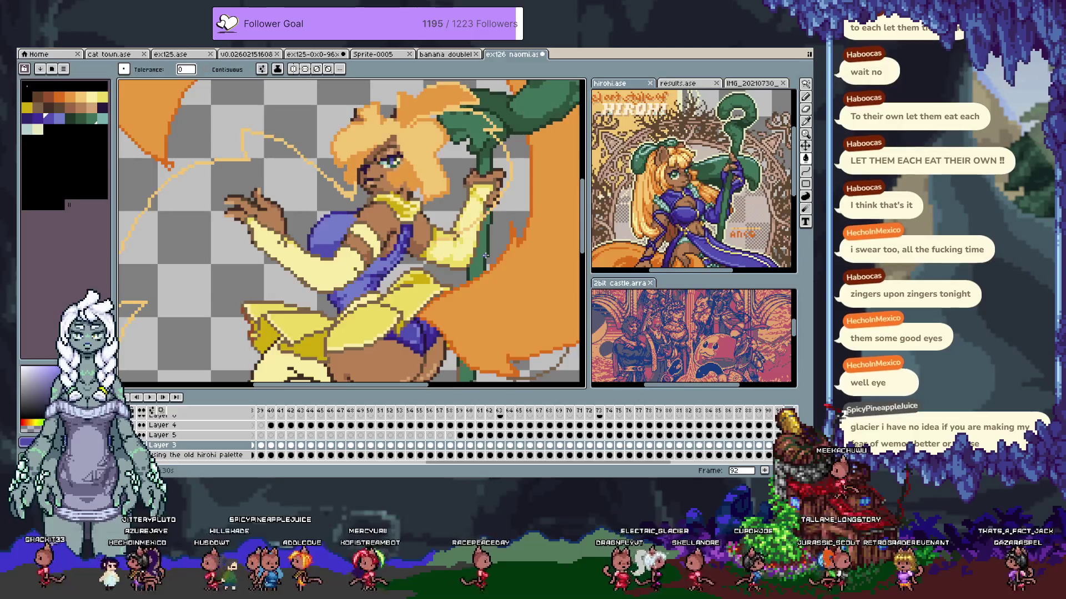
{"action": "key", "text": "comma"}
{"action": "key", "text": "comma"}
{"action": "key", "text": "comma"}
{"action": "key", "text": "period"}
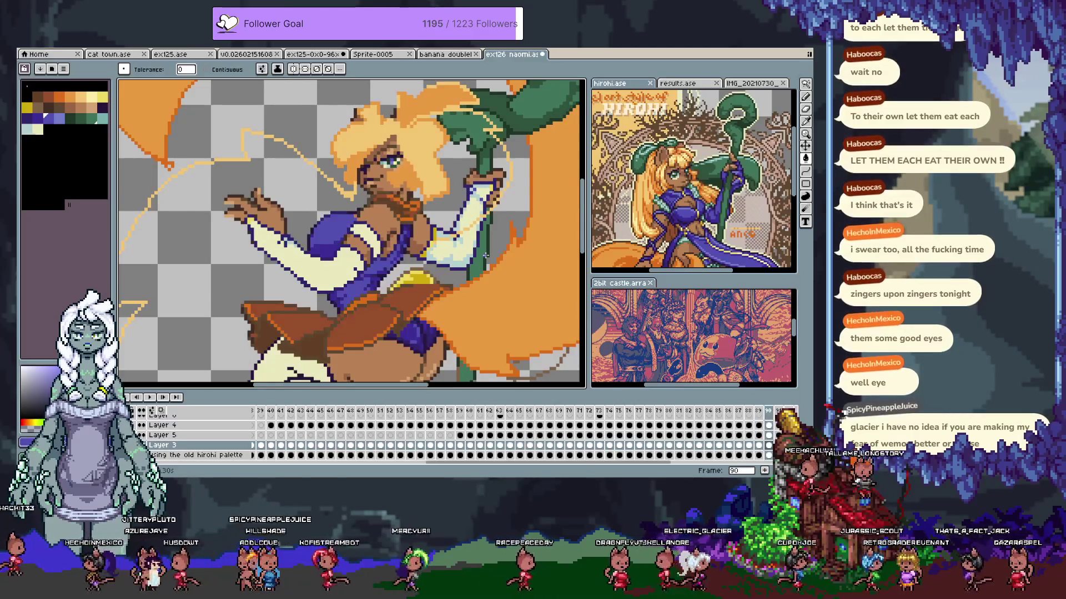
{"action": "key", "text": "Tab"}
{"action": "scroll", "coordinate": [430, 322], "scroll_direction": "down", "scroll_amount": 2}
{"action": "scroll", "coordinate": [431, 322], "scroll_direction": "up", "scroll_amount": 1}
{"action": "left_click_drag", "start_coordinate": [430, 322], "coordinate": [391, 280]}
{"action": "scroll", "coordinate": [360, 265], "scroll_direction": "up", "scroll_amount": 1}
{"action": "scroll", "coordinate": [360, 265], "scroll_direction": "down", "scroll_amount": 1}
Darken the outline around the sleeve and arm with the Paint Bucket
{"action": "key", "text": "g"}
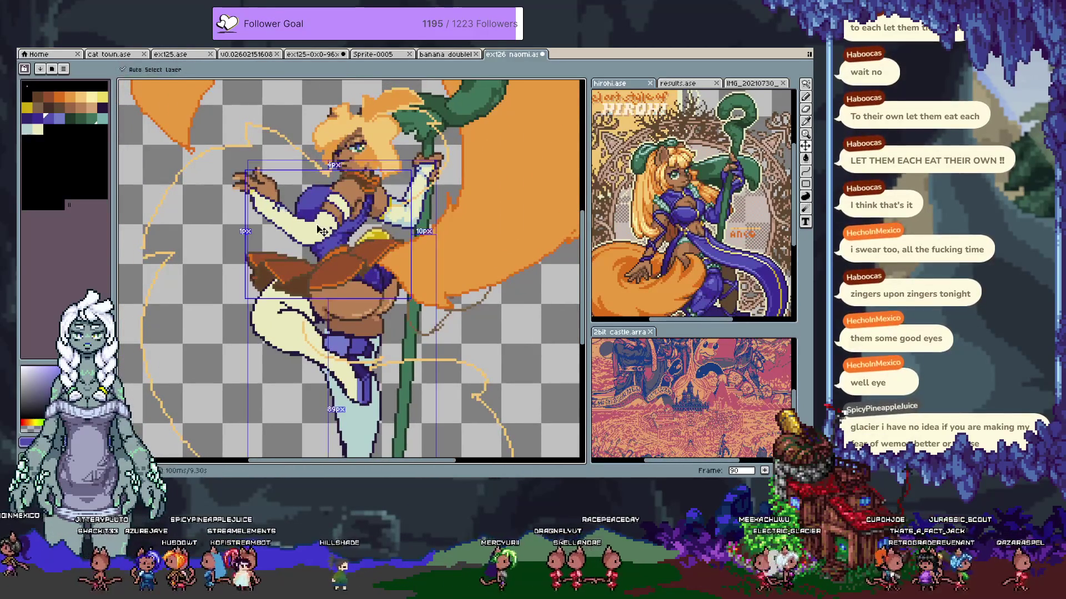
{"action": "scroll", "coordinate": [289, 206], "scroll_direction": "up", "scroll_amount": 3}
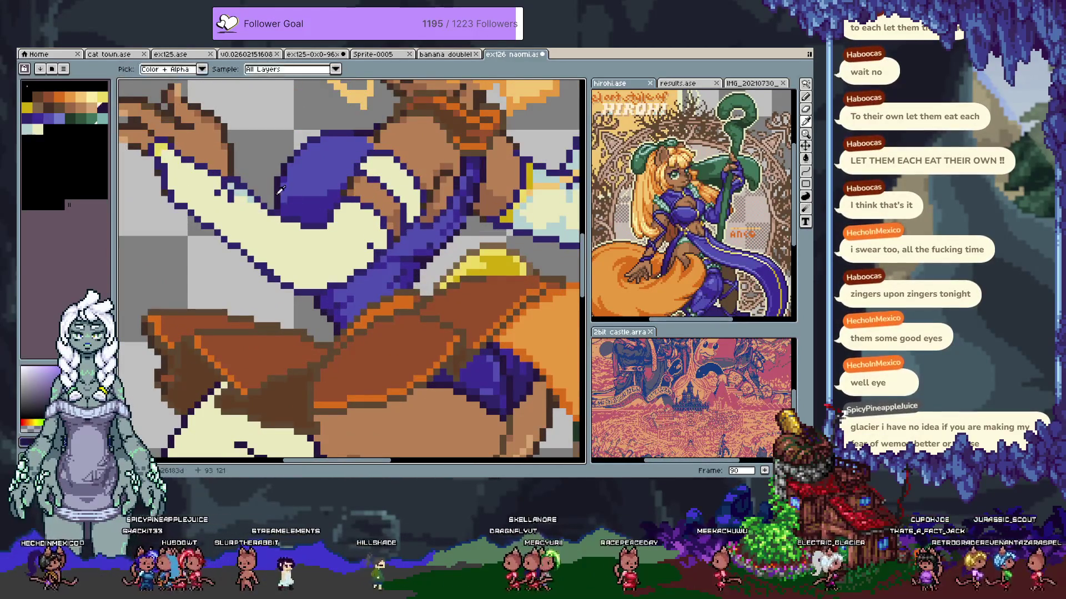
{"action": "left_click", "coordinate": [295, 220]}
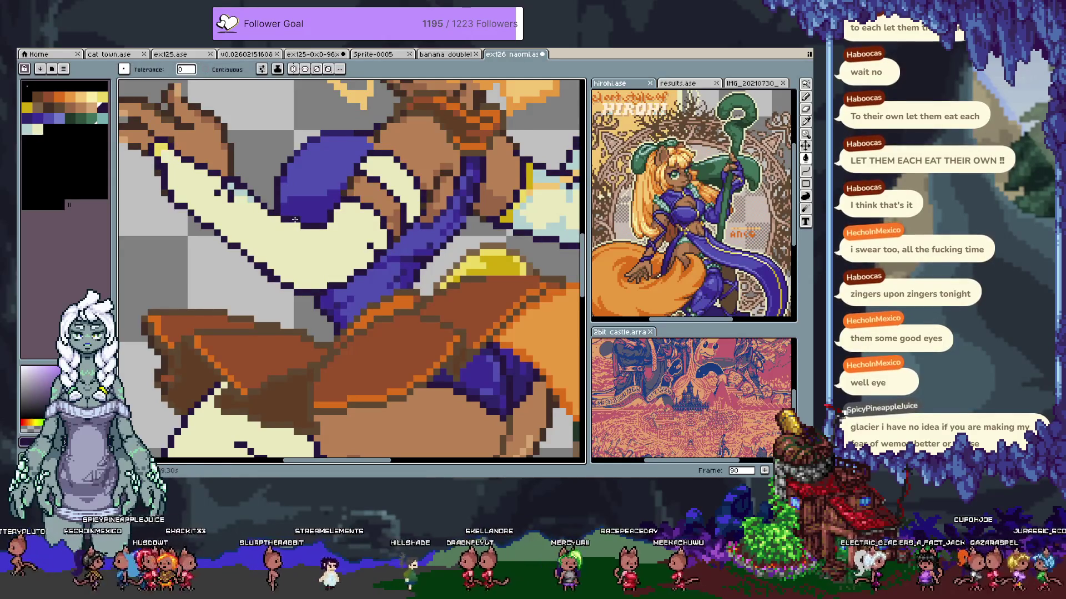
{"action": "key", "text": "i"}
{"action": "key", "text": "g"}
{"action": "scroll", "coordinate": [299, 215], "scroll_direction": "down", "scroll_amount": 2}
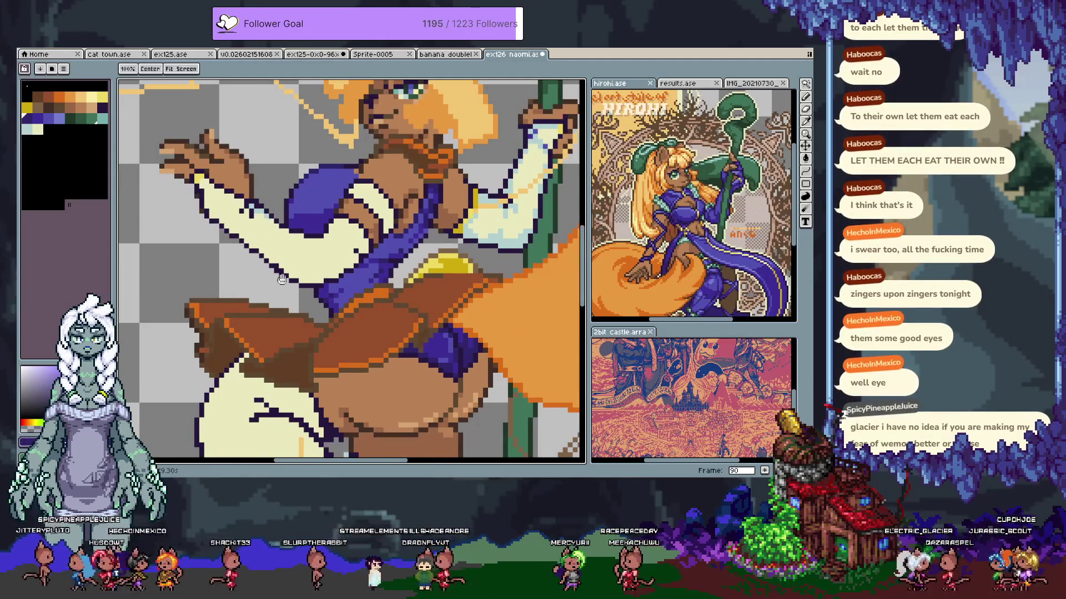
{"action": "scroll", "coordinate": [444, 161], "scroll_direction": "up", "scroll_amount": 3}
{"action": "scroll", "coordinate": [444, 161], "scroll_direction": "up", "scroll_amount": 1}
Sample purple from the artwork and fill the light-blue glove and cream sleeve with it
{"action": "key", "text": "i"}
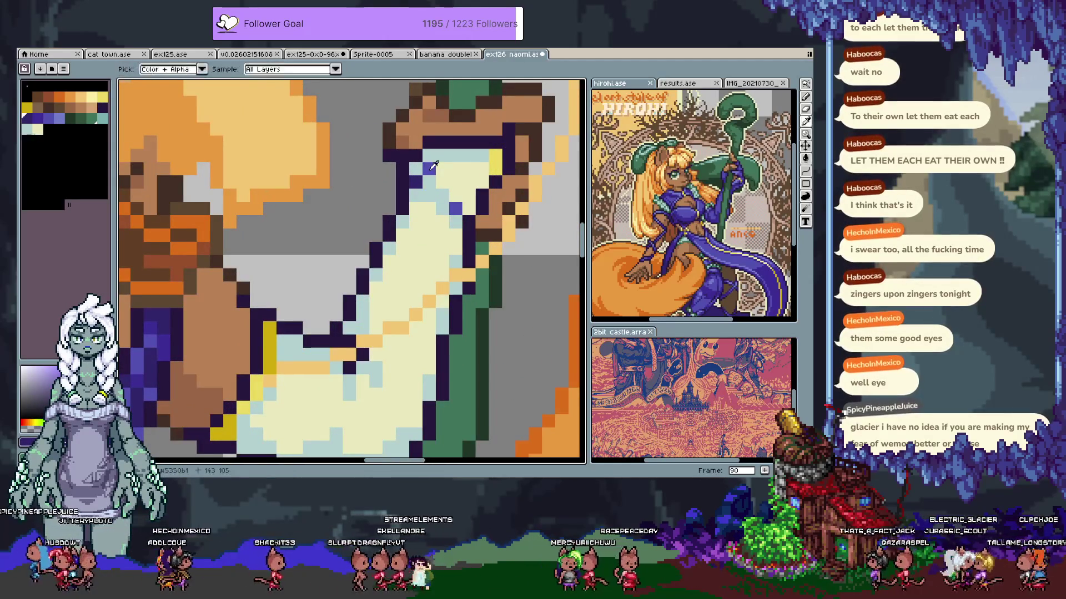
{"action": "left_click", "coordinate": [433, 165]}
{"action": "key", "text": "g"}
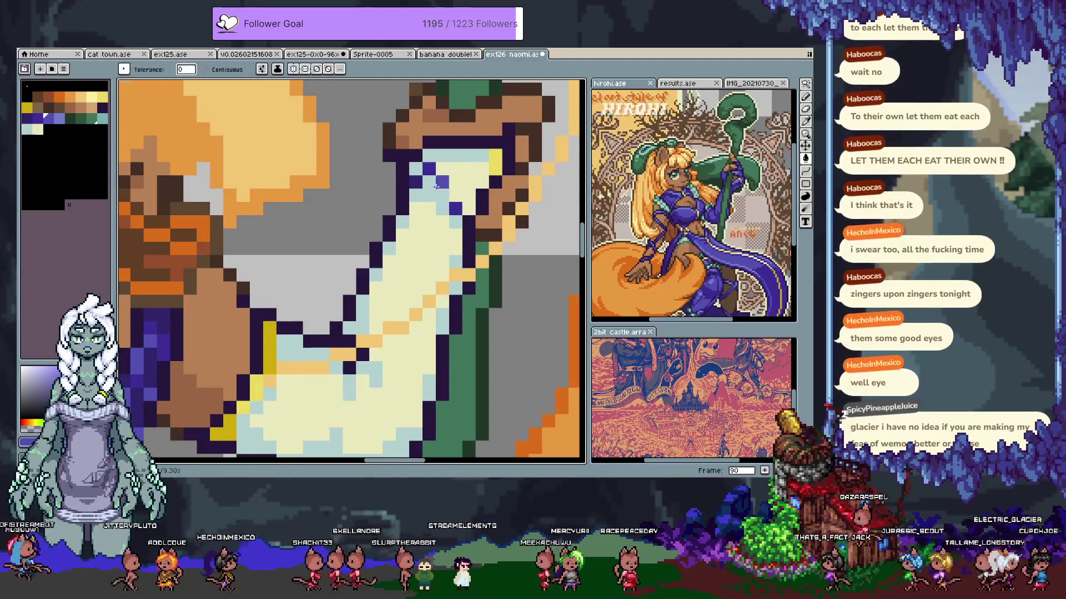
{"action": "left_click", "coordinate": [433, 190]}
{"action": "key", "text": "i"}
{"action": "key", "text": "g"}
{"action": "left_click", "coordinate": [452, 177]}
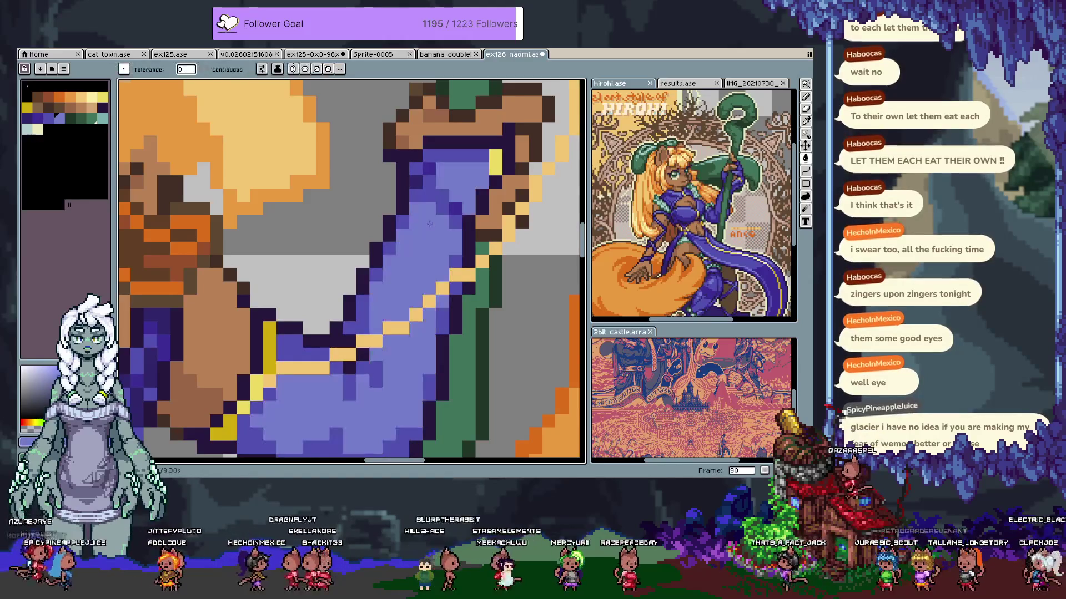
Undo the purple fill on the legs
{"action": "scroll", "coordinate": [452, 178], "scroll_direction": "down", "scroll_amount": 3}
{"action": "scroll", "coordinate": [363, 213], "scroll_direction": "up", "scroll_amount": 1}
{"action": "scroll", "coordinate": [363, 213], "scroll_direction": "down", "scroll_amount": 1}
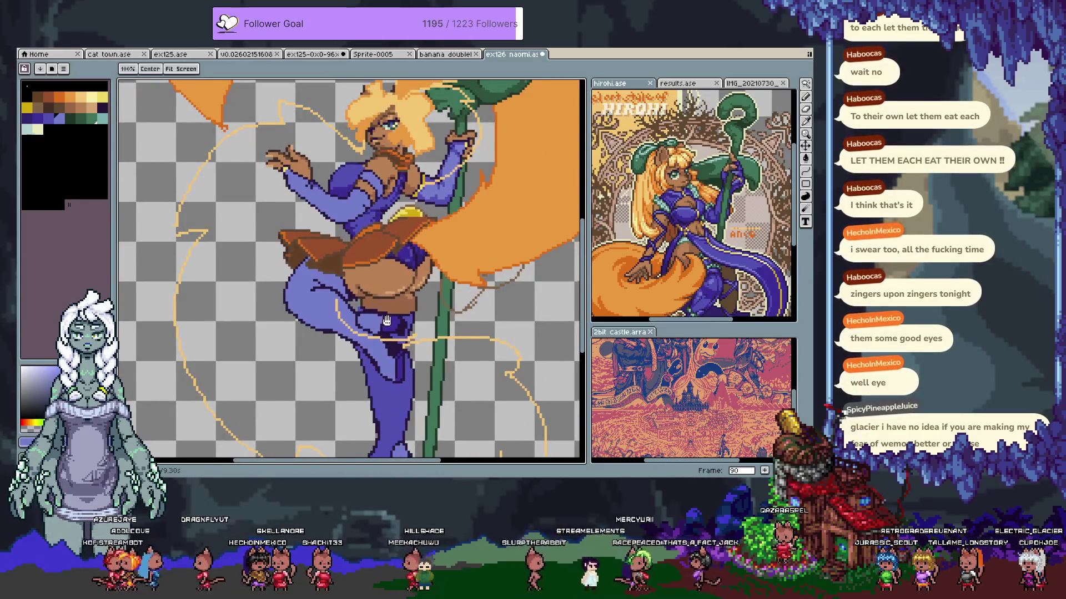
{"action": "scroll", "coordinate": [392, 259], "scroll_direction": "down", "scroll_amount": 3}
{"action": "key", "text": "ctrl+z"}
{"action": "key", "text": "ctrl+z"}
{"action": "key", "text": "ctrl+z"}
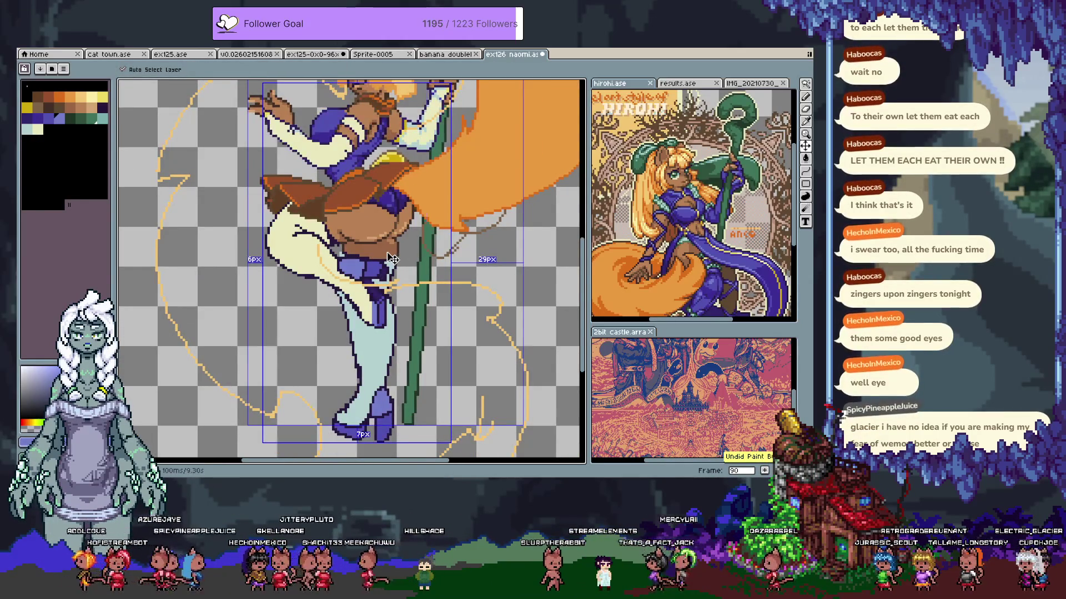
Redo the purple leg fill, sample the bag's dark brown, then undo the last fill
{"action": "key", "text": "ctrl+y"}
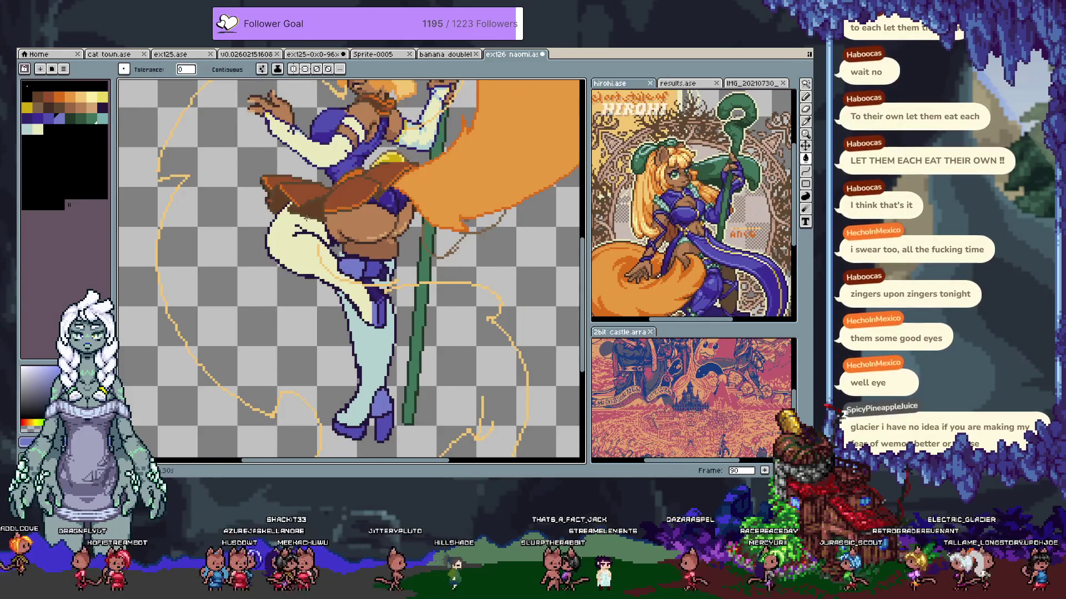
{"action": "scroll", "coordinate": [255, 169], "scroll_direction": "up", "scroll_amount": 2}
{"action": "key", "text": "i"}
{"action": "left_click", "coordinate": [194, 124]}
{"action": "key", "text": "g"}
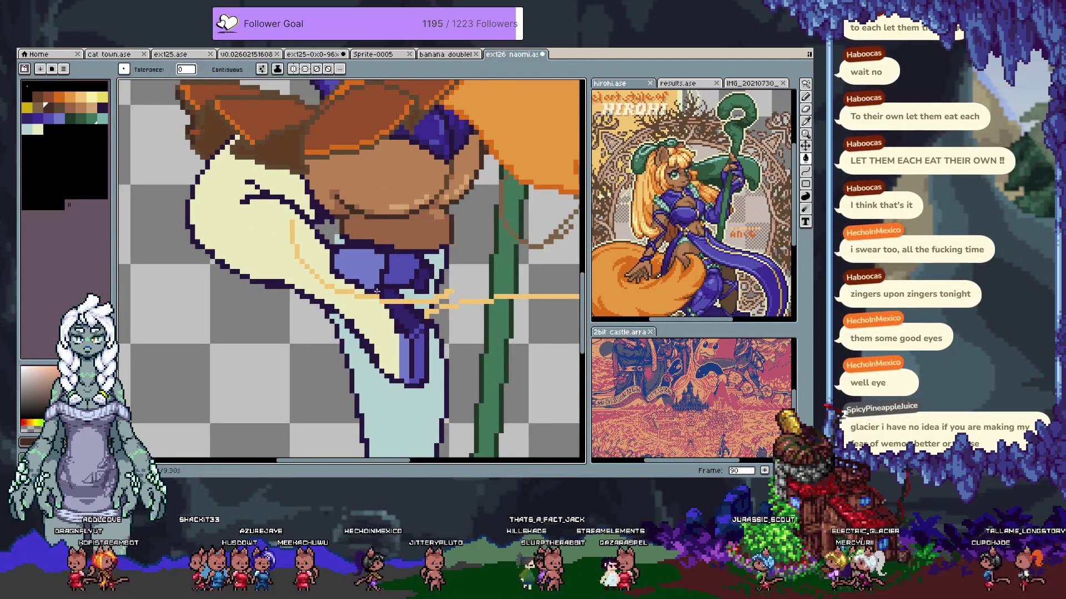
{"action": "scroll", "coordinate": [412, 233], "scroll_direction": "down", "scroll_amount": 2}
{"action": "scroll", "coordinate": [412, 233], "scroll_direction": "up", "scroll_amount": 1}
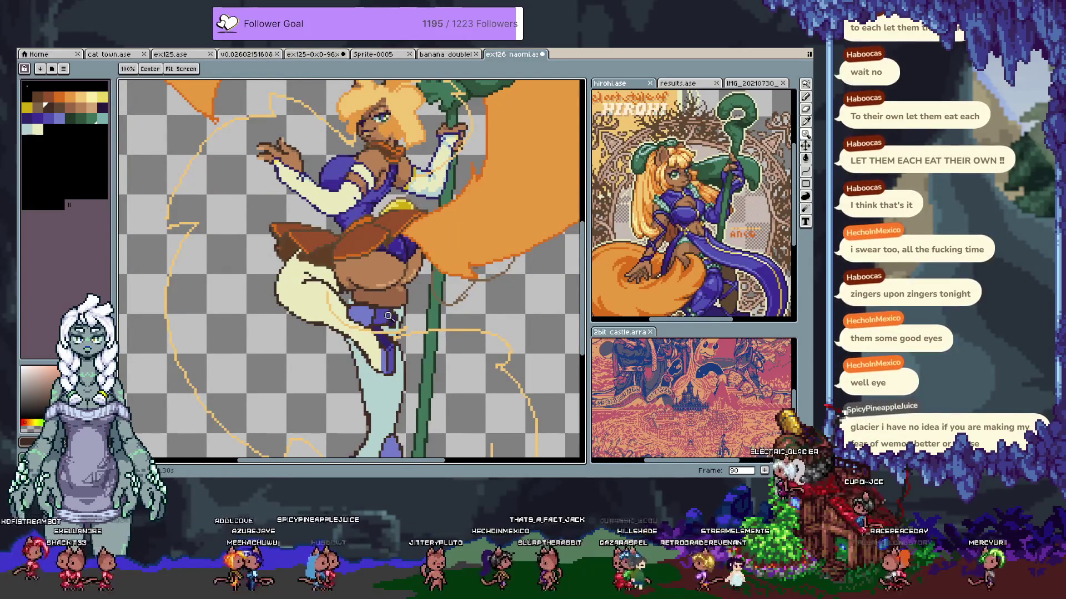
{"action": "key", "text": "ctrl+z"}
Undo and then redo the last paint fill
{"action": "key", "text": "alt"}
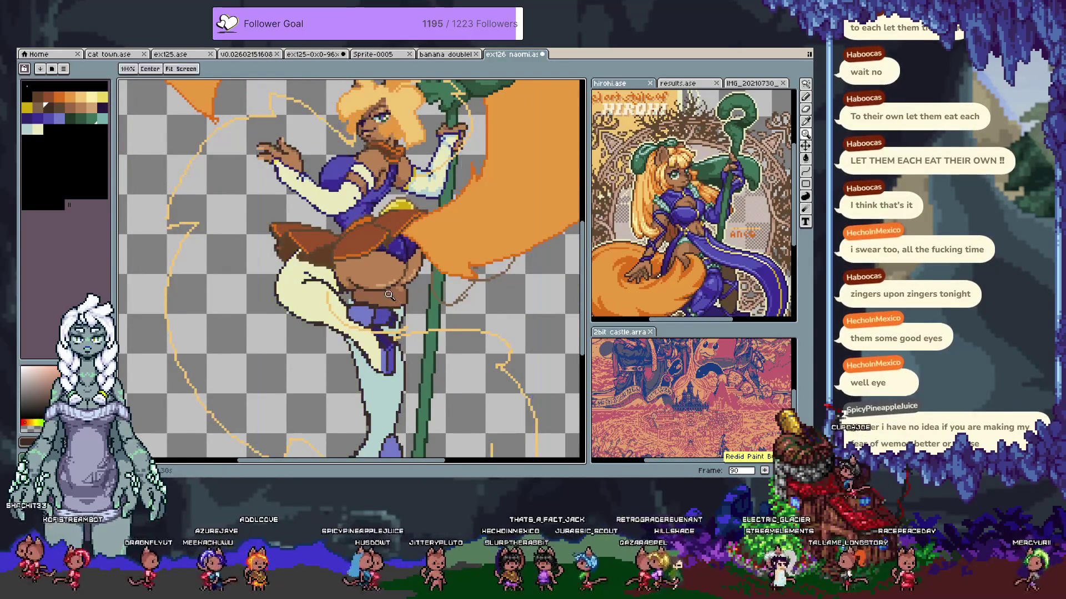
{"action": "scroll", "coordinate": [378, 290], "scroll_direction": "up", "scroll_amount": 3}
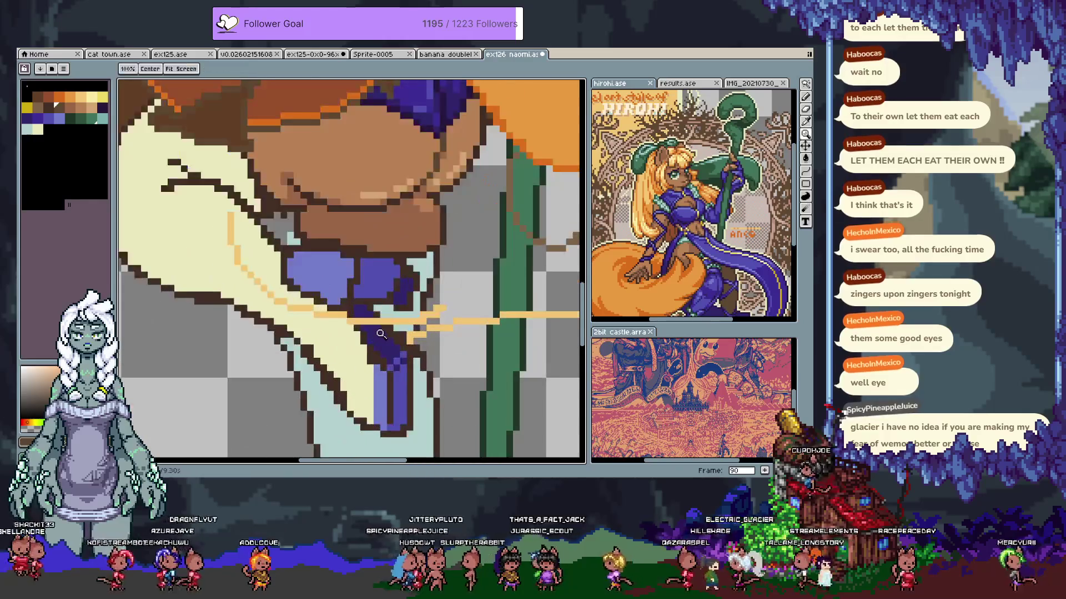
{"action": "key", "text": "ctrl+z"}
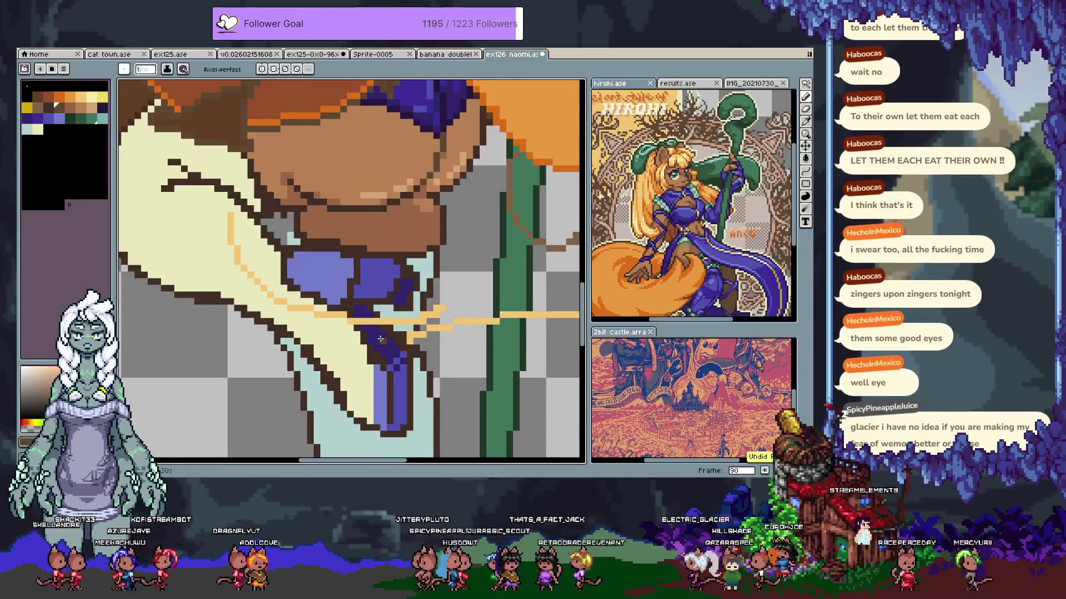
{"action": "scroll", "coordinate": [380, 339], "scroll_direction": "down", "scroll_amount": 4}
{"action": "key", "text": "g"}
{"action": "key", "text": "ctrl+y"}
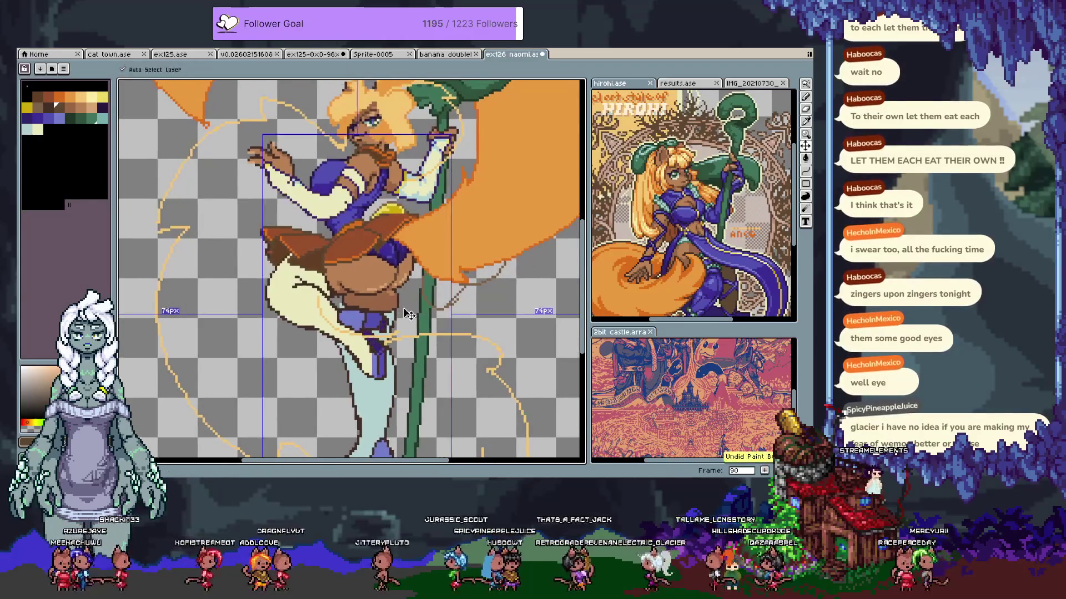
Pick a palette colour and step to the next swatch for trial fills
{"action": "key", "text": "i"}
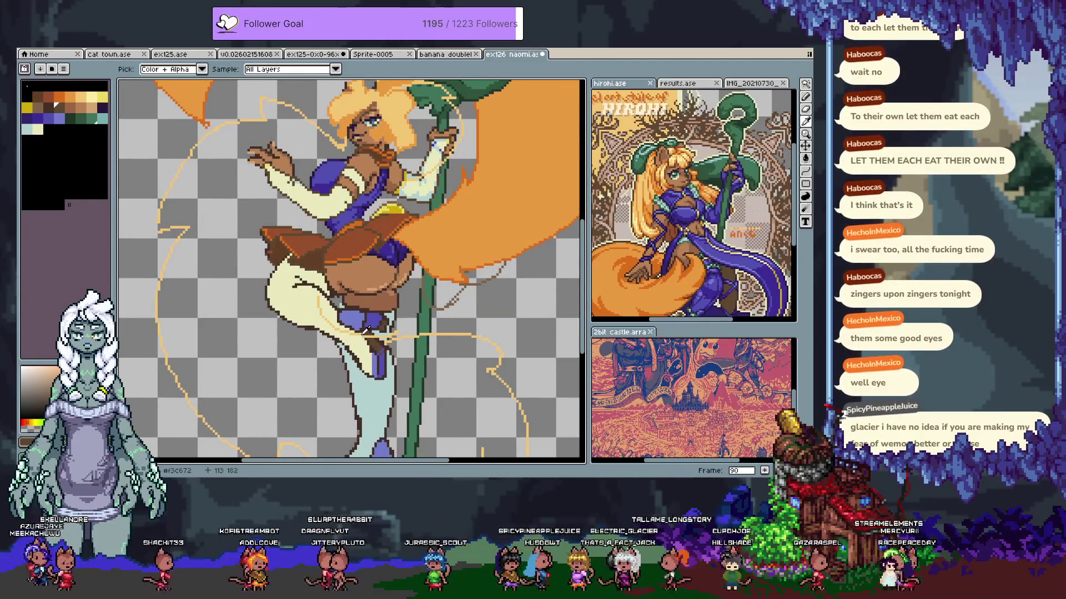
{"action": "left_click", "coordinate": [34, 96]}
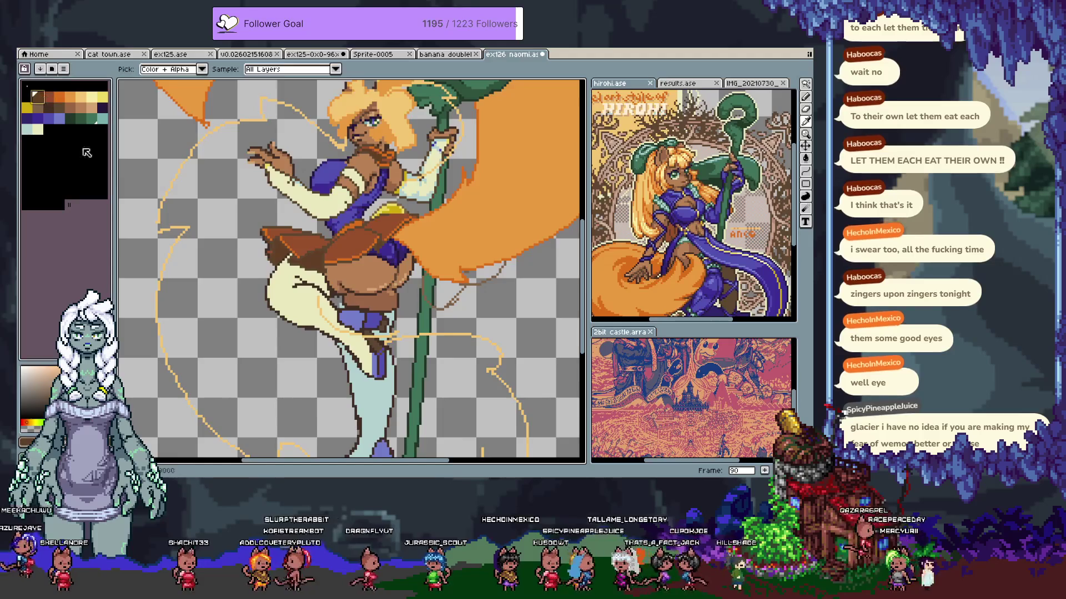
{"action": "key", "text": "g"}
{"action": "scroll", "coordinate": [392, 341], "scroll_direction": "up", "scroll_amount": 3}
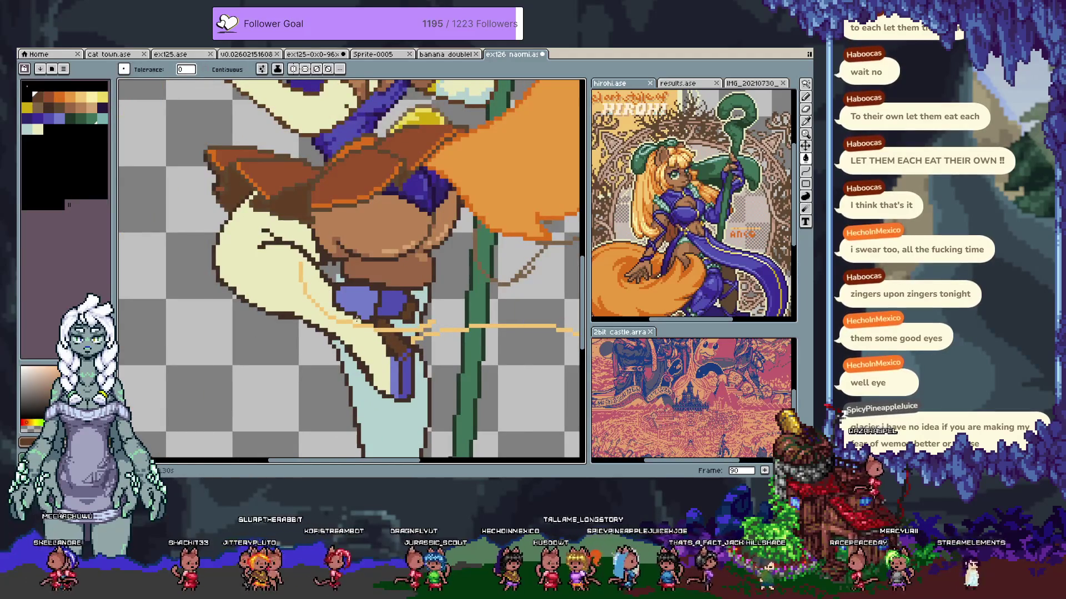
{"action": "key", "text": "bracketright"}
{"action": "scroll", "coordinate": [372, 313], "scroll_direction": "down", "scroll_amount": 4}
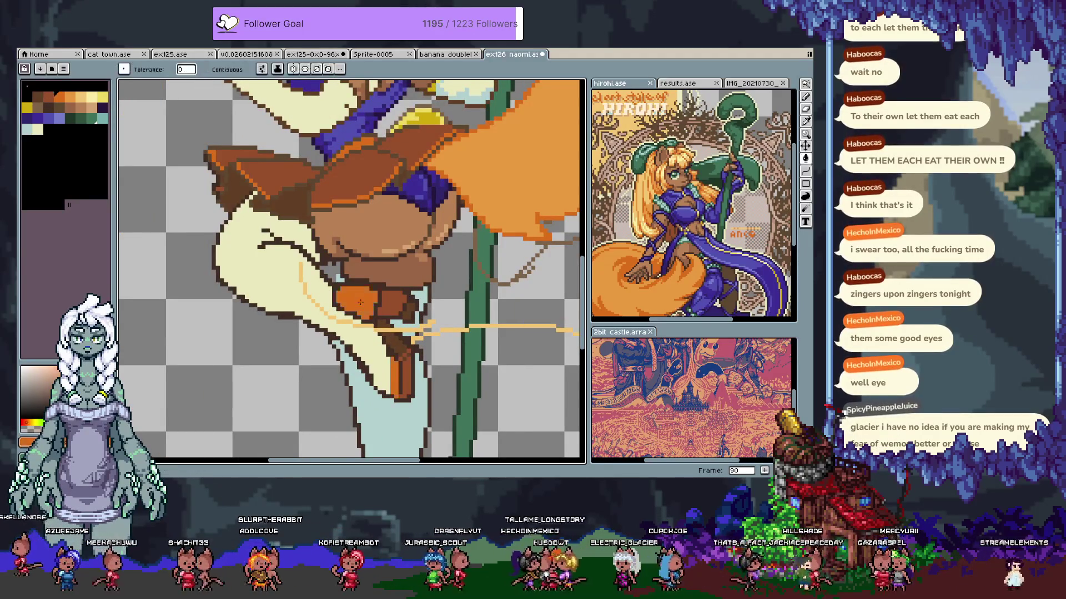
{"action": "scroll", "coordinate": [359, 300], "scroll_direction": "up", "scroll_amount": 3}
{"action": "scroll", "coordinate": [356, 355], "scroll_direction": "up", "scroll_amount": 2}
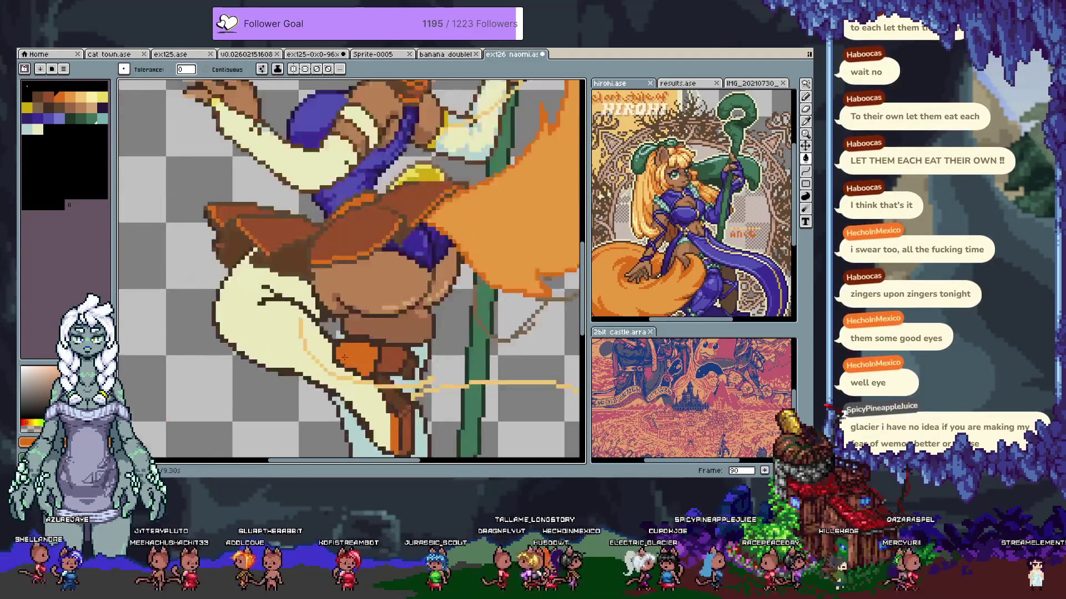
{"action": "key", "text": "i"}
{"action": "key", "text": "g"}
{"action": "scroll", "coordinate": [274, 324], "scroll_direction": "down", "scroll_amount": 3}
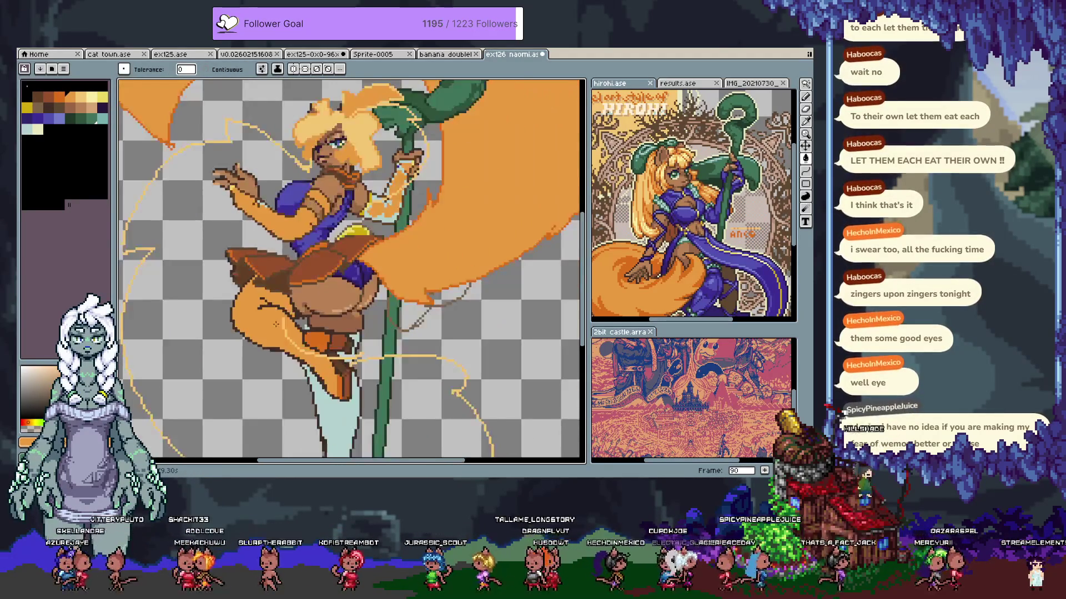
Undo and redo the orange fills on the arm, leg and boot, leaving them undone
{"action": "key", "text": "ctrl+z"}
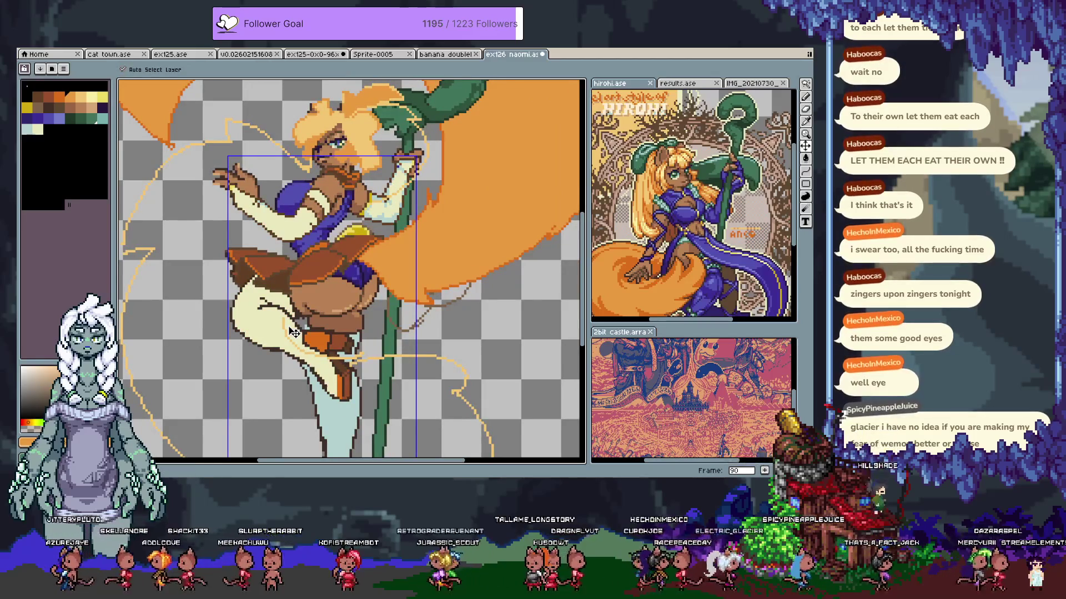
{"action": "key", "text": "ctrl+z"}
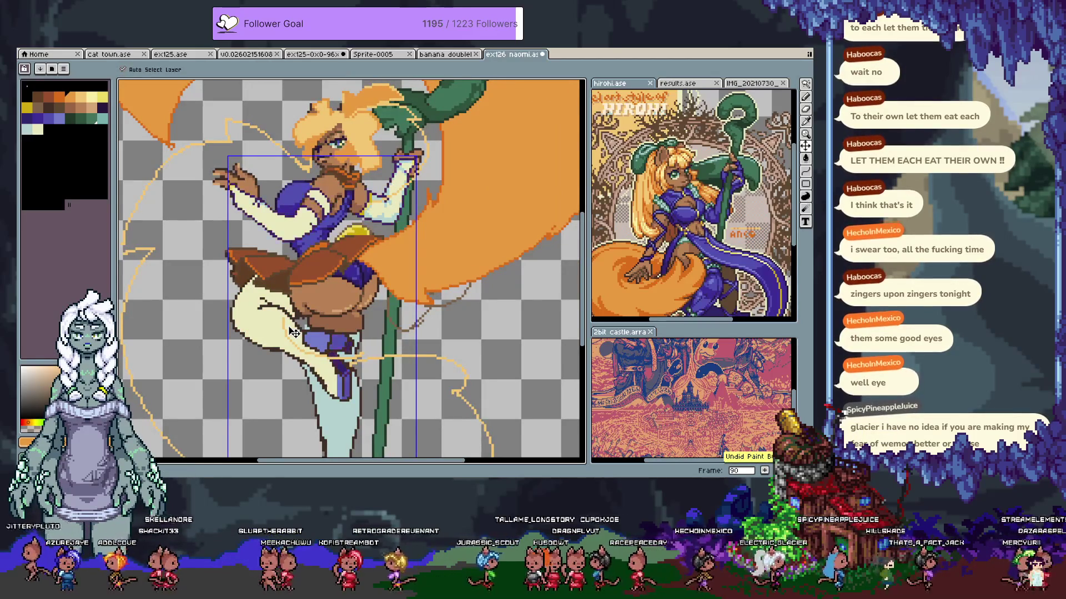
{"action": "key", "text": "ctrl+z"}
{"action": "key", "text": "ctrl+y"}
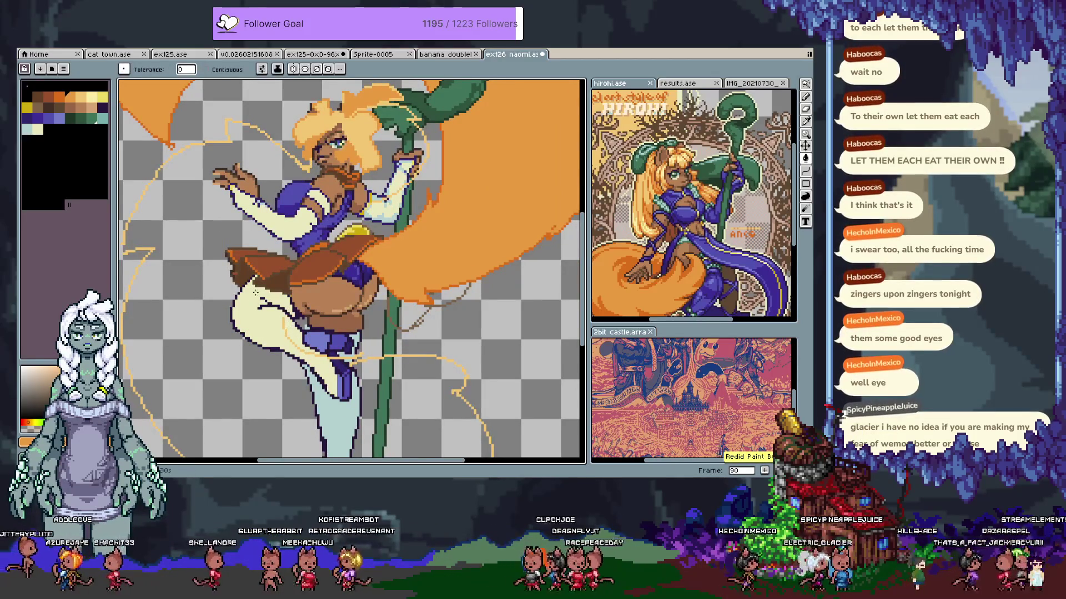
{"action": "key", "text": "ctrl+z"}
{"action": "key", "text": "ctrl+y"}
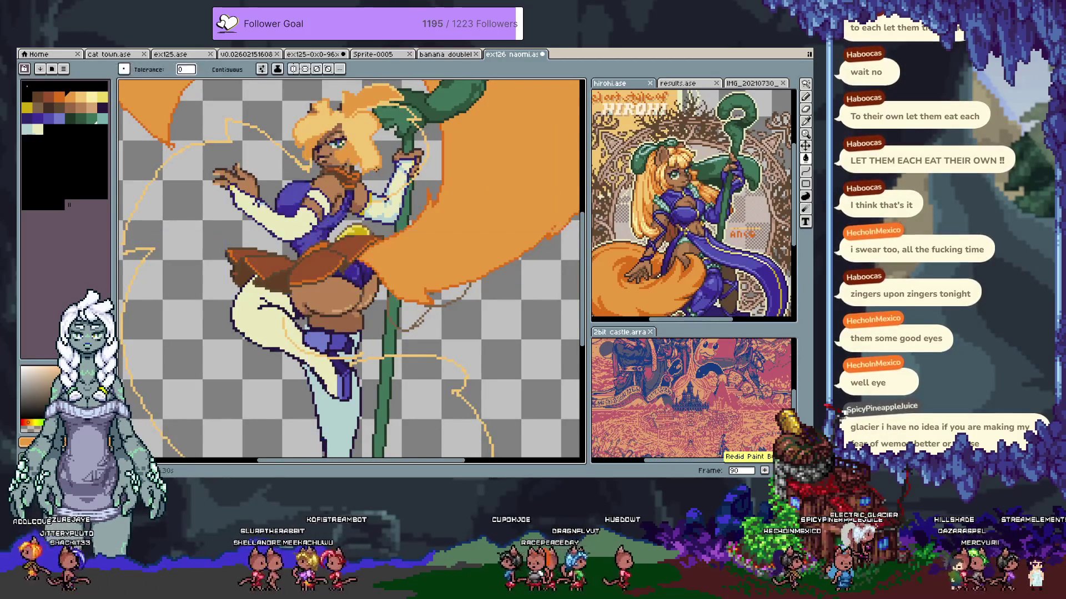
{"action": "key", "text": "ctrl+y"}
{"action": "key", "text": "ctrl+y"}
{"action": "key", "text": "v"}
{"action": "key", "text": "ctrl+z"}
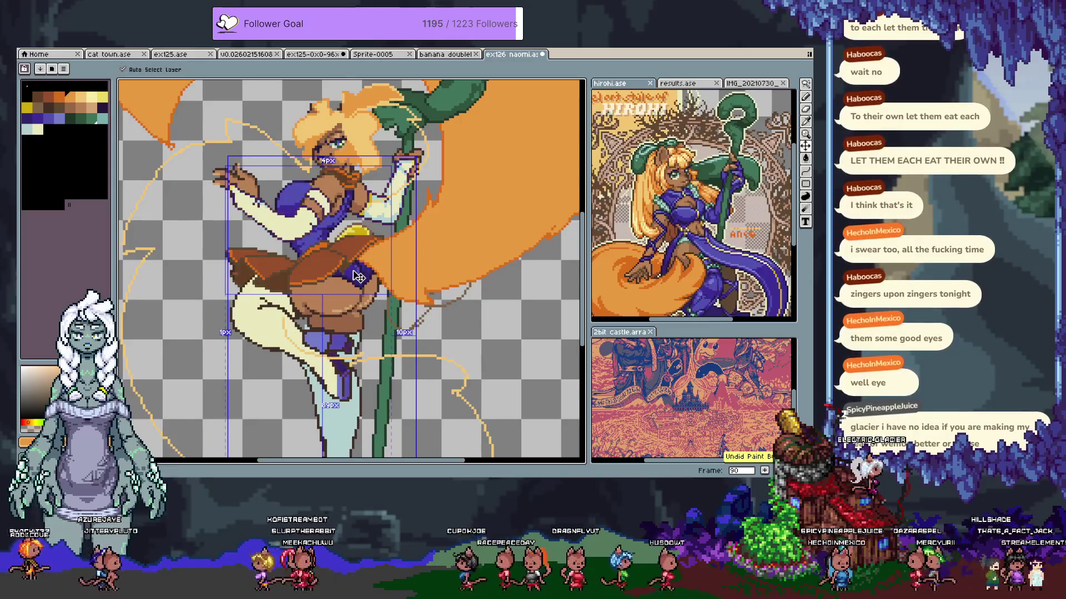
{"action": "key", "text": "ctrl+z"}
Sample the figure's purple and fill the leg, forearm sleeve, lower leg and boot with it
{"action": "key", "text": "i"}
{"action": "left_click", "coordinate": [304, 328]}
{"action": "key", "text": "g"}
{"action": "left_click", "coordinate": [267, 323]}
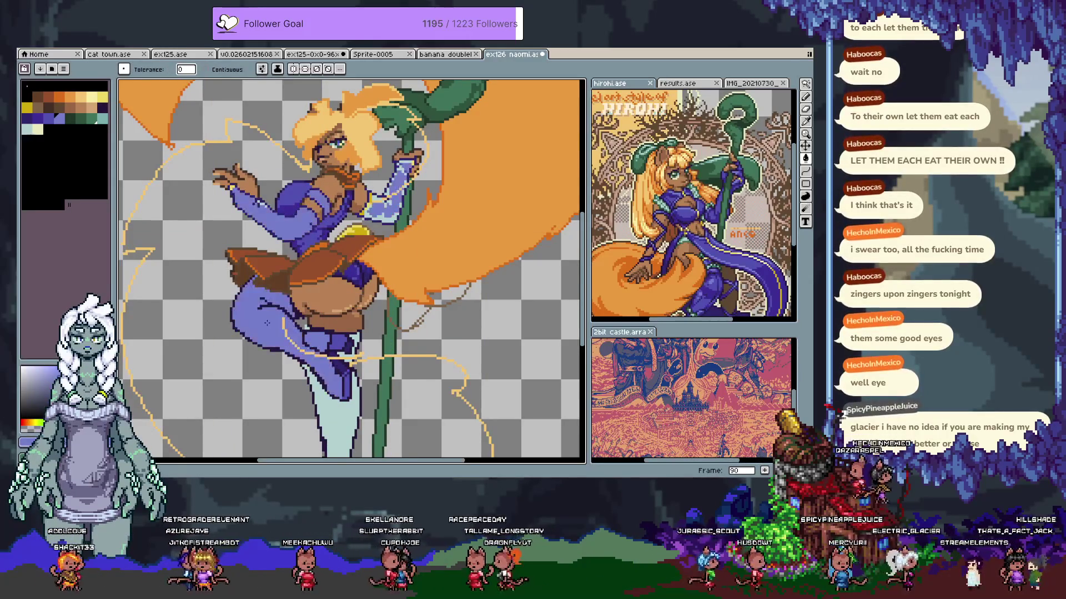
{"action": "left_click", "coordinate": [398, 204]}
{"action": "left_click", "coordinate": [333, 388]}
{"action": "left_click", "coordinate": [383, 213]}
{"action": "scroll", "coordinate": [394, 215], "scroll_direction": "down", "scroll_amount": 2}
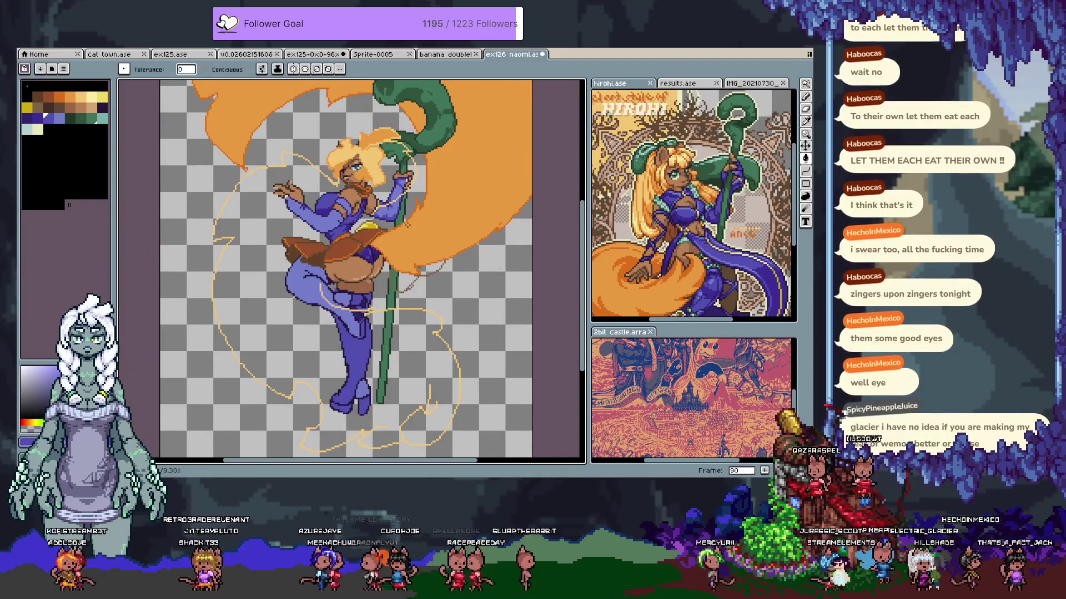
Flip between frames 89–92 to compare the colour variants, ending on frame 92's cream version
{"action": "key", "text": "Left"}
{"action": "key", "text": "Right"}
{"action": "key", "text": "Left"}
{"action": "key", "text": "Tab"}
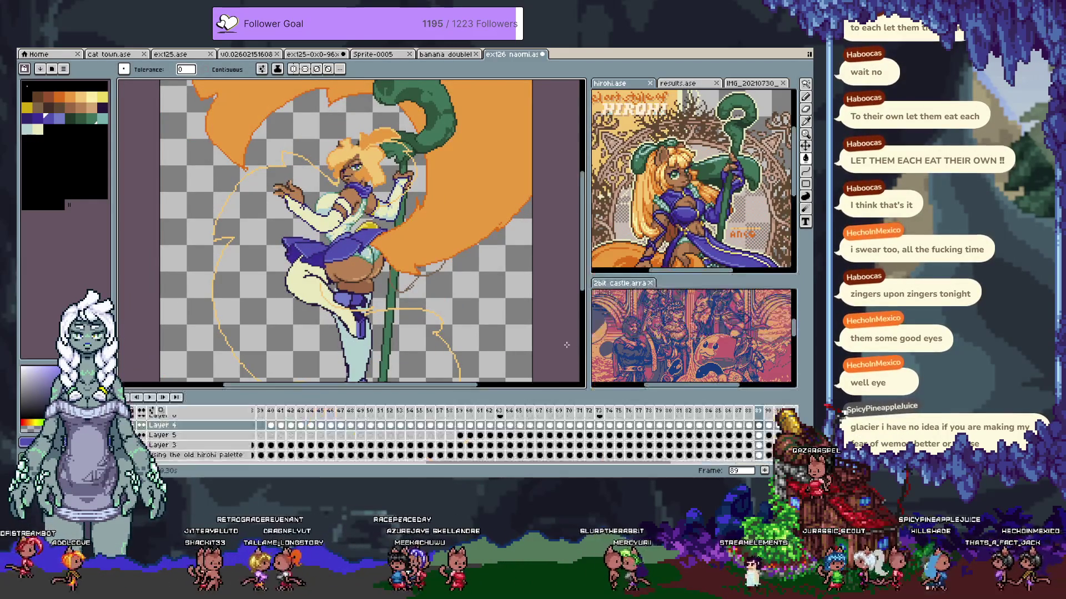
{"action": "left_click", "coordinate": [762, 411]}
{"action": "left_click", "coordinate": [788, 411]}
{"action": "key", "text": "Left"}
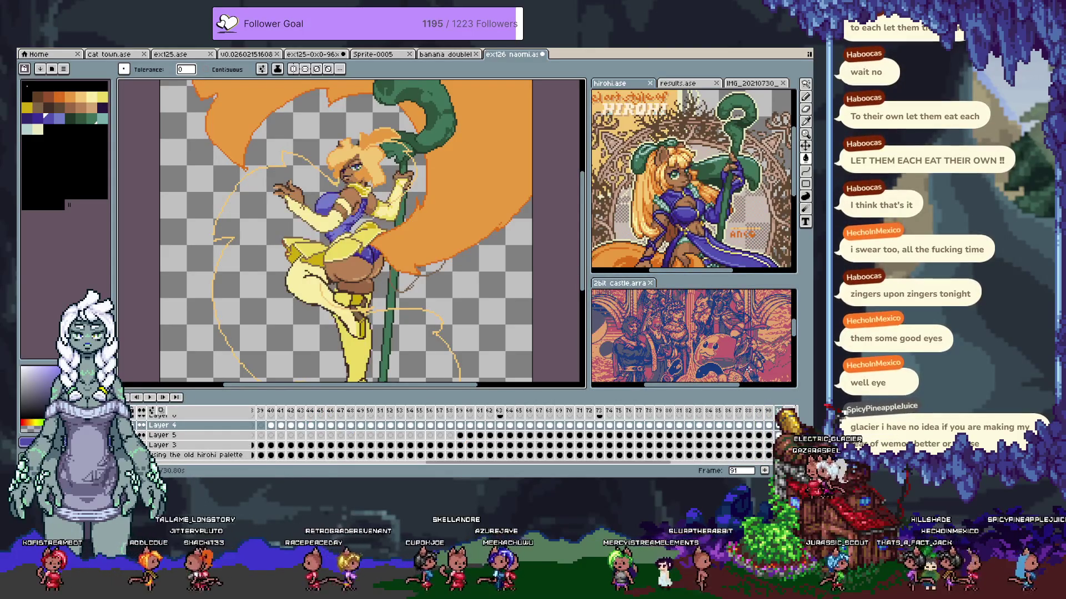
{"action": "key", "text": "Left"}
{"action": "key", "text": "Left"}
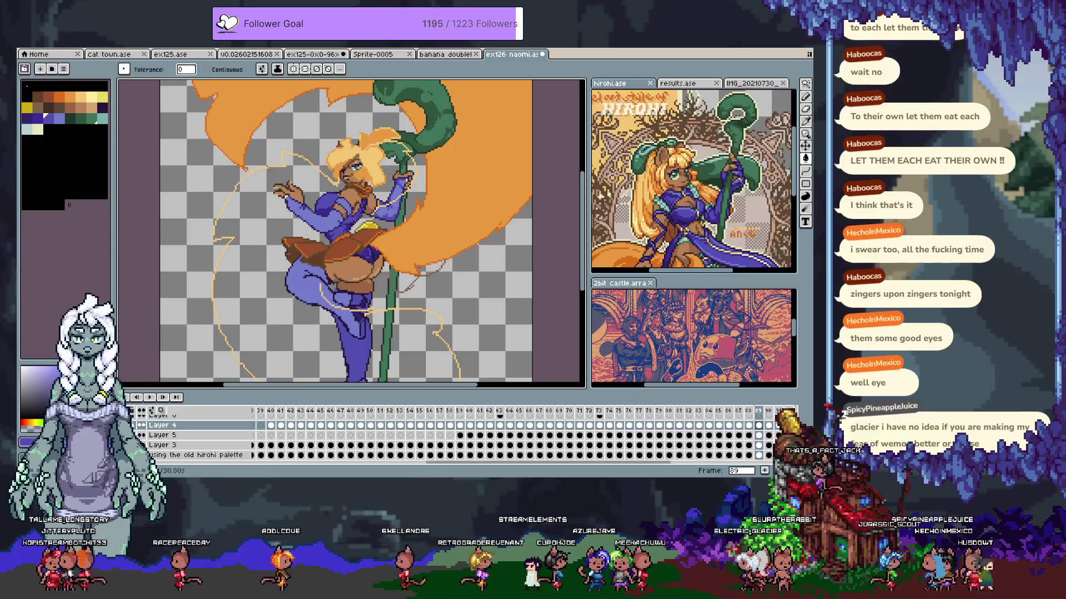
{"action": "key", "text": "Right"}
{"action": "key", "text": "Right"}
{"action": "key", "text": "Right"}
{"action": "key", "text": "Tab"}
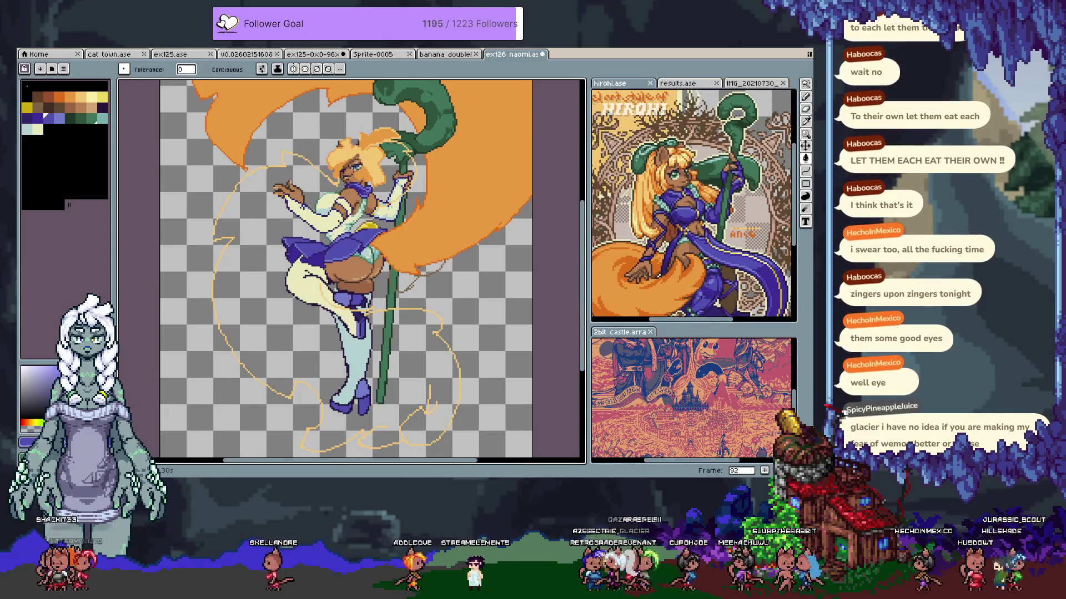
{"action": "scroll", "coordinate": [320, 180], "scroll_direction": "up", "scroll_amount": 5}
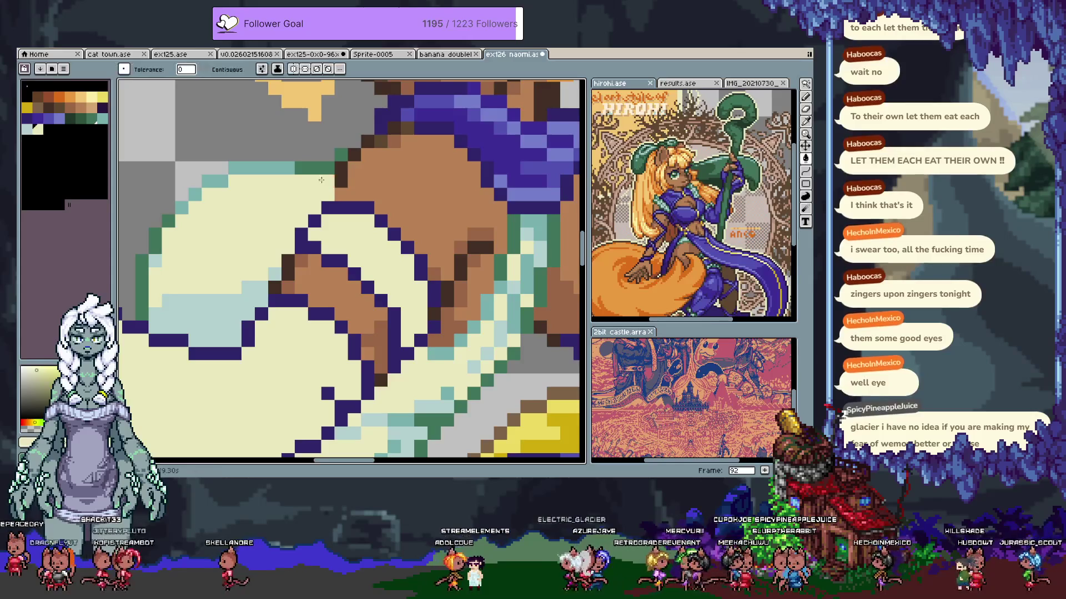
Redraw the sleeve's outline pixels around the hand in sampled darker colours
{"action": "left_click", "coordinate": [309, 194], "text": "alt"}
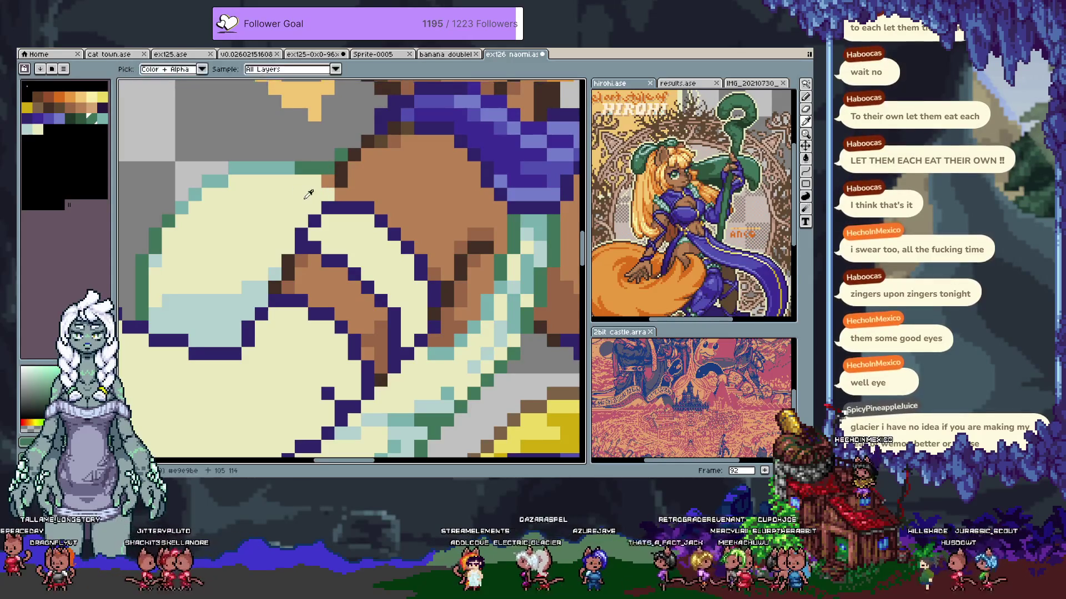
{"action": "left_click", "coordinate": [331, 194]}
{"action": "key", "text": "b"}
{"action": "left_click_drag", "start_coordinate": [301, 193], "coordinate": [276, 234]}
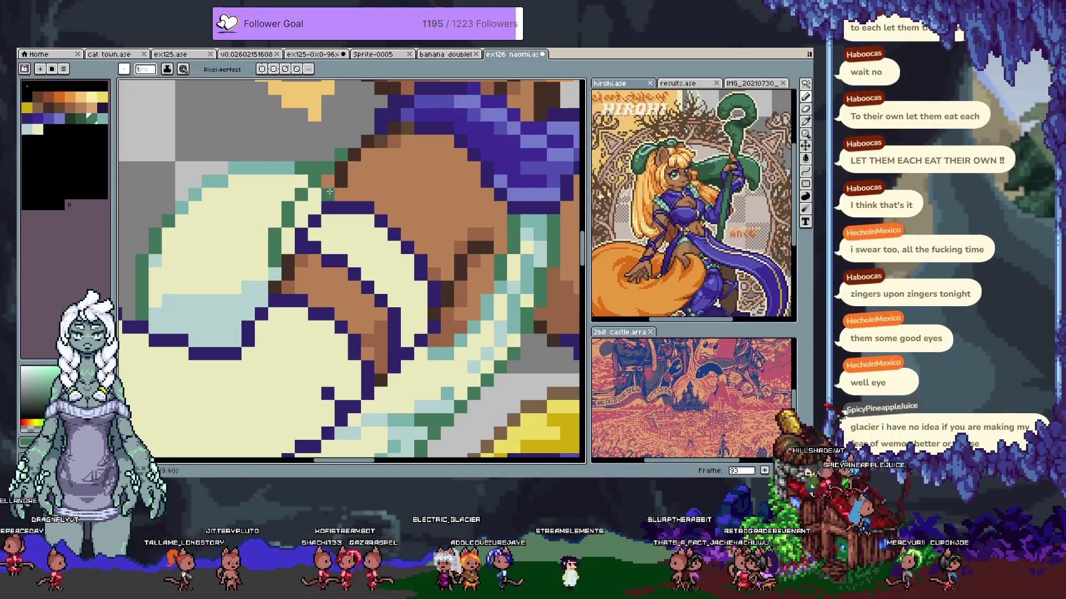
{"action": "key", "text": "v"}
{"action": "key", "text": "b"}
{"action": "left_click", "coordinate": [327, 195]}
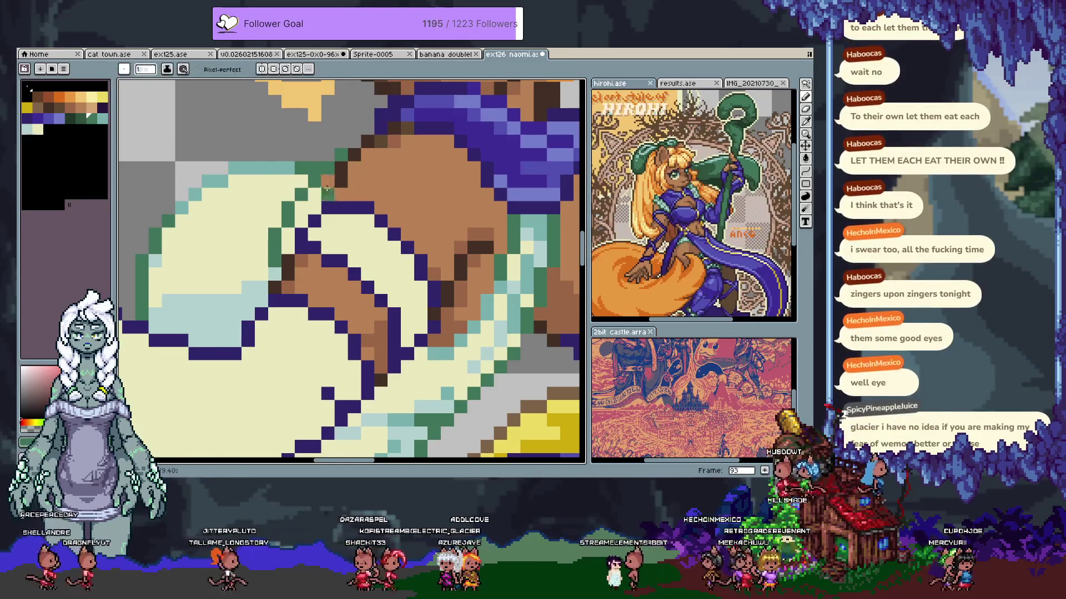
{"action": "left_click", "coordinate": [289, 234]}
{"action": "left_click", "coordinate": [289, 247]}
{"action": "left_click", "coordinate": [315, 196]}
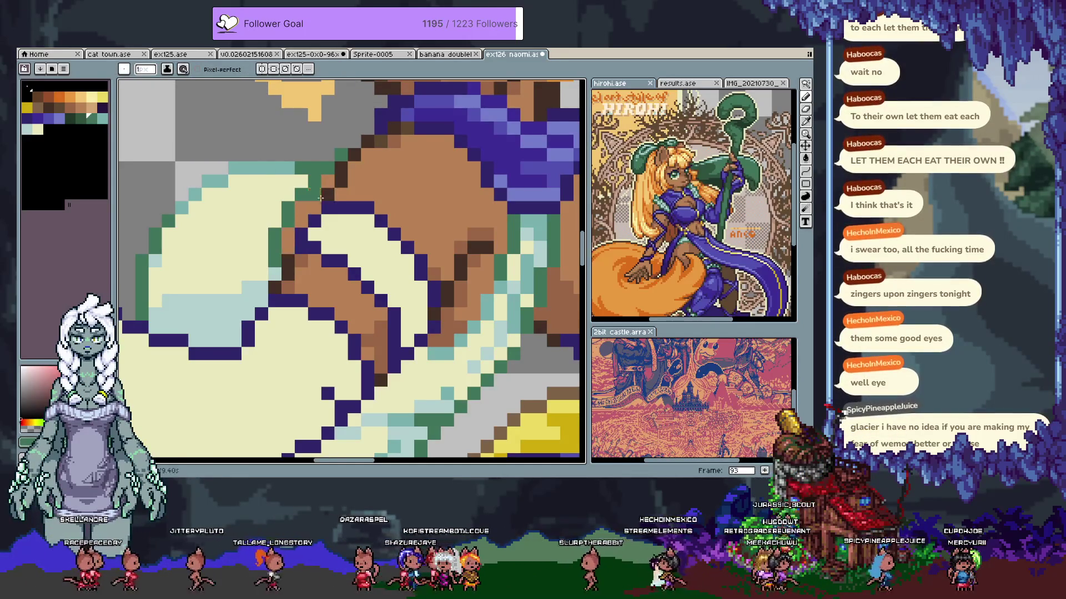
{"action": "scroll", "coordinate": [307, 230], "scroll_direction": "down", "scroll_amount": 3}
{"action": "scroll", "coordinate": [306, 229], "scroll_direction": "up", "scroll_amount": 3}
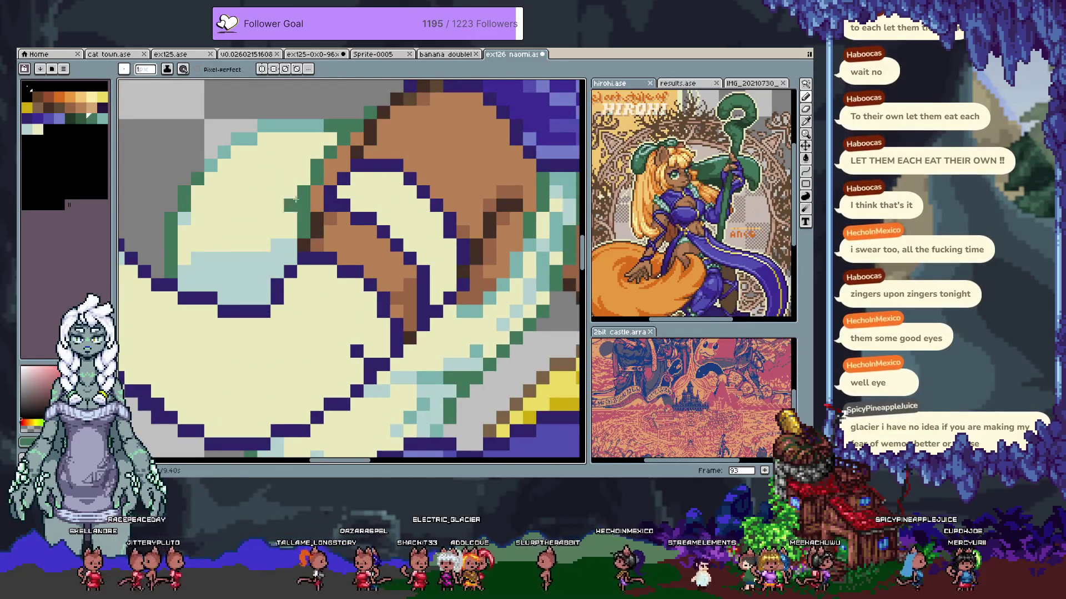
Sample the pale cream and a shading colour from the sleeve and paint a shading pixel by the outline
{"action": "key", "text": "i"}
{"action": "left_click", "coordinate": [243, 224]}
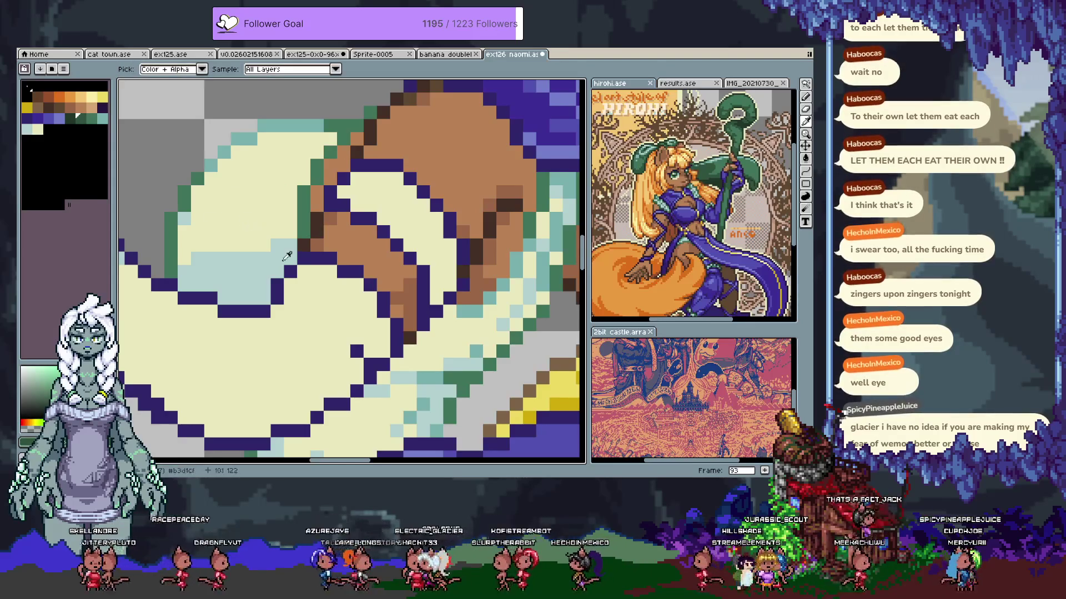
{"action": "key", "text": "b"}
{"action": "left_click", "coordinate": [290, 243]}
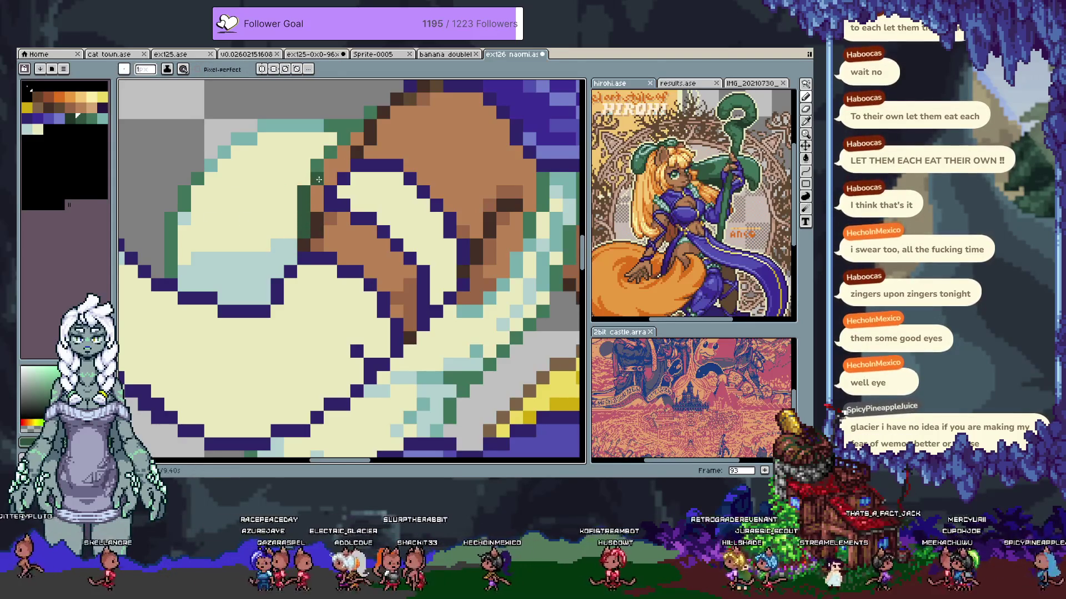
{"action": "key", "text": "i"}
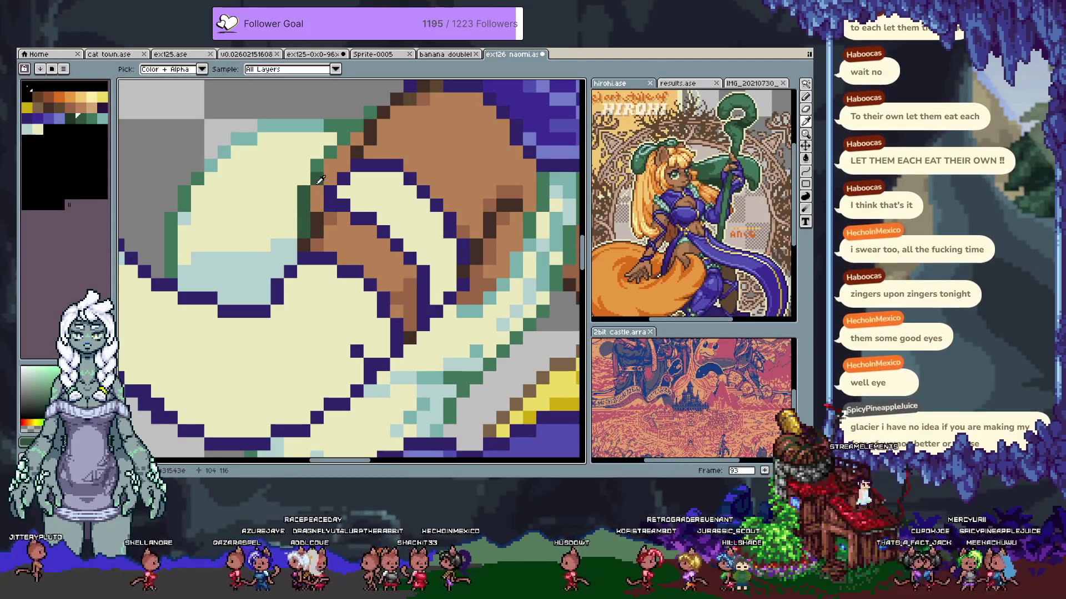
{"action": "left_click", "coordinate": [320, 178]}
{"action": "key", "text": "b"}
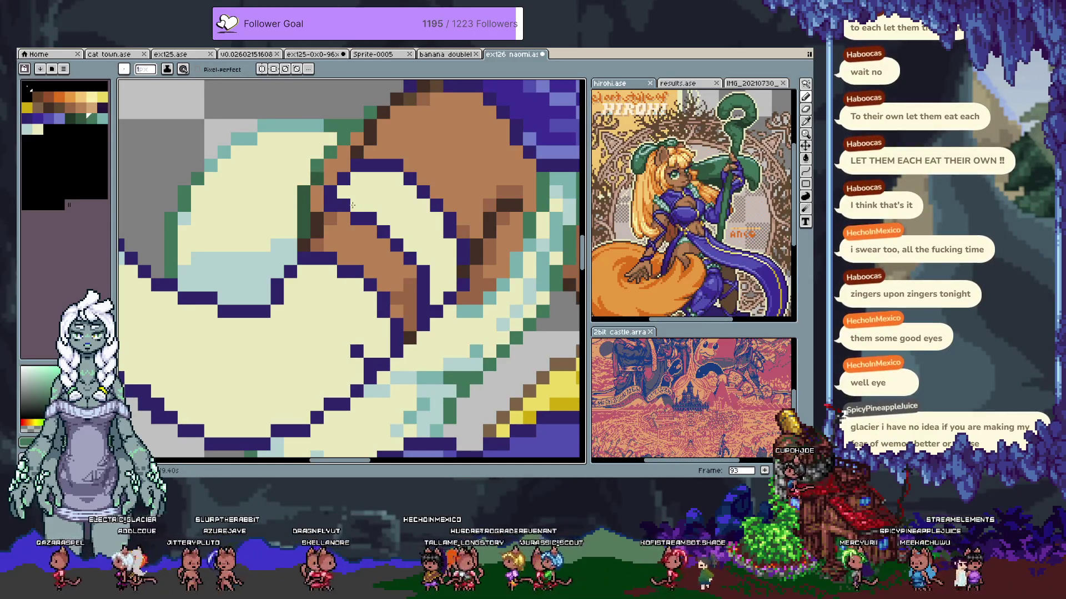
{"action": "scroll", "coordinate": [383, 194], "scroll_direction": "down", "scroll_amount": 3}
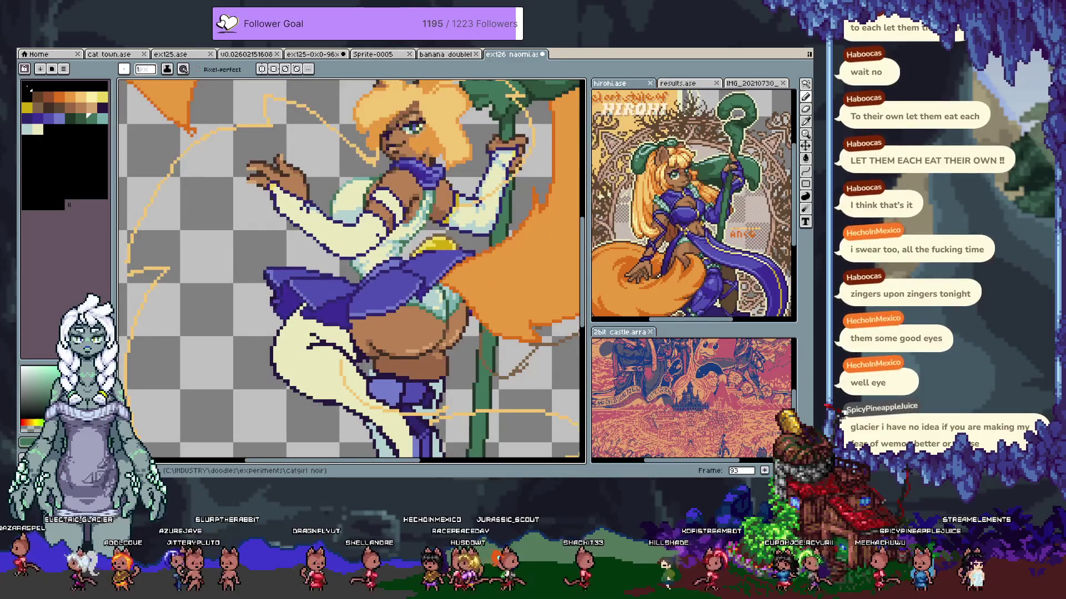
Undo the last sleeve edit and save the drawing
{"action": "scroll", "coordinate": [379, 227], "scroll_direction": "up", "scroll_amount": 4}
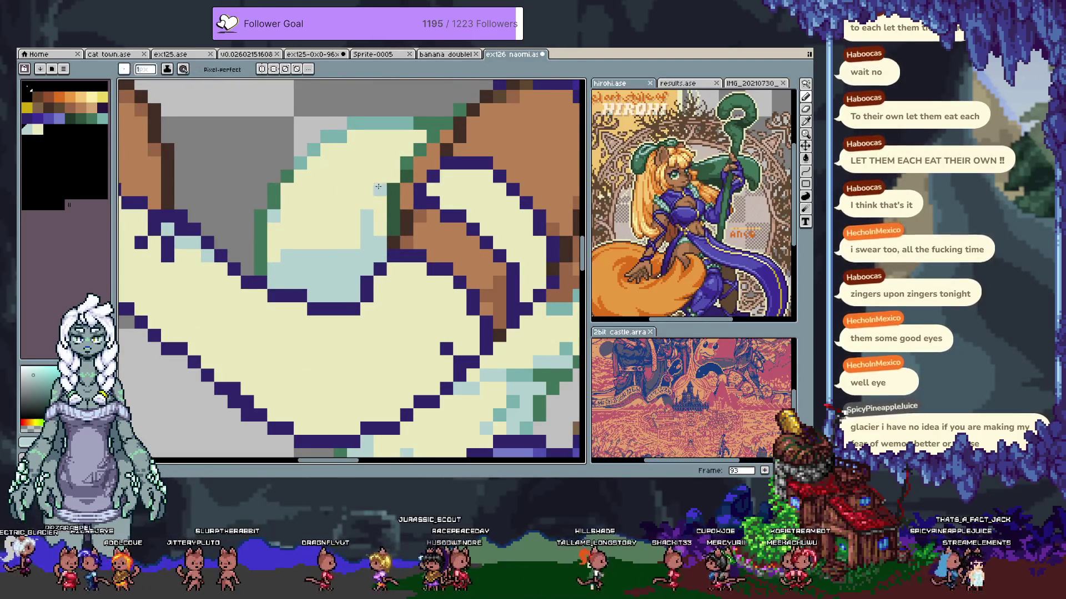
{"action": "key", "text": "ctrl+z"}
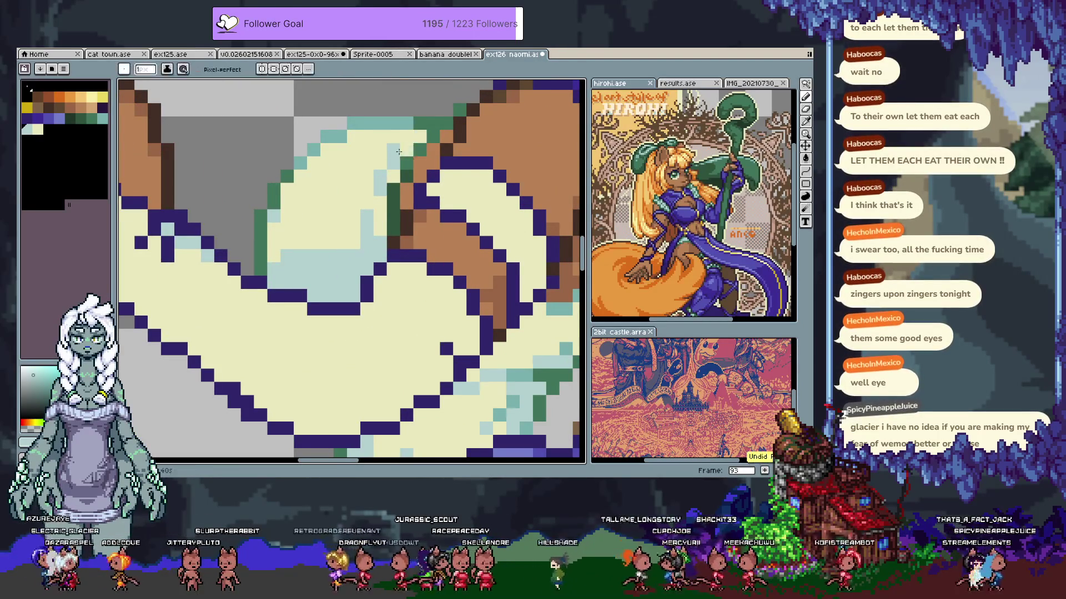
{"action": "scroll", "coordinate": [412, 137], "scroll_direction": "down", "scroll_amount": 3}
{"action": "key", "text": "ctrl+s"}
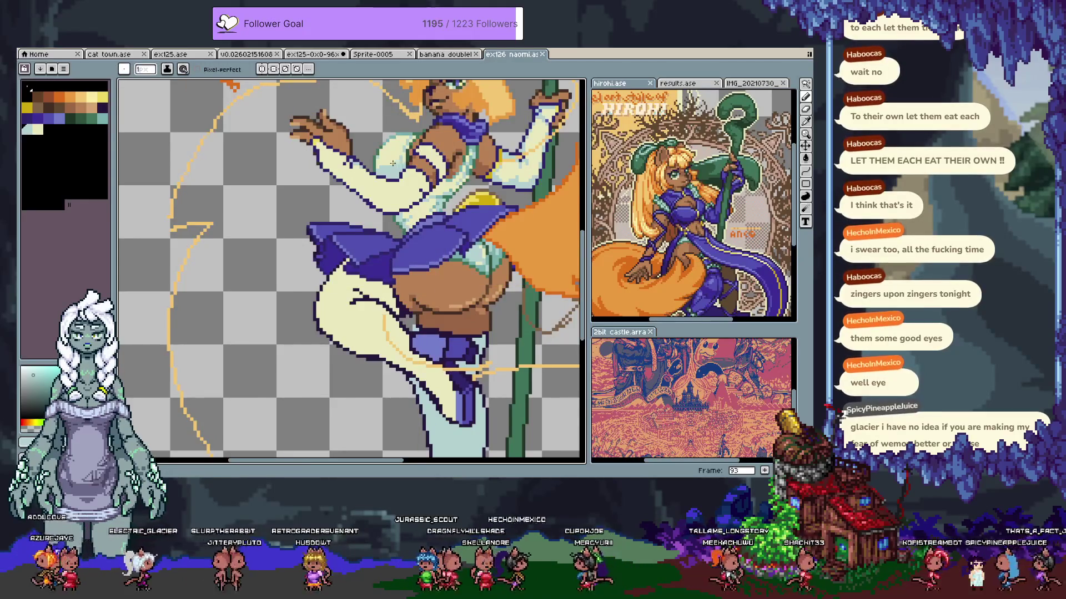
{"action": "scroll", "coordinate": [394, 162], "scroll_direction": "up", "scroll_amount": 3}
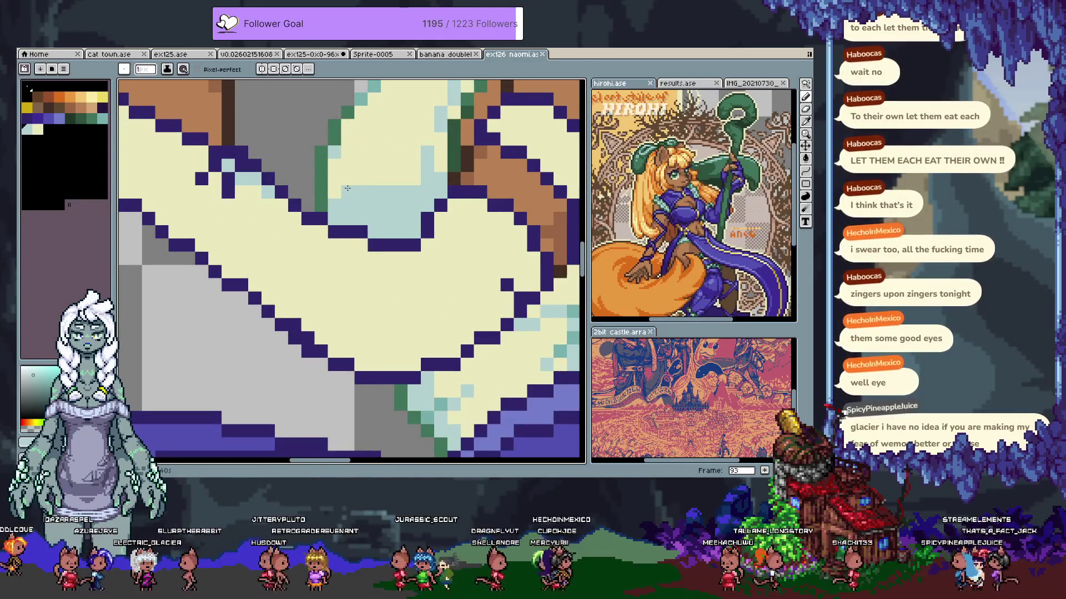
{"action": "scroll", "coordinate": [369, 182], "scroll_direction": "down", "scroll_amount": 2}
{"action": "scroll", "coordinate": [337, 252], "scroll_direction": "up", "scroll_amount": 2}
Eyedrop the darker teal and pencil shading down the sleeve fold, then undo the last stroke
{"action": "key", "text": "i"}
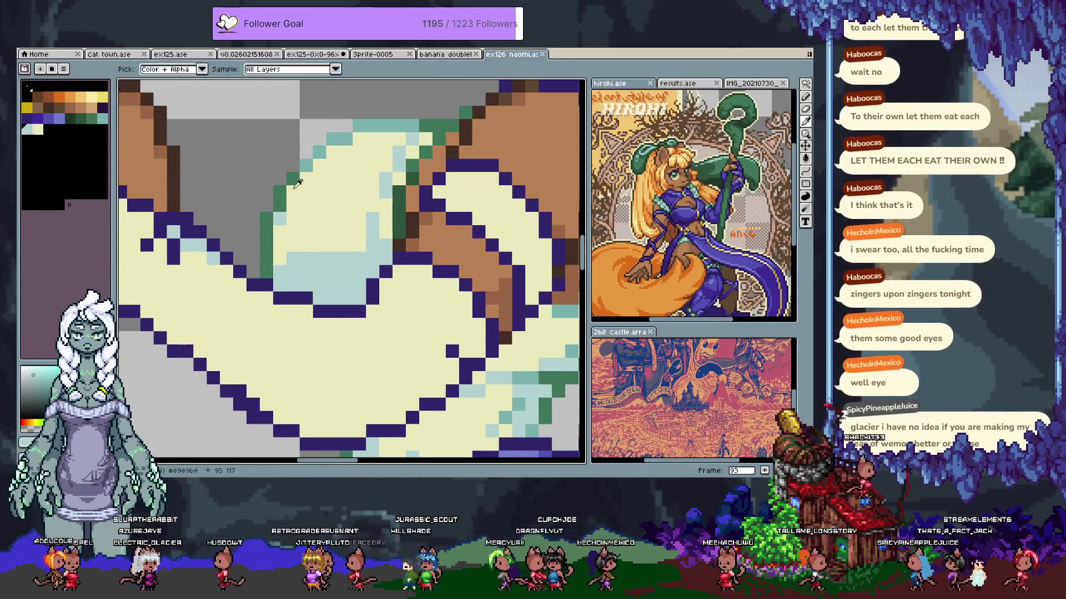
{"action": "key", "text": "b"}
{"action": "left_click", "coordinate": [300, 273]}
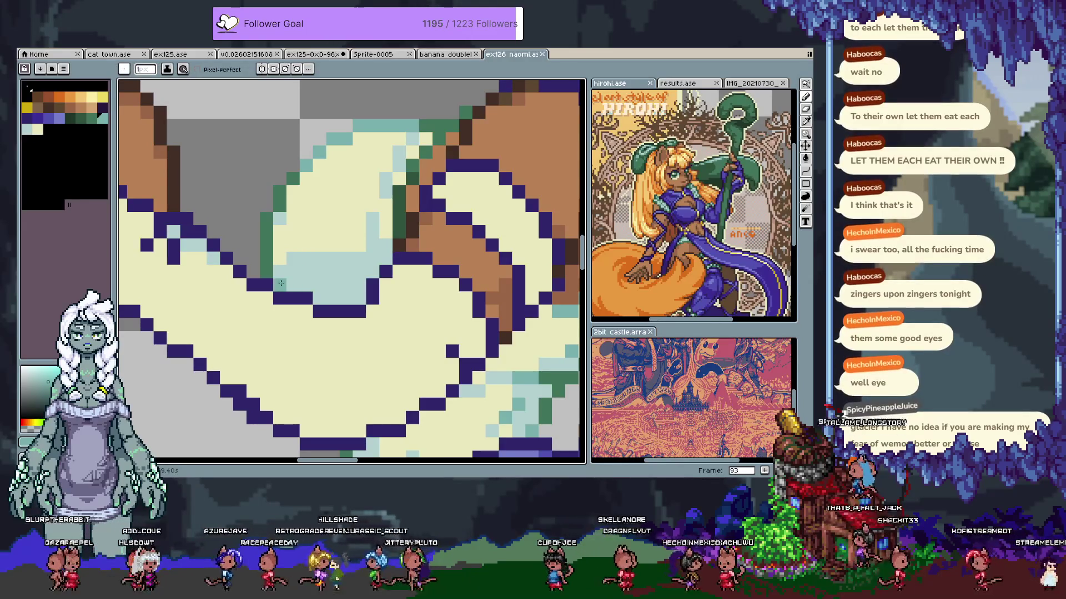
{"action": "left_click", "coordinate": [371, 249]}
{"action": "left_click_drag", "start_coordinate": [371, 249], "coordinate": [371, 272]}
{"action": "left_click", "coordinate": [299, 289]}
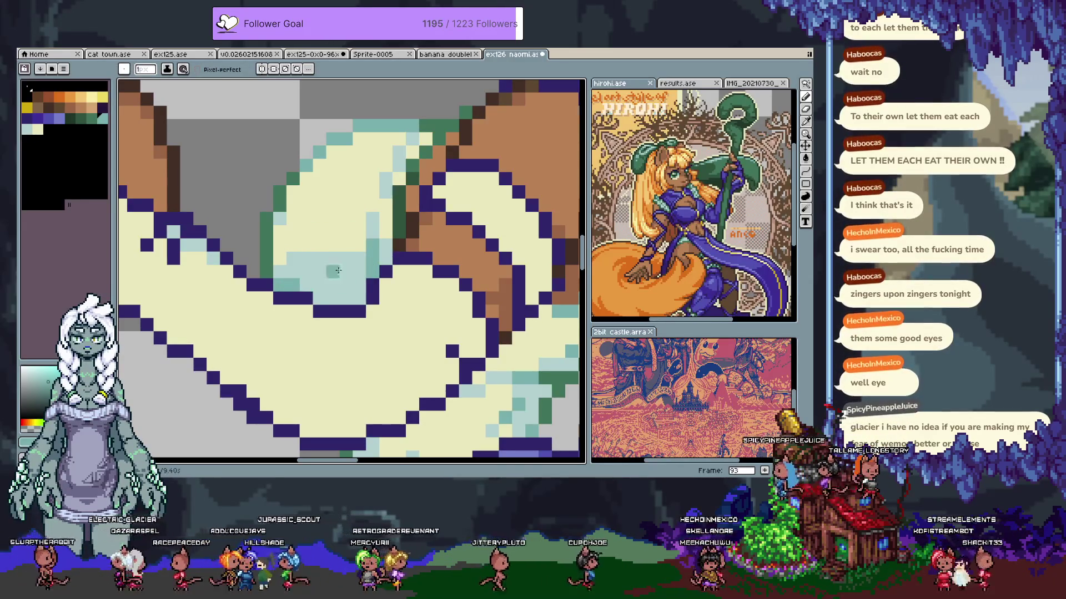
{"action": "scroll", "coordinate": [338, 270], "scroll_direction": "down", "scroll_amount": 3}
{"action": "key", "text": "ctrl+z"}
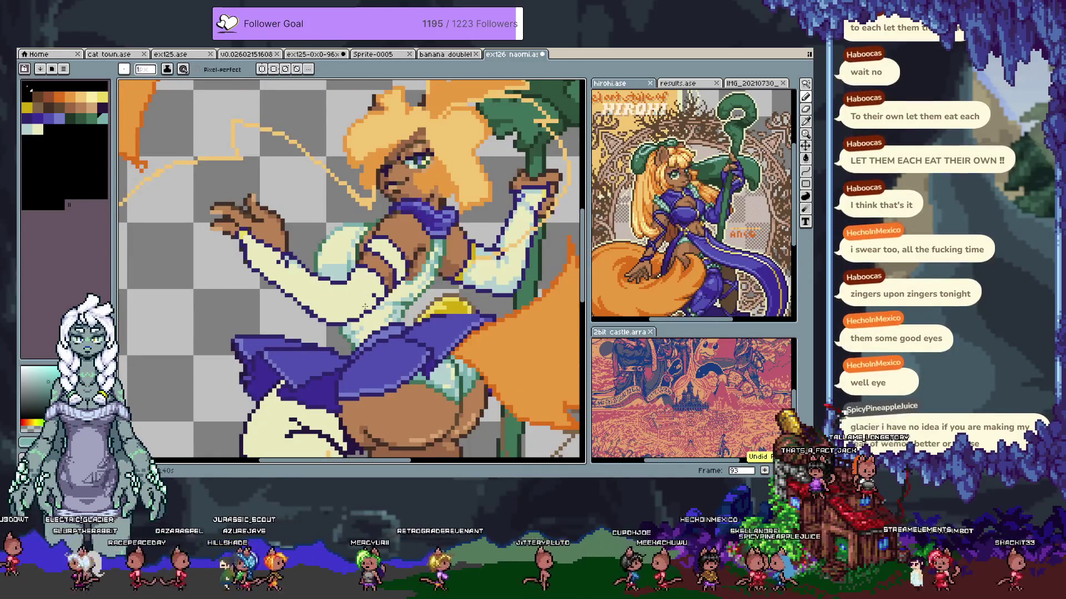
{"action": "scroll", "coordinate": [368, 297], "scroll_direction": "up", "scroll_amount": 3}
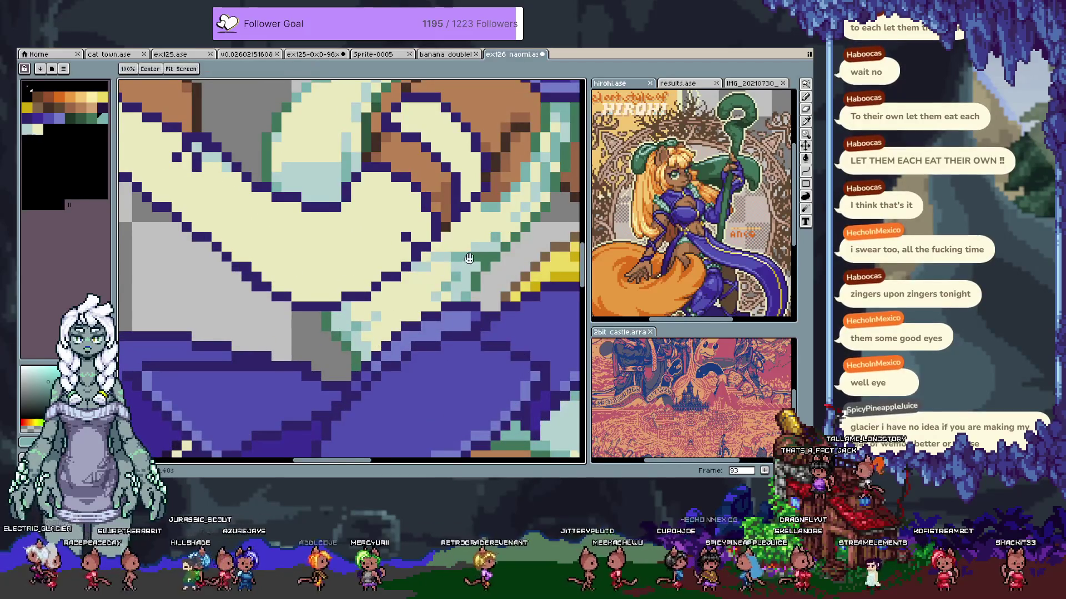
Save the drawing with Ctrl+S
{"action": "scroll", "coordinate": [363, 295], "scroll_direction": "up", "scroll_amount": 2}
{"action": "key", "text": "ctrl+s"}
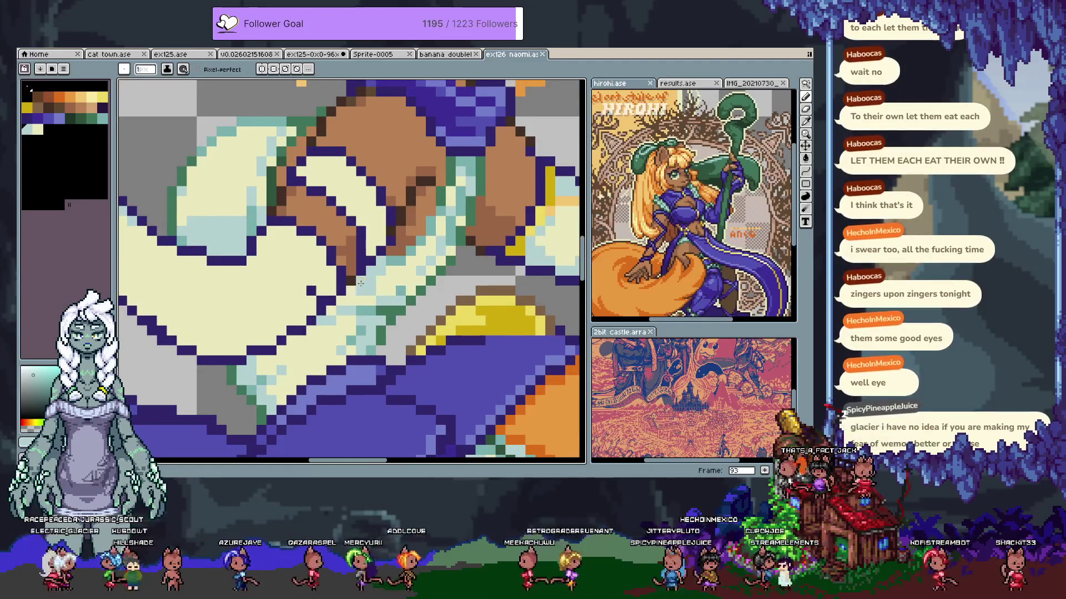
{"action": "scroll", "coordinate": [387, 282], "scroll_direction": "down", "scroll_amount": 3}
{"action": "scroll", "coordinate": [366, 295], "scroll_direction": "up", "scroll_amount": 3}
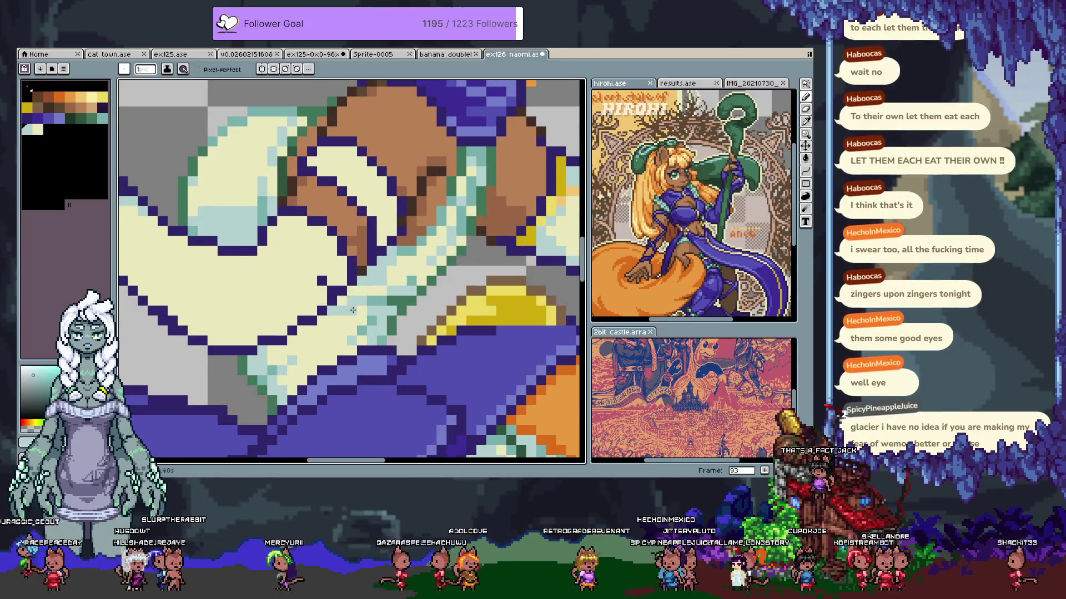
{"action": "scroll", "coordinate": [366, 286], "scroll_direction": "down", "scroll_amount": 1}
{"action": "scroll", "coordinate": [366, 287], "scroll_direction": "down", "scroll_amount": 3}
{"action": "scroll", "coordinate": [365, 286], "scroll_direction": "up", "scroll_amount": 5}
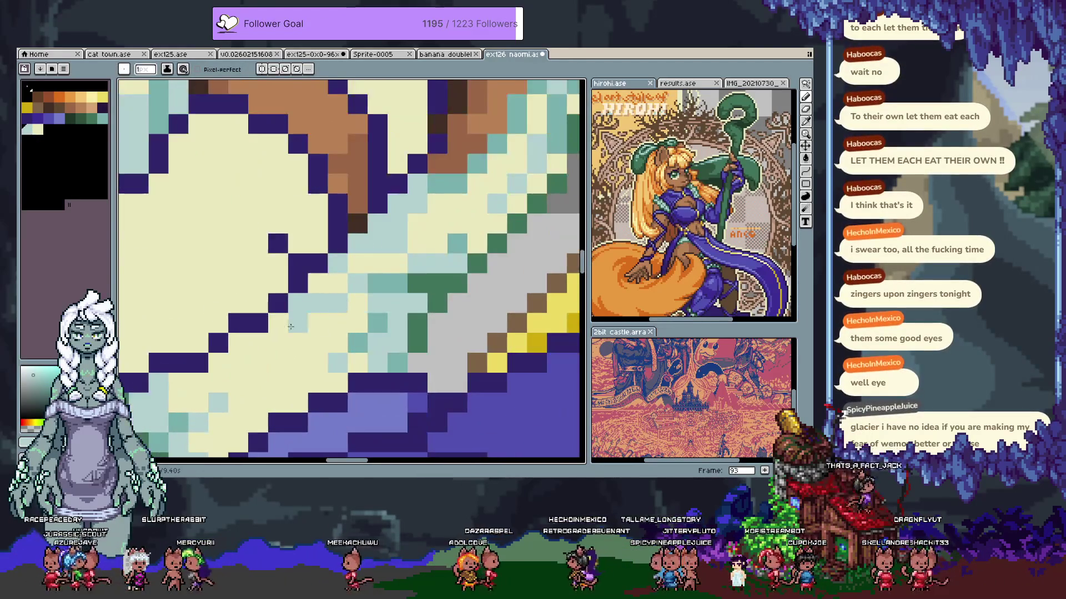
Eyedrop the sleeve's teal and turn two cream sleeve pixels by the belt teal
{"action": "key", "text": "i"}
{"action": "left_click", "coordinate": [402, 279]}
{"action": "key", "text": "b"}
{"action": "left_click_drag", "start_coordinate": [298, 303], "coordinate": [313, 308]}
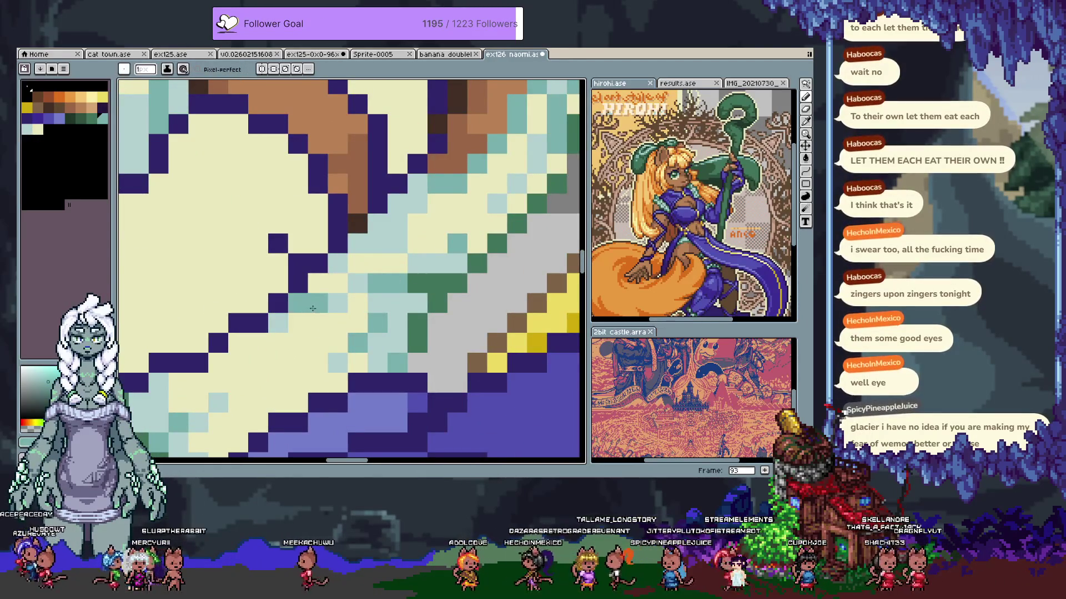
{"action": "scroll", "coordinate": [280, 323], "scroll_direction": "down", "scroll_amount": 4}
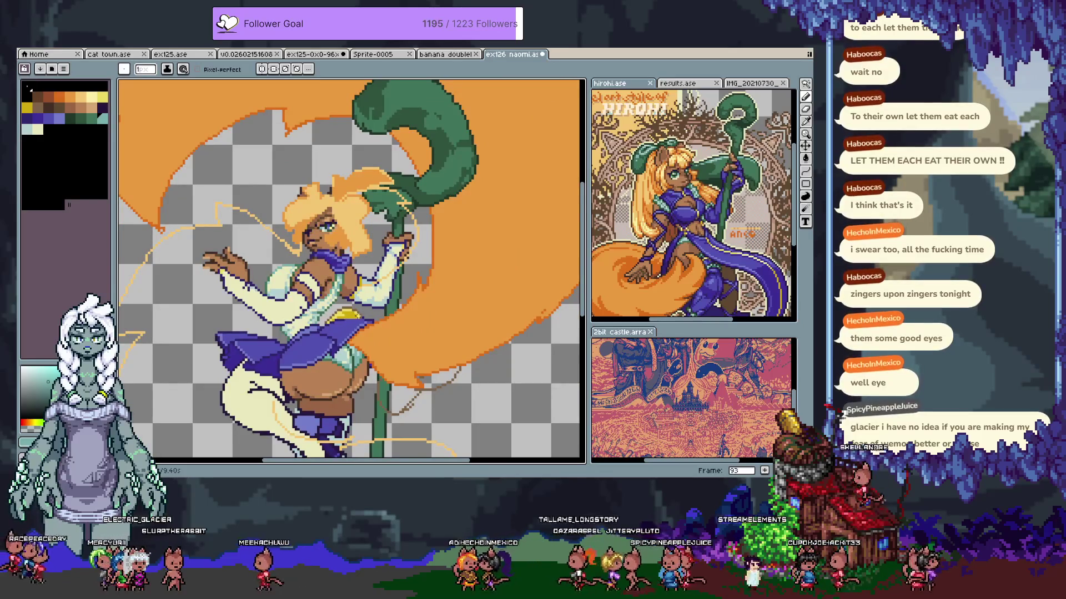
{"action": "scroll", "coordinate": [311, 299], "scroll_direction": "up", "scroll_amount": 4}
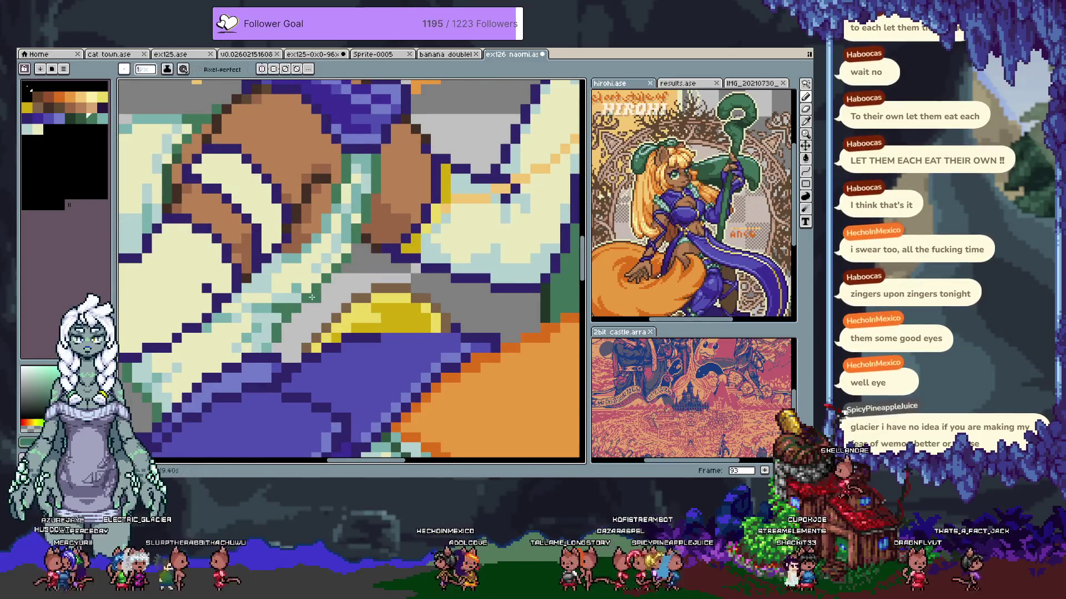
Sample colours near the belt and chest, settling on a light green-cyan as the painting colour
{"action": "key", "text": "i"}
{"action": "left_click", "coordinate": [335, 248]}
{"action": "scroll", "coordinate": [332, 295], "scroll_direction": "down", "scroll_amount": 4}
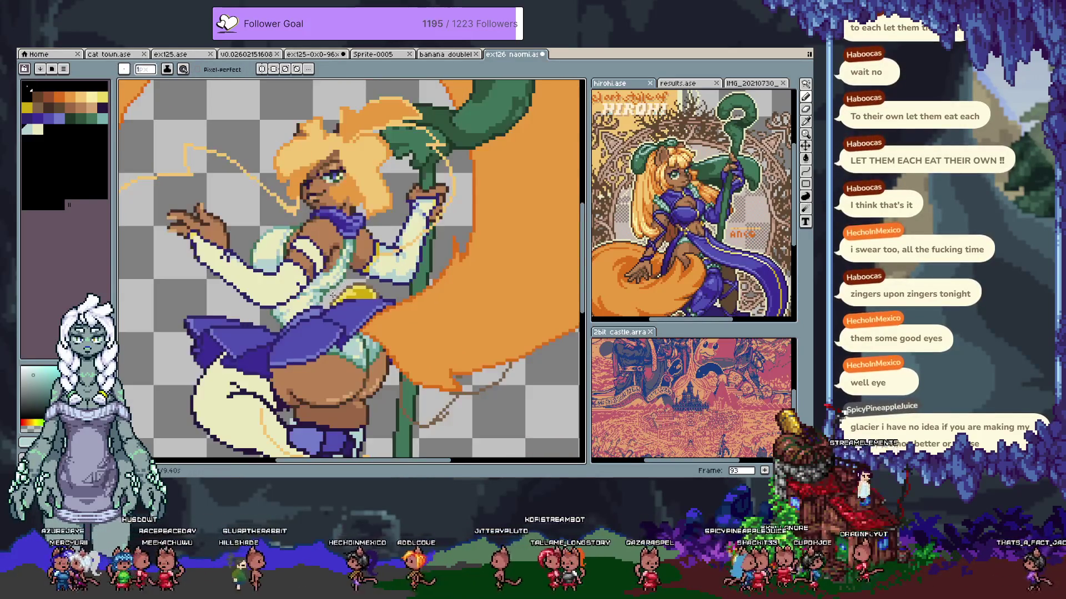
{"action": "scroll", "coordinate": [356, 272], "scroll_direction": "up", "scroll_amount": 4}
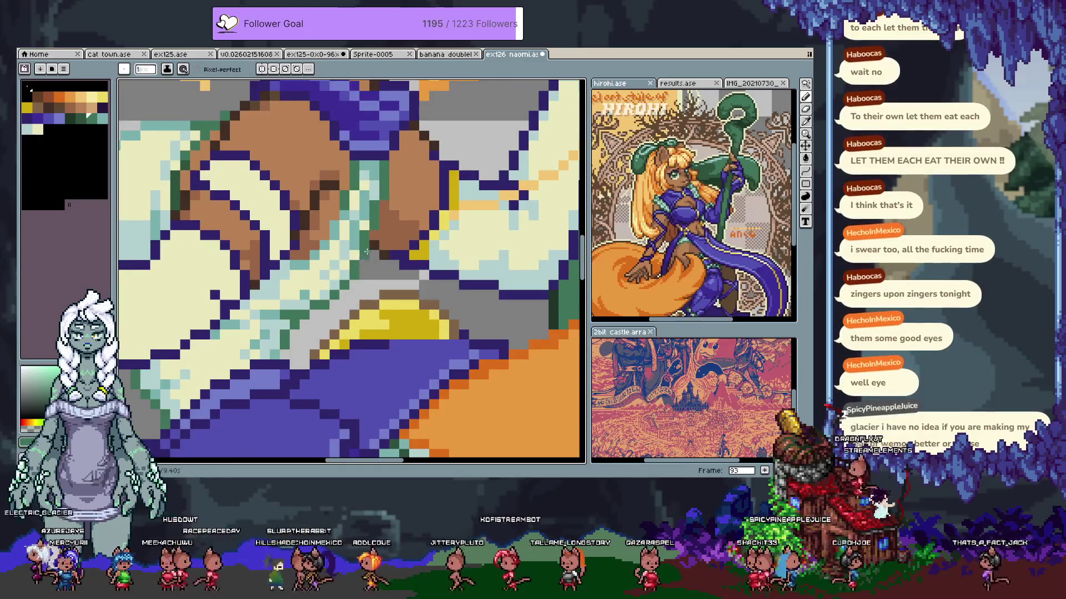
{"action": "left_click", "coordinate": [371, 207], "text": "alt"}
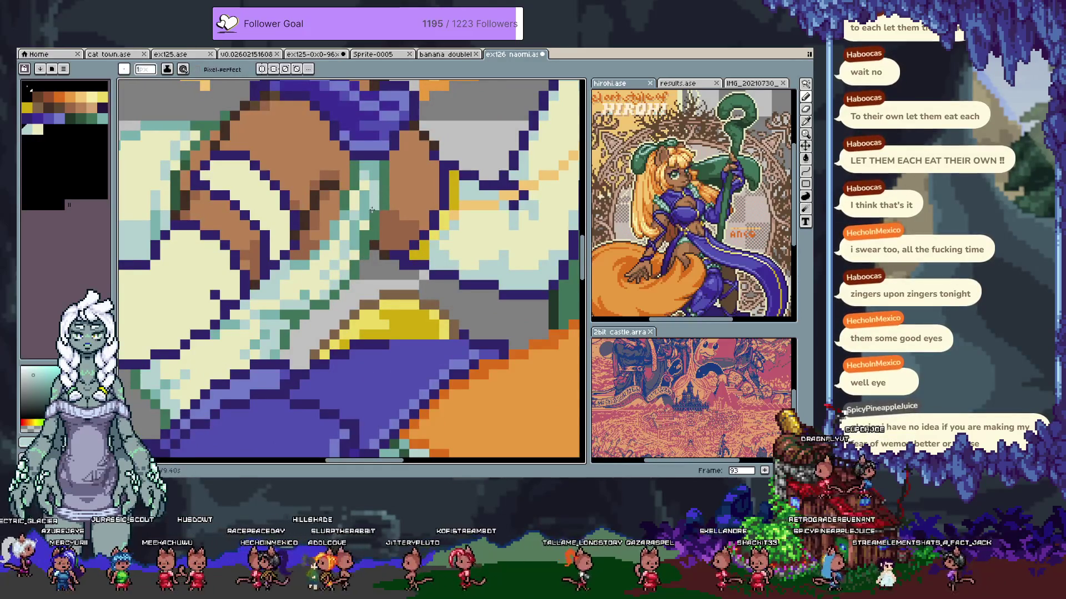
{"action": "scroll", "coordinate": [366, 233], "scroll_direction": "down", "scroll_amount": 4}
{"action": "scroll", "coordinate": [366, 236], "scroll_direction": "up", "scroll_amount": 3}
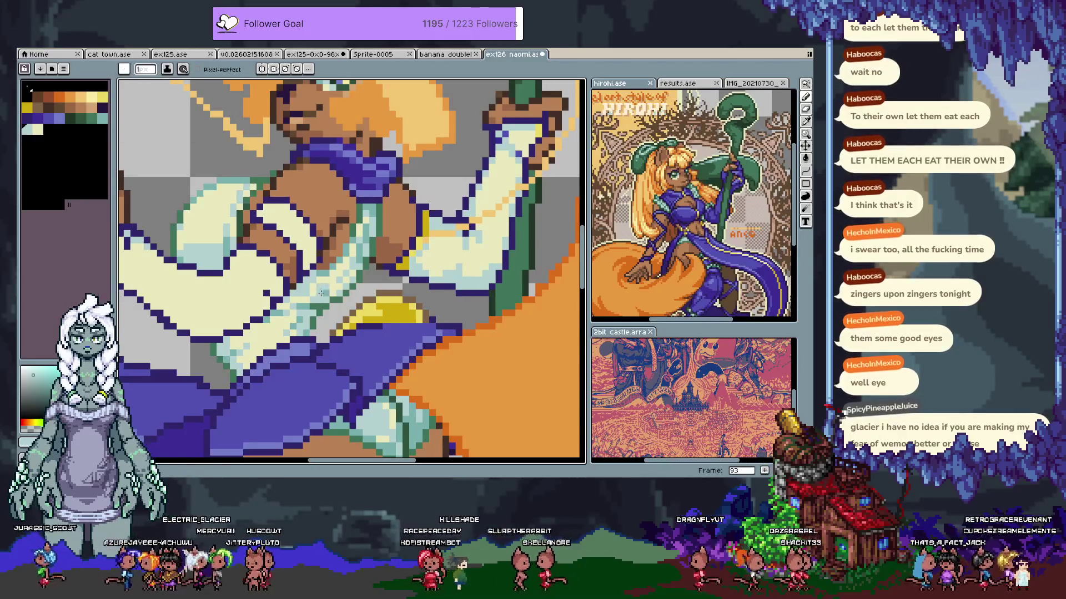
{"action": "left_click", "coordinate": [314, 301], "text": "alt"}
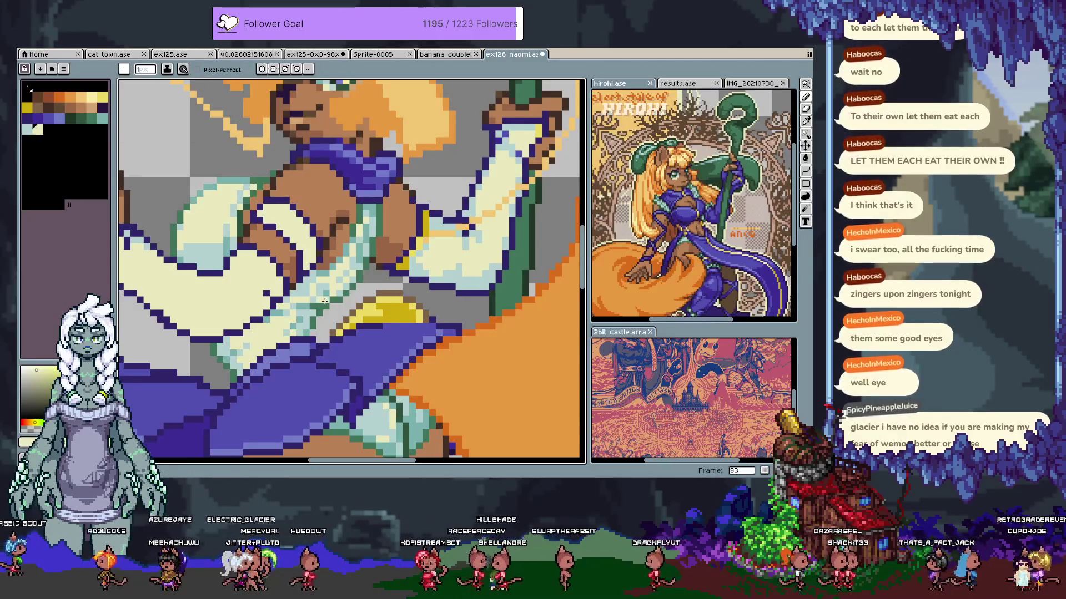
{"action": "scroll", "coordinate": [324, 292], "scroll_direction": "up", "scroll_amount": 1}
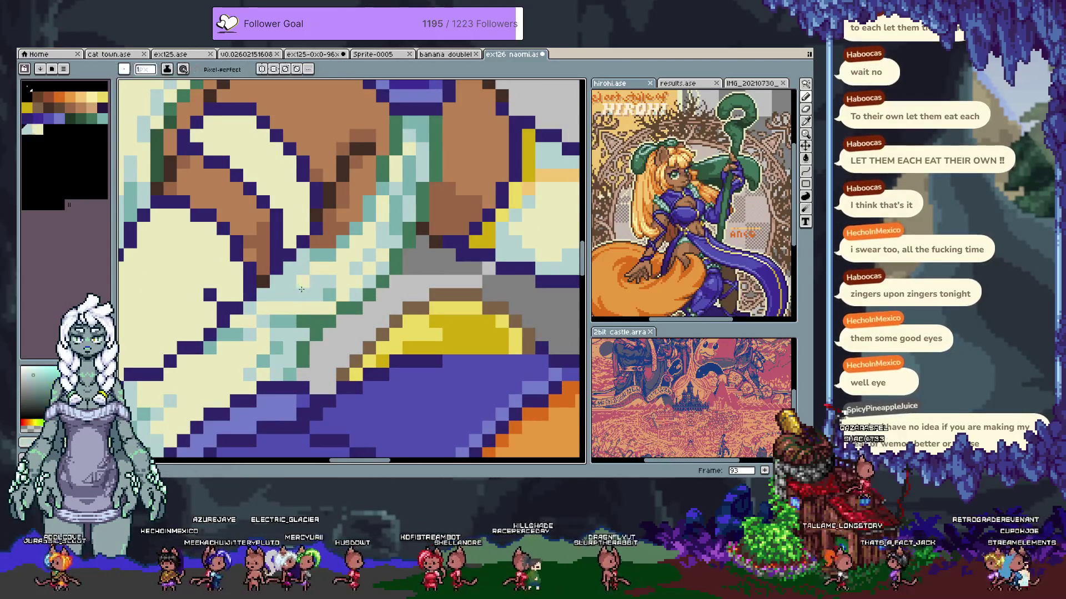
{"action": "scroll", "coordinate": [332, 293], "scroll_direction": "down", "scroll_amount": 2}
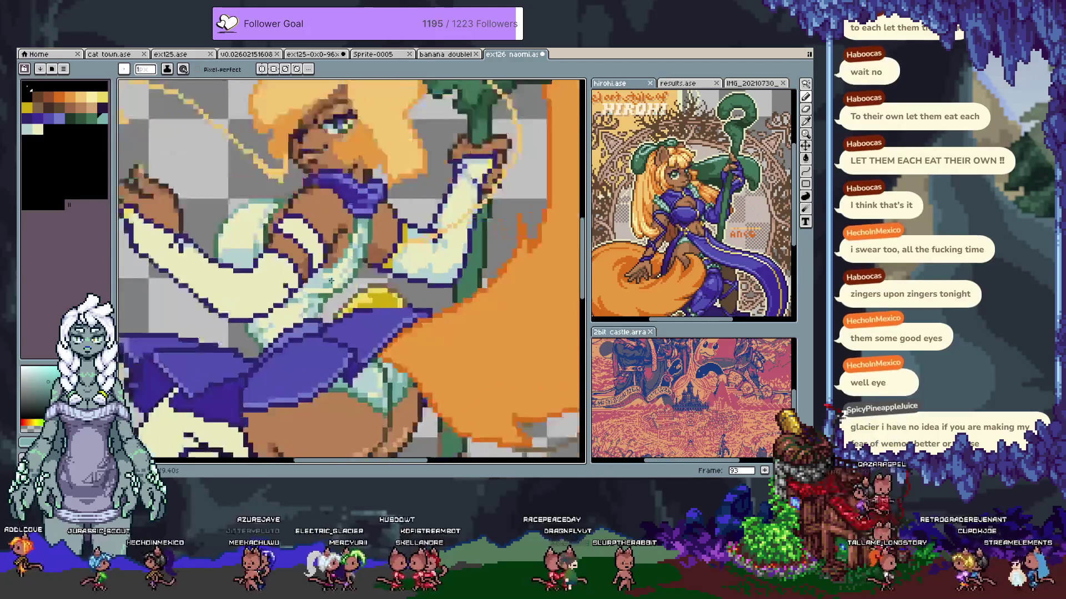
{"action": "scroll", "coordinate": [335, 295], "scroll_direction": "down", "scroll_amount": 1}
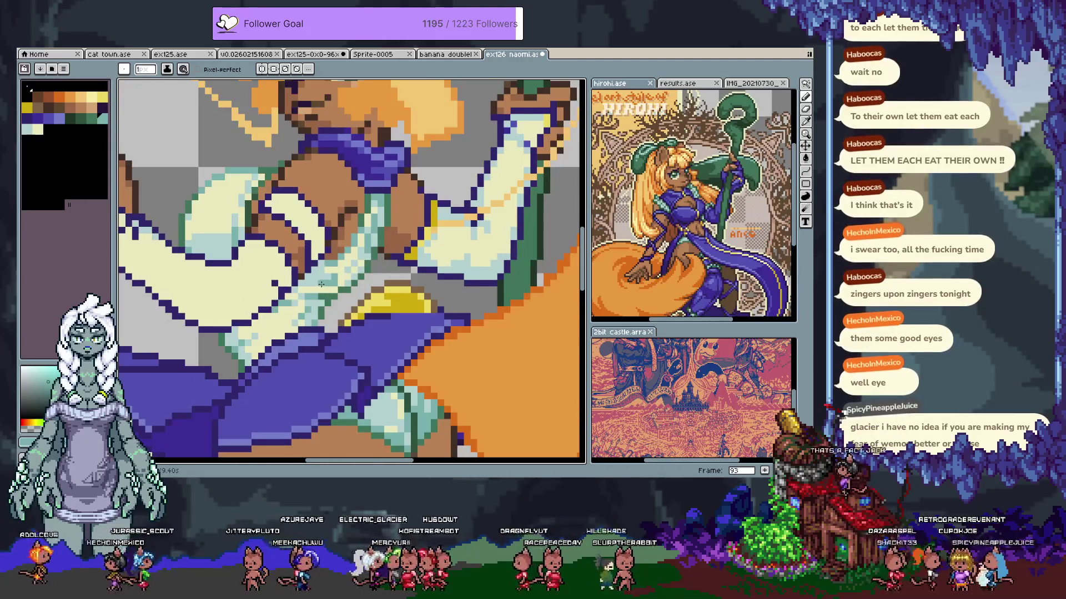
{"action": "scroll", "coordinate": [334, 297], "scroll_direction": "down", "scroll_amount": 1}
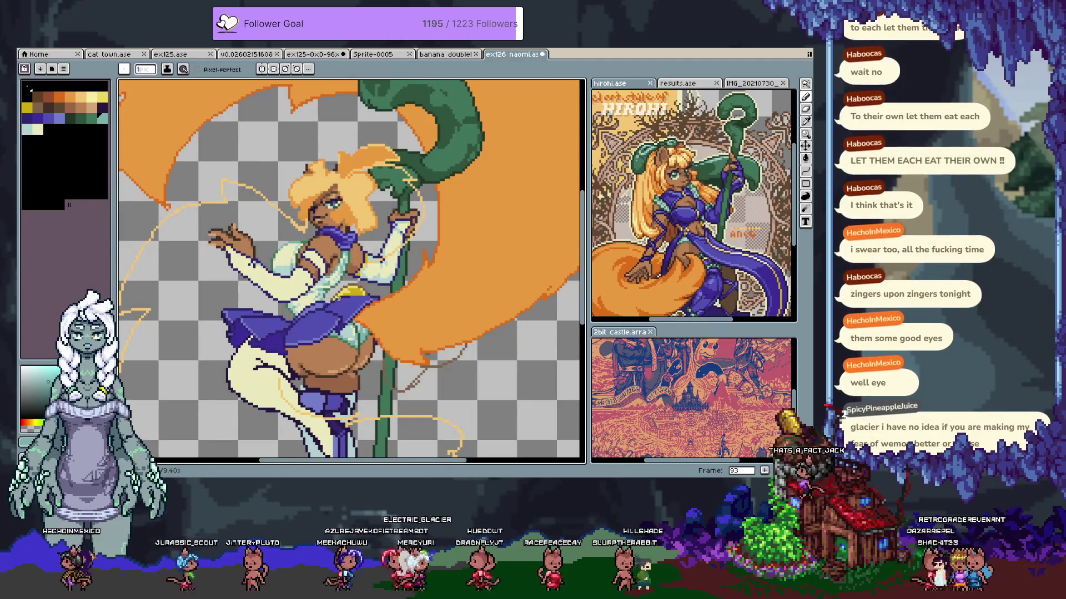
{"action": "scroll", "coordinate": [322, 280], "scroll_direction": "up", "scroll_amount": 3}
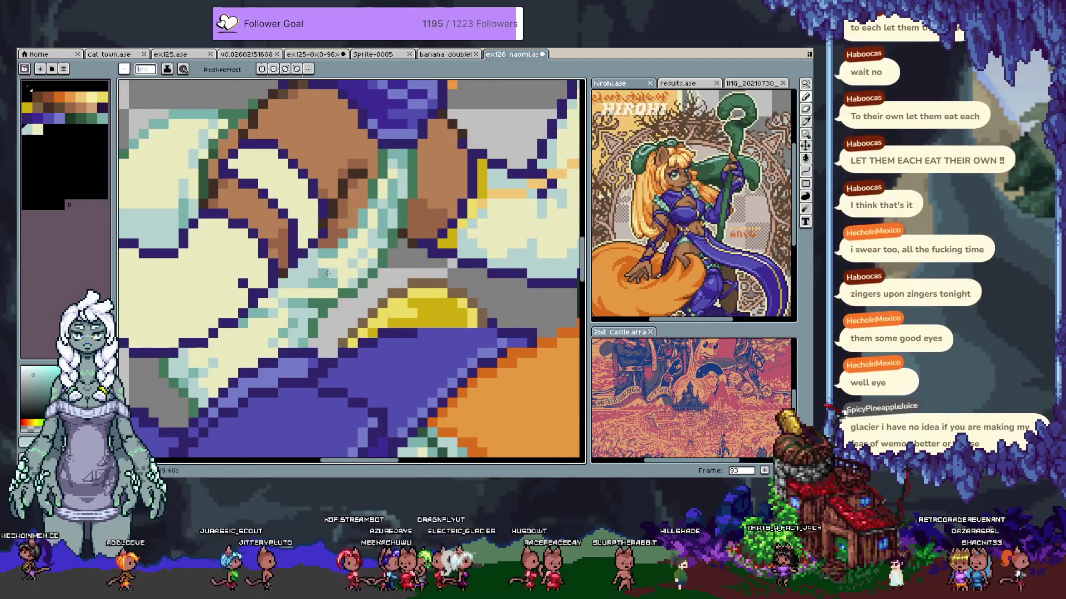
{"action": "scroll", "coordinate": [305, 263], "scroll_direction": "down", "scroll_amount": 3}
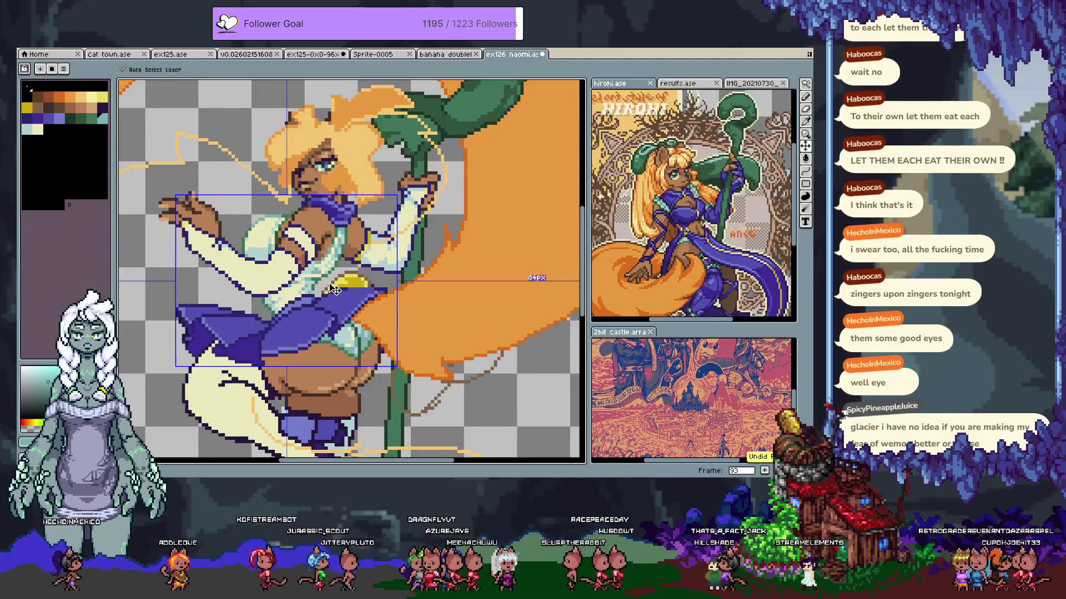
Sample a torso colour and undo the last pencil stroke
{"action": "scroll", "coordinate": [313, 279], "scroll_direction": "up", "scroll_amount": 3}
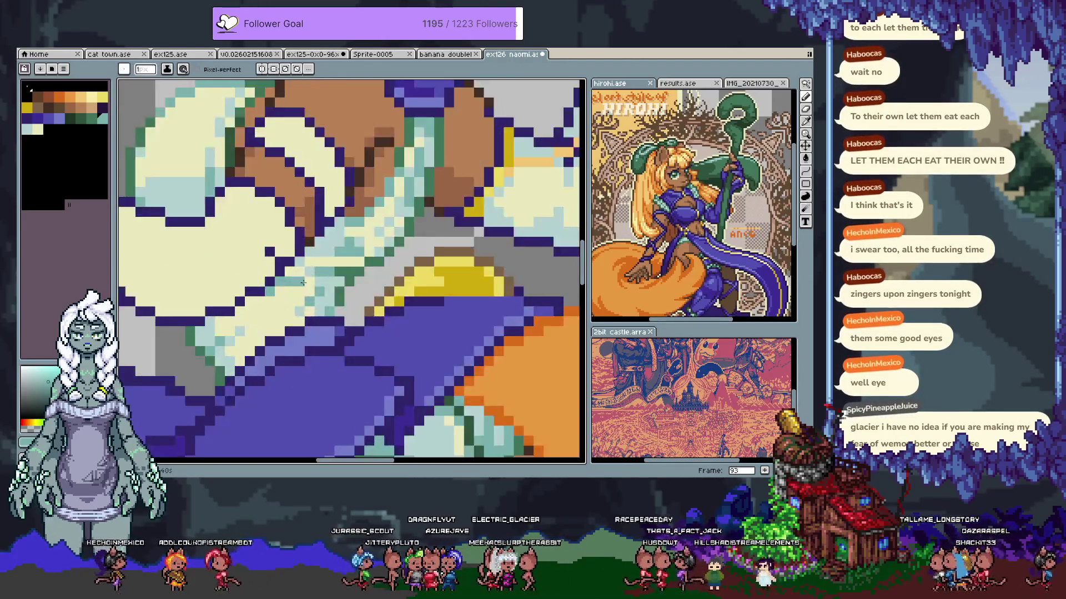
{"action": "left_click", "coordinate": [316, 270], "text": "alt"}
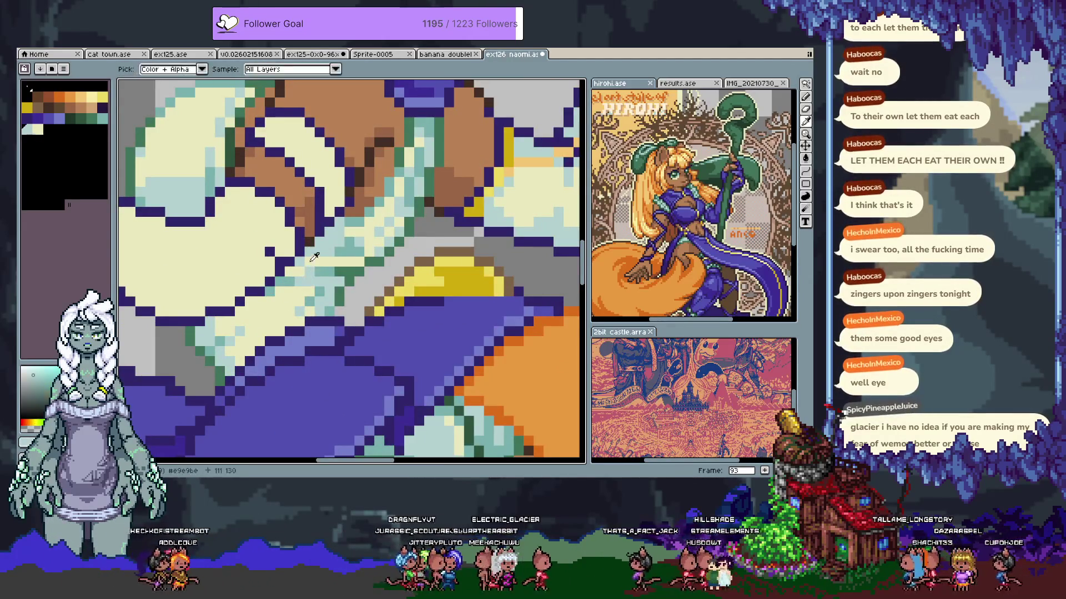
{"action": "scroll", "coordinate": [311, 259], "scroll_direction": "down", "scroll_amount": 3}
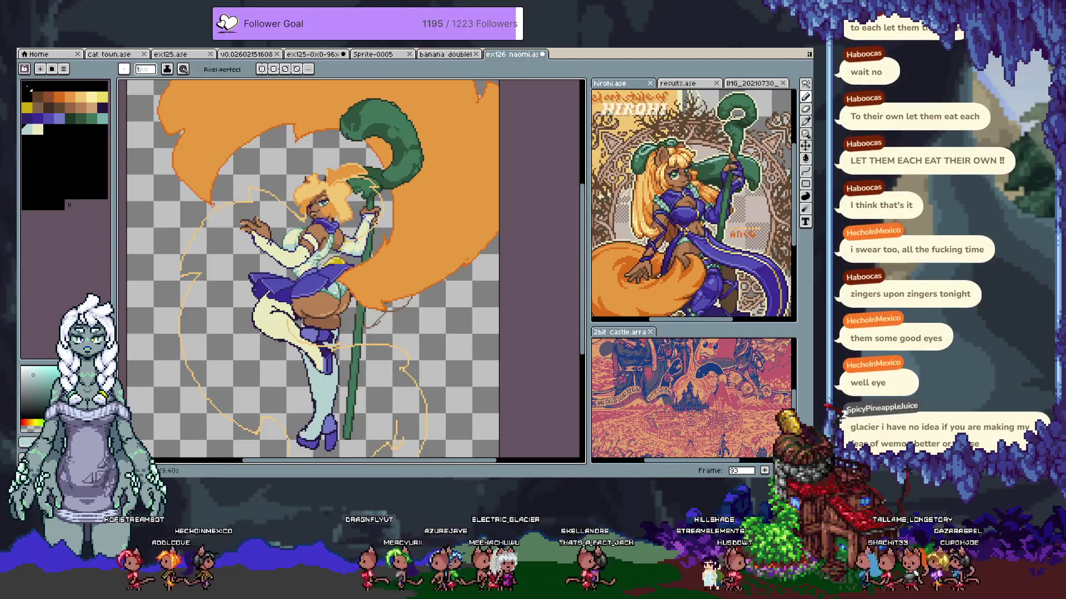
{"action": "key", "text": "ctrl+z"}
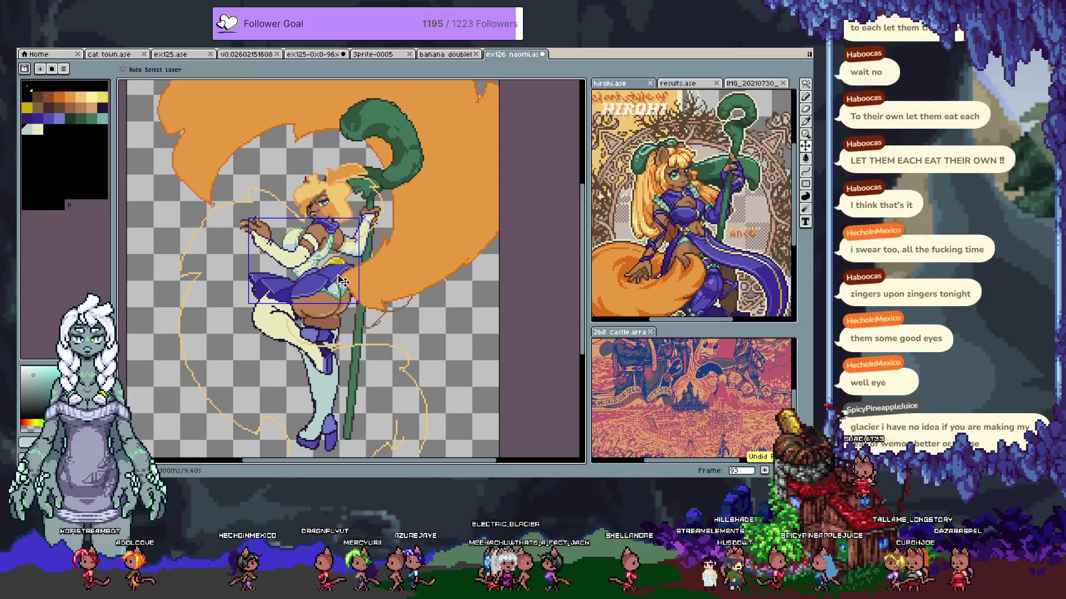
{"action": "scroll", "coordinate": [278, 281], "scroll_direction": "up", "scroll_amount": 4}
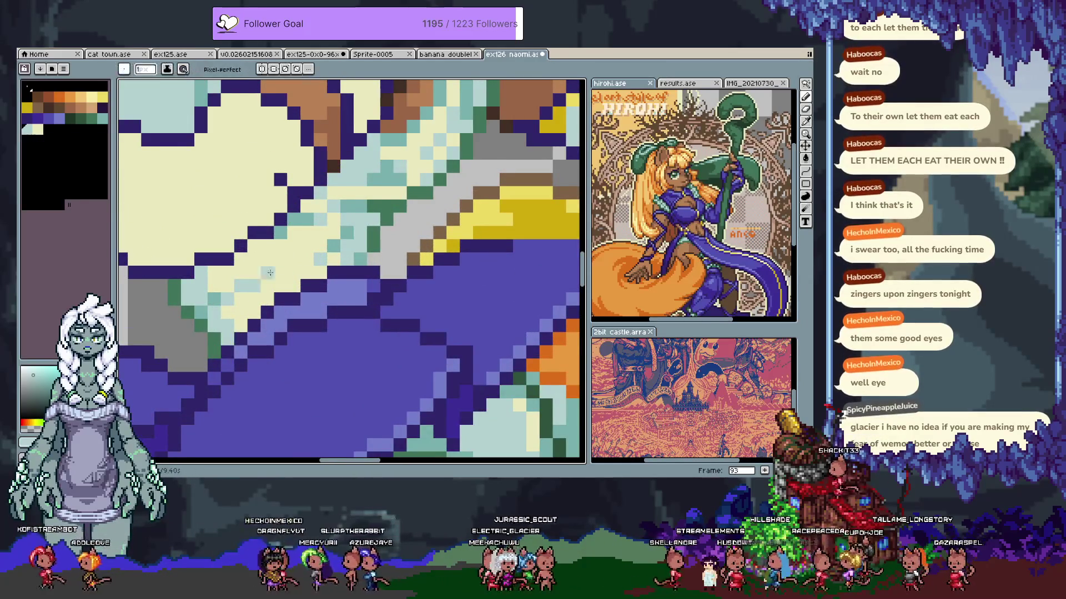
{"action": "scroll", "coordinate": [283, 285], "scroll_direction": "down", "scroll_amount": 3}
{"action": "scroll", "coordinate": [272, 279], "scroll_direction": "up", "scroll_amount": 2}
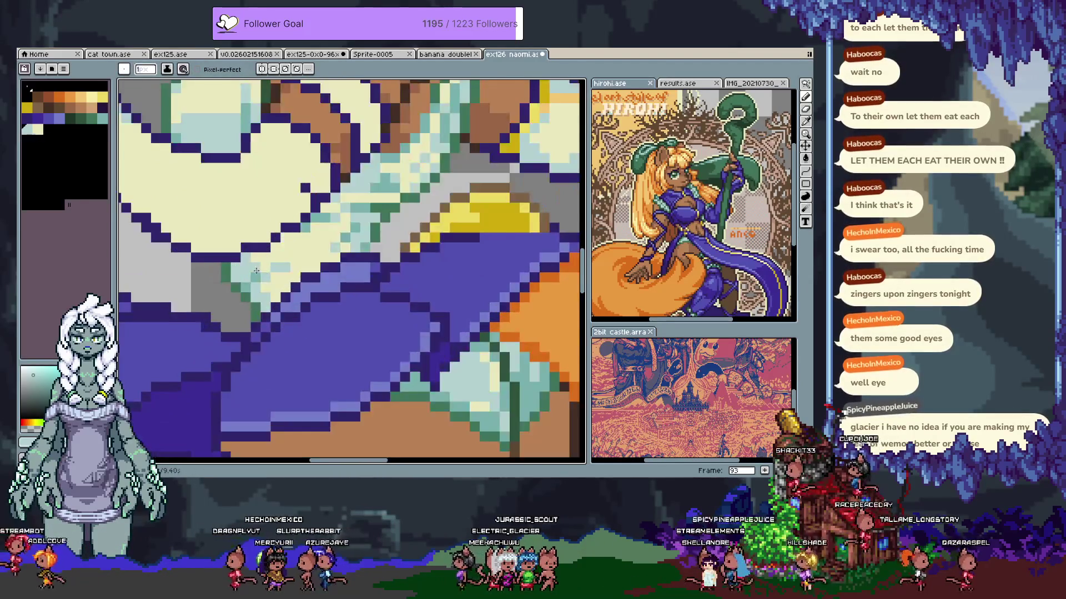
{"action": "scroll", "coordinate": [288, 292], "scroll_direction": "down", "scroll_amount": 2}
{"action": "scroll", "coordinate": [288, 292], "scroll_direction": "up", "scroll_amount": 2}
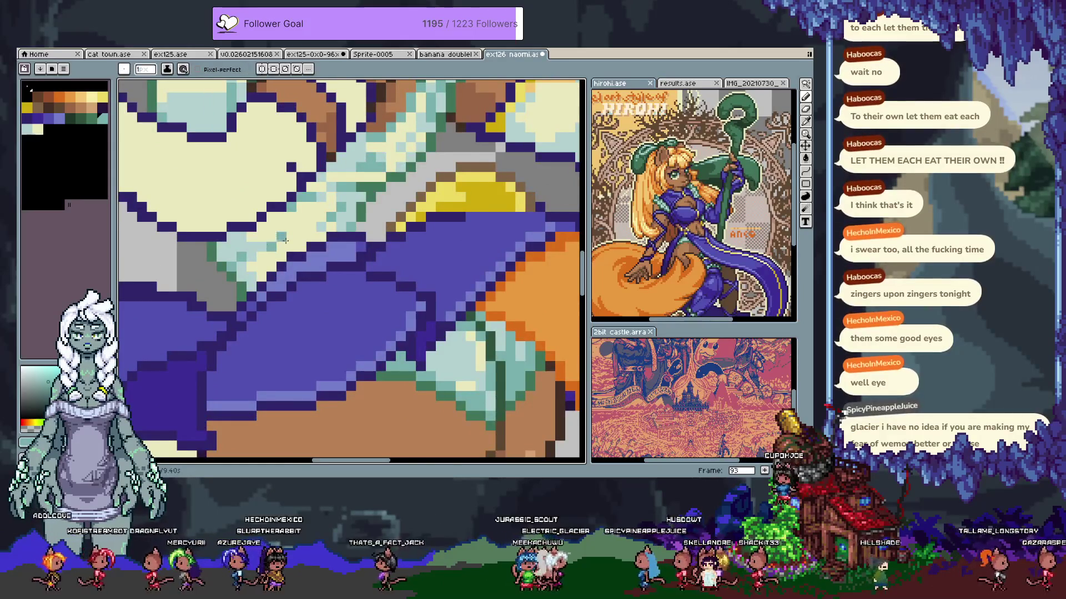
{"action": "scroll", "coordinate": [267, 245], "scroll_direction": "down", "scroll_amount": 2}
{"action": "scroll", "coordinate": [276, 239], "scroll_direction": "up", "scroll_amount": 1}
{"action": "scroll", "coordinate": [277, 243], "scroll_direction": "down", "scroll_amount": 3}
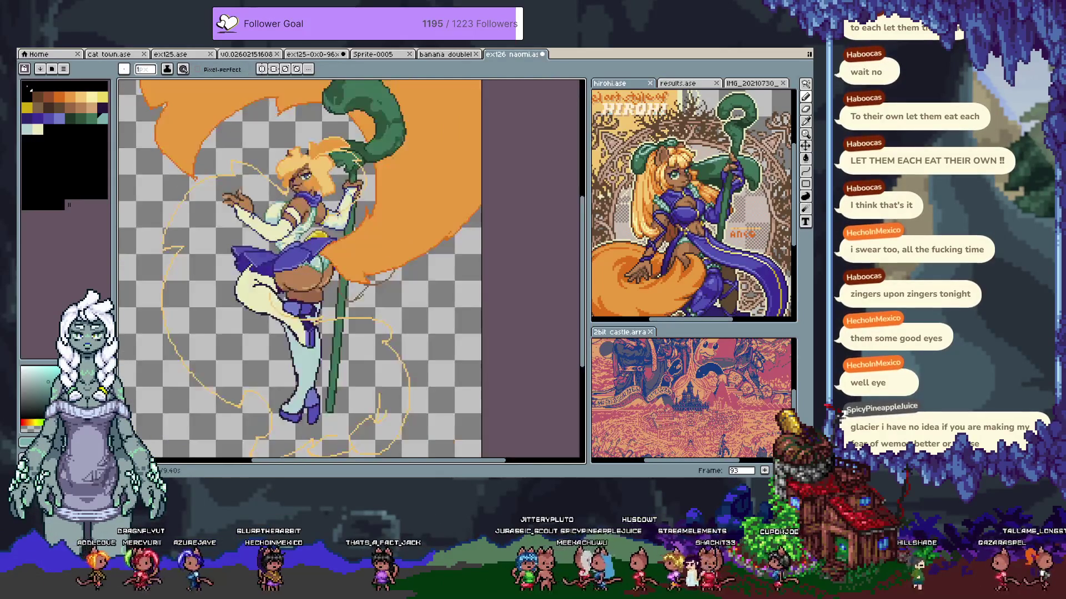
{"action": "scroll", "coordinate": [296, 253], "scroll_direction": "up", "scroll_amount": 3}
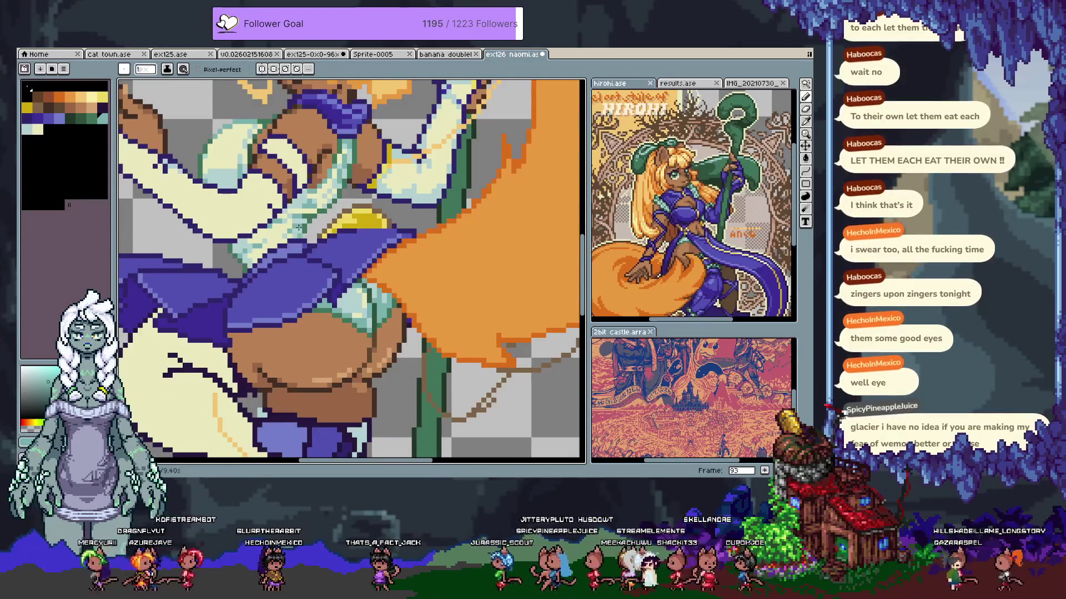
{"action": "scroll", "coordinate": [303, 221], "scroll_direction": "down", "scroll_amount": 2}
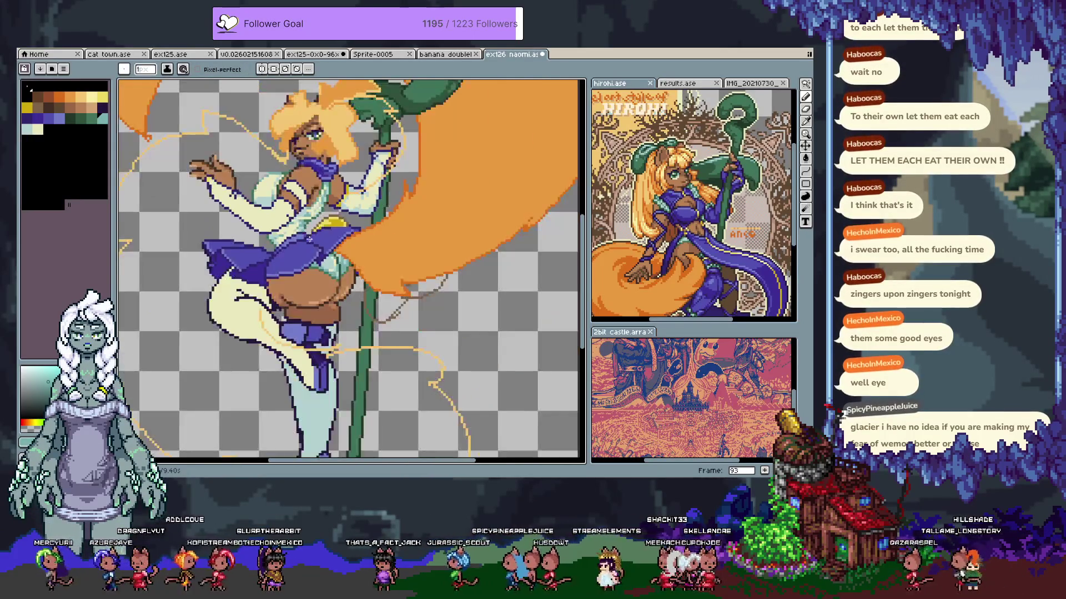
{"action": "scroll", "coordinate": [308, 230], "scroll_direction": "up", "scroll_amount": 3}
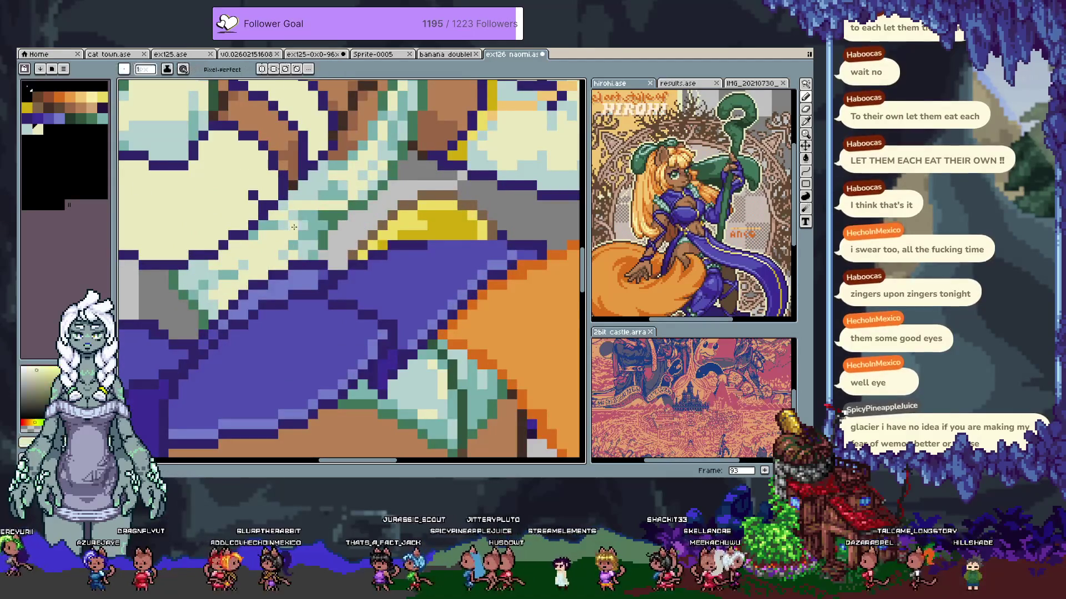
{"action": "scroll", "coordinate": [316, 228], "scroll_direction": "down", "scroll_amount": 3}
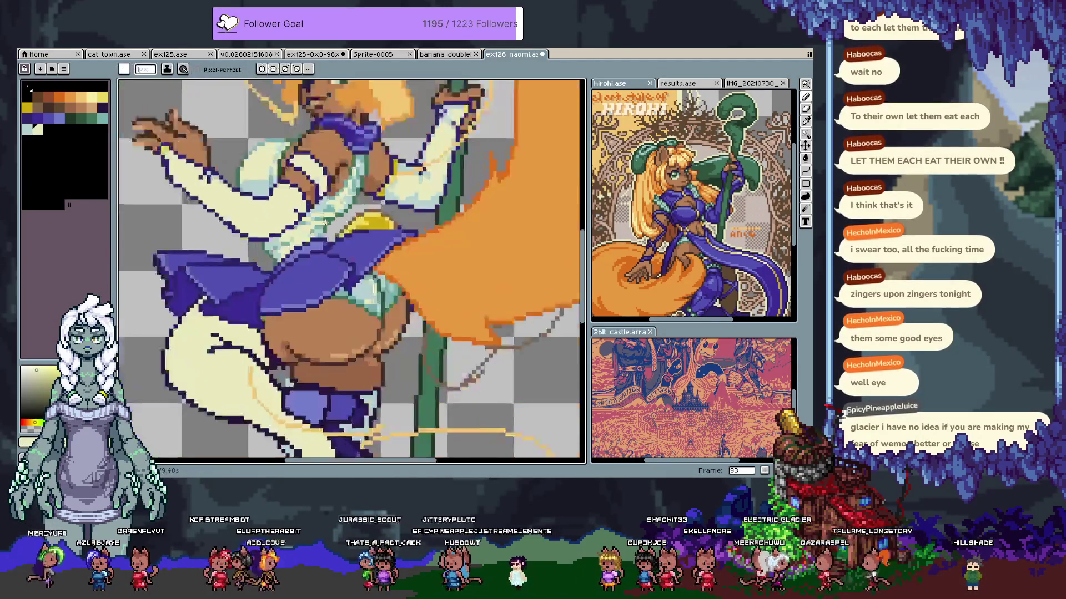
{"action": "scroll", "coordinate": [329, 232], "scroll_direction": "up", "scroll_amount": 3}
Pick the collar's dark purple #3e2d95 as the drawing colour
{"action": "key", "text": "v"}
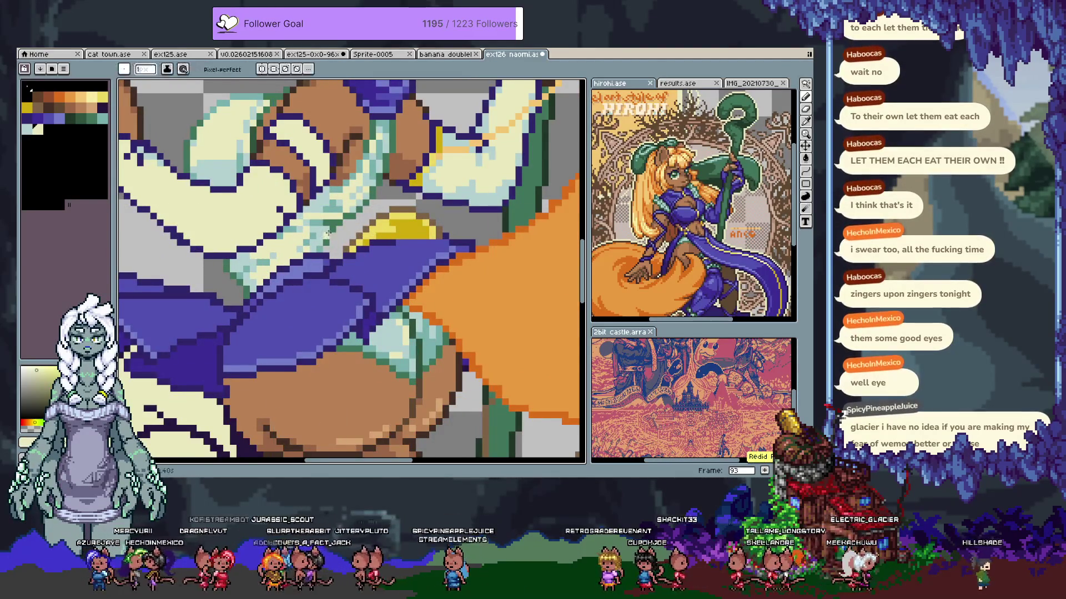
{"action": "scroll", "coordinate": [356, 255], "scroll_direction": "down", "scroll_amount": 4}
{"action": "scroll", "coordinate": [356, 255], "scroll_direction": "up", "scroll_amount": 1}
{"action": "scroll", "coordinate": [307, 238], "scroll_direction": "up", "scroll_amount": 3}
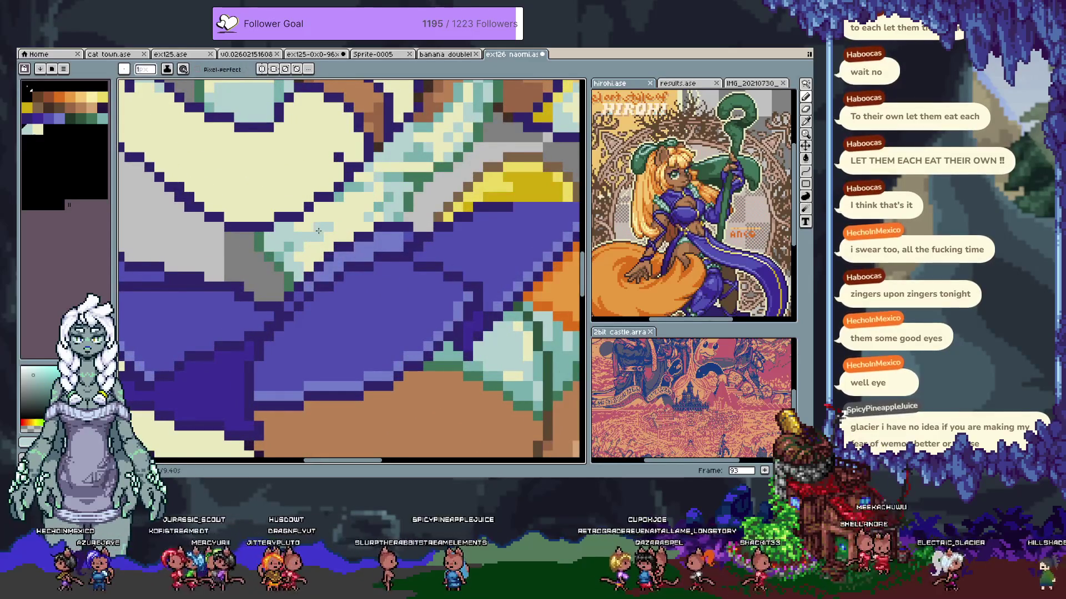
{"action": "scroll", "coordinate": [378, 230], "scroll_direction": "down", "scroll_amount": 3}
{"action": "scroll", "coordinate": [377, 230], "scroll_direction": "up", "scroll_amount": 2}
{"action": "scroll", "coordinate": [382, 227], "scroll_direction": "down", "scroll_amount": 1}
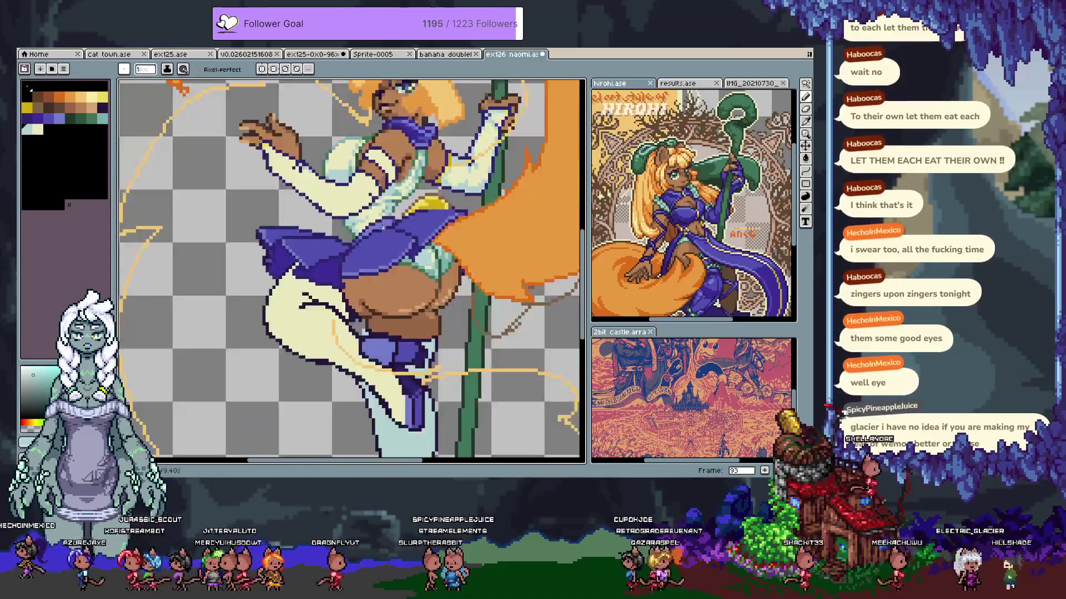
{"action": "scroll", "coordinate": [388, 211], "scroll_direction": "up", "scroll_amount": 1}
{"action": "left_click", "coordinate": [409, 154], "text": "alt"}
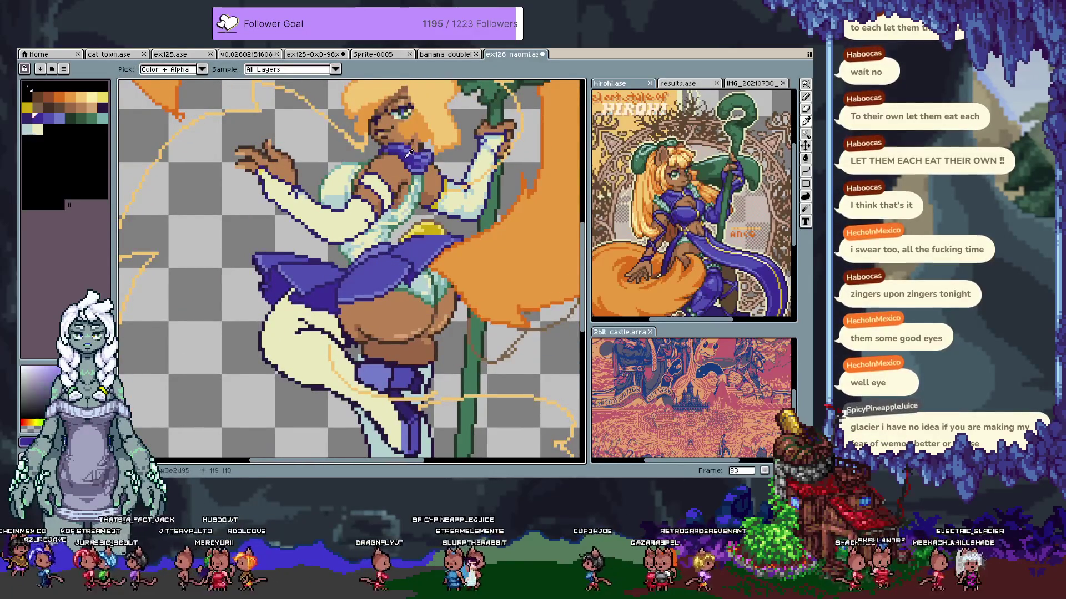
Draw a dark purple outline diagonally along the skirt fold
{"action": "scroll", "coordinate": [383, 278], "scroll_direction": "up", "scroll_amount": 3}
{"action": "mouse_move", "coordinate": [391, 290]}
{"action": "left_mouse_down"}
{"action": "mouse_move", "coordinate": [507, 242]}
{"action": "mouse_move", "coordinate": [482, 256]}
{"action": "left_mouse_up"}
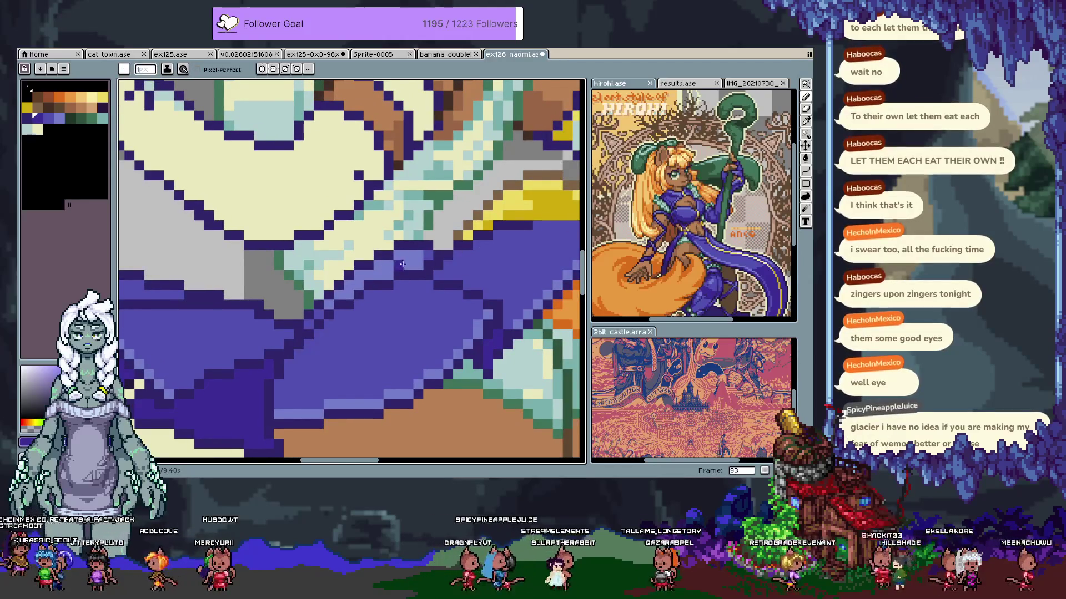
{"action": "left_click", "coordinate": [421, 257]}
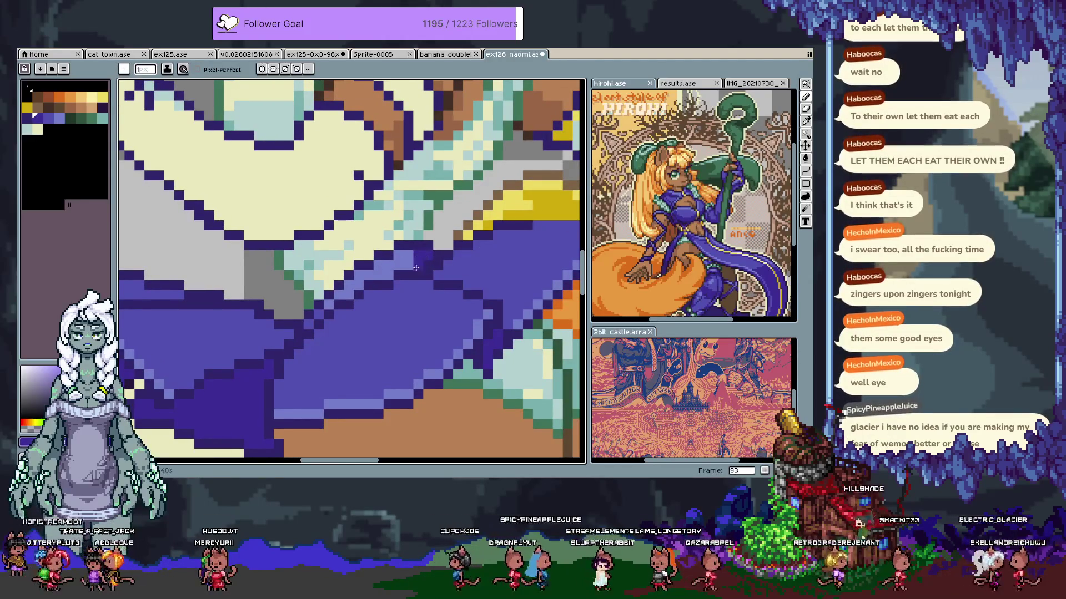
{"action": "left_click_drag", "start_coordinate": [400, 255], "coordinate": [330, 304]}
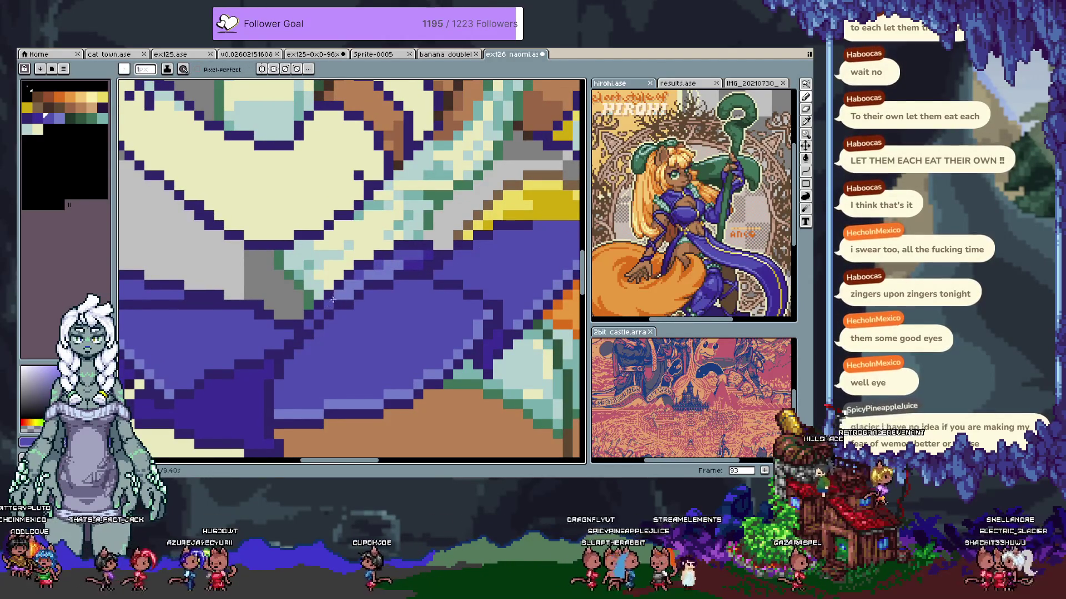
Choose a darker blue palette swatch and paint a shaded patch across the skirt's middle
{"action": "left_click", "coordinate": [318, 246]}
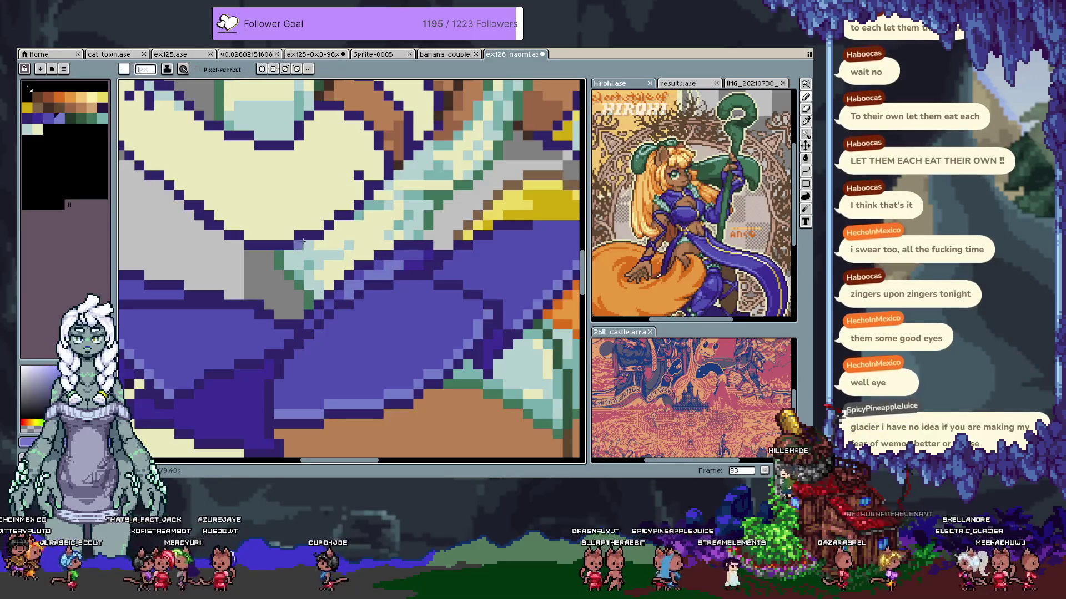
{"action": "left_click", "coordinate": [363, 294], "text": "alt"}
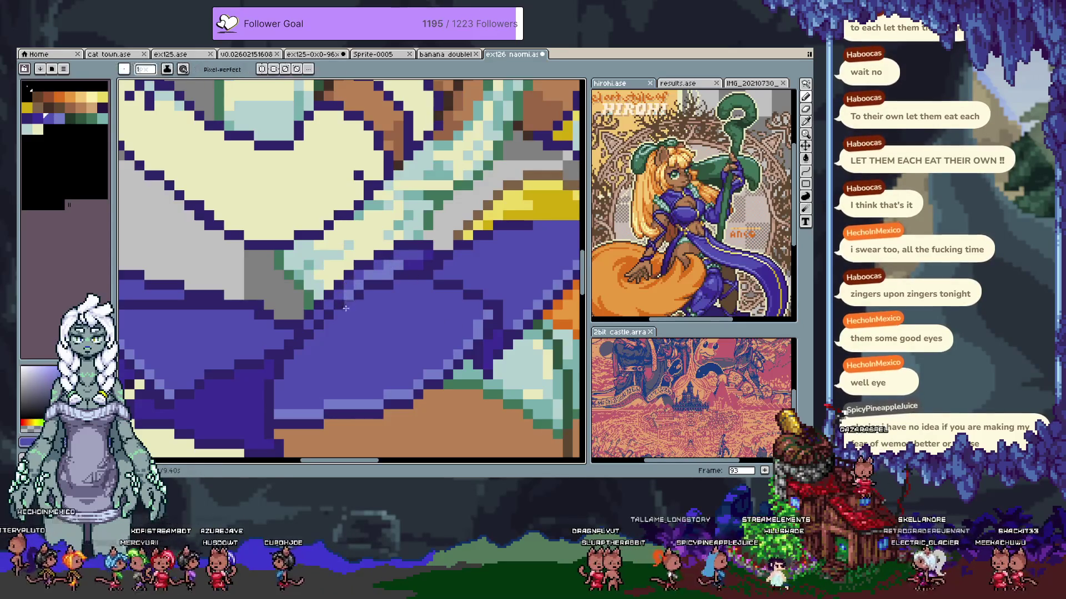
{"action": "left_click", "coordinate": [261, 383], "text": "alt"}
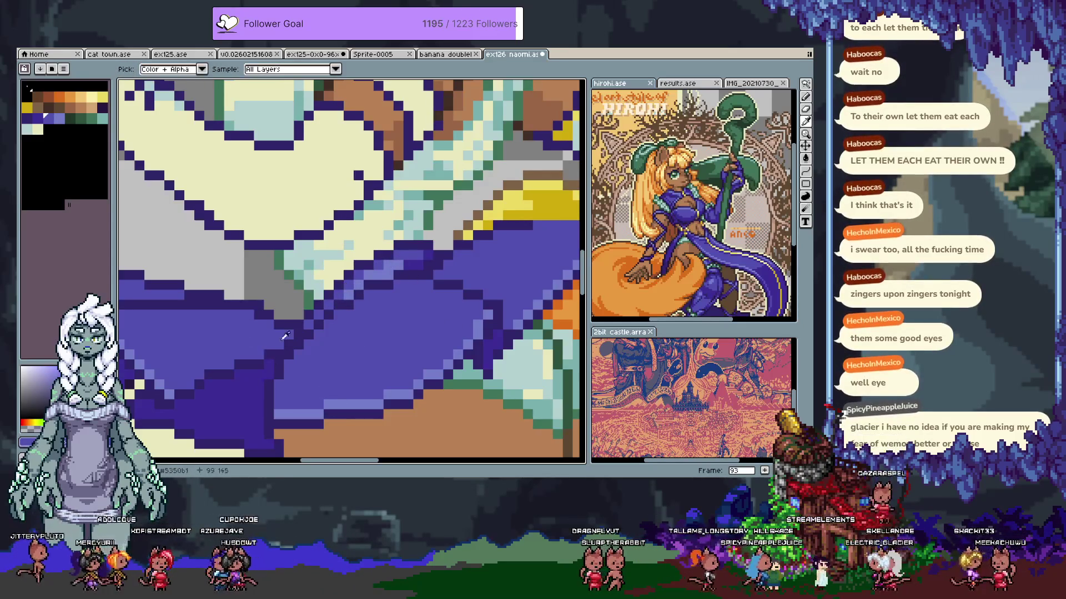
{"action": "left_click", "coordinate": [38, 118]}
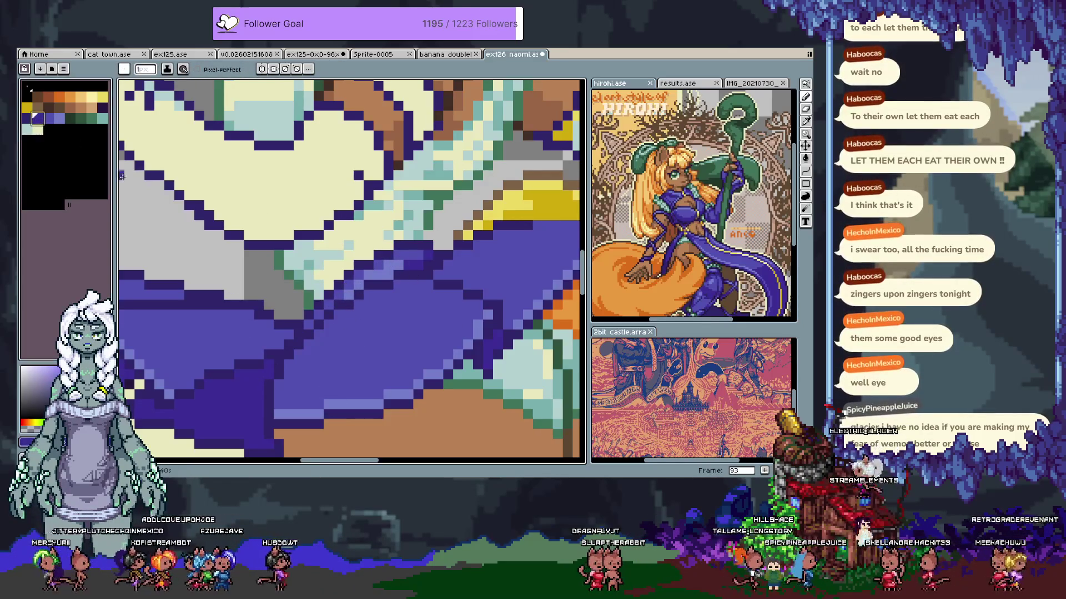
{"action": "left_click", "coordinate": [321, 334], "text": "alt"}
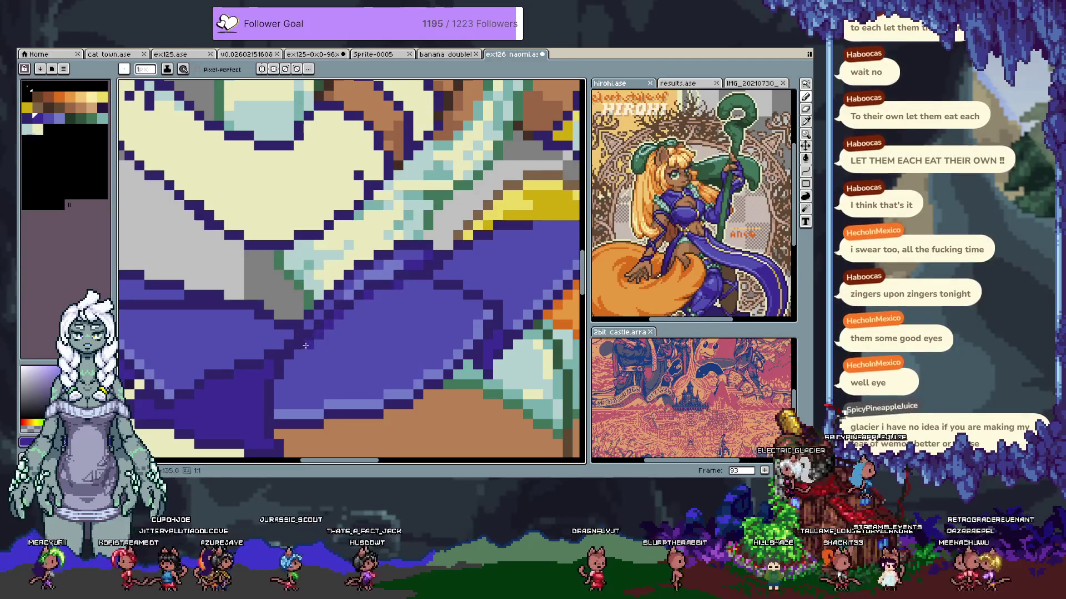
{"action": "left_click_drag", "start_coordinate": [322, 340], "coordinate": [383, 350]}
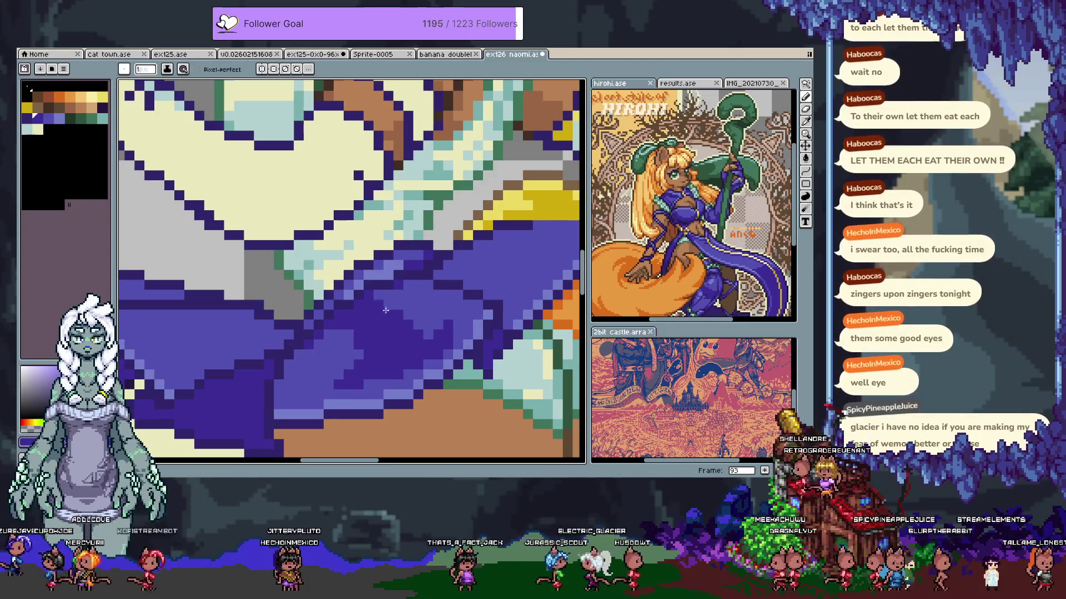
{"action": "scroll", "coordinate": [365, 353], "scroll_direction": "down", "scroll_amount": 3}
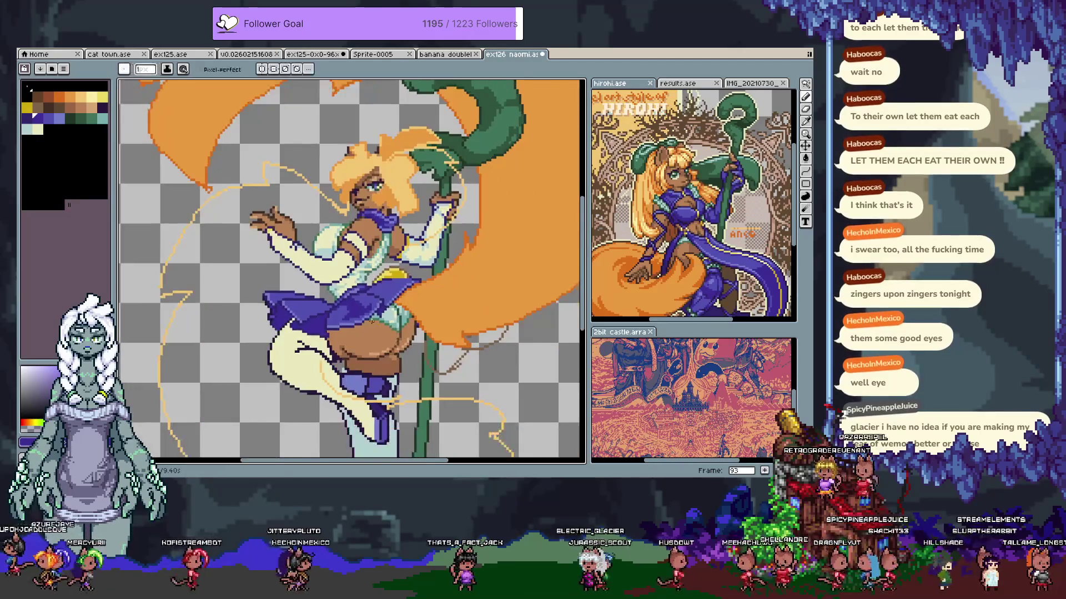
Undo the last pencil stroke on the skirt
{"action": "scroll", "coordinate": [370, 321], "scroll_direction": "up", "scroll_amount": 2}
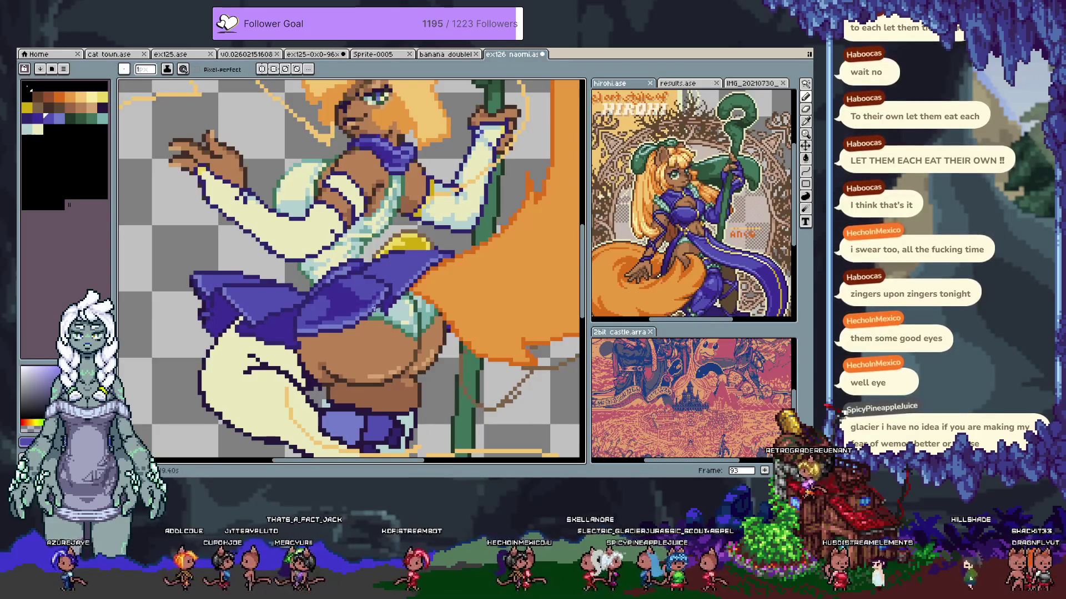
{"action": "key", "text": "i"}
{"action": "key", "text": "b"}
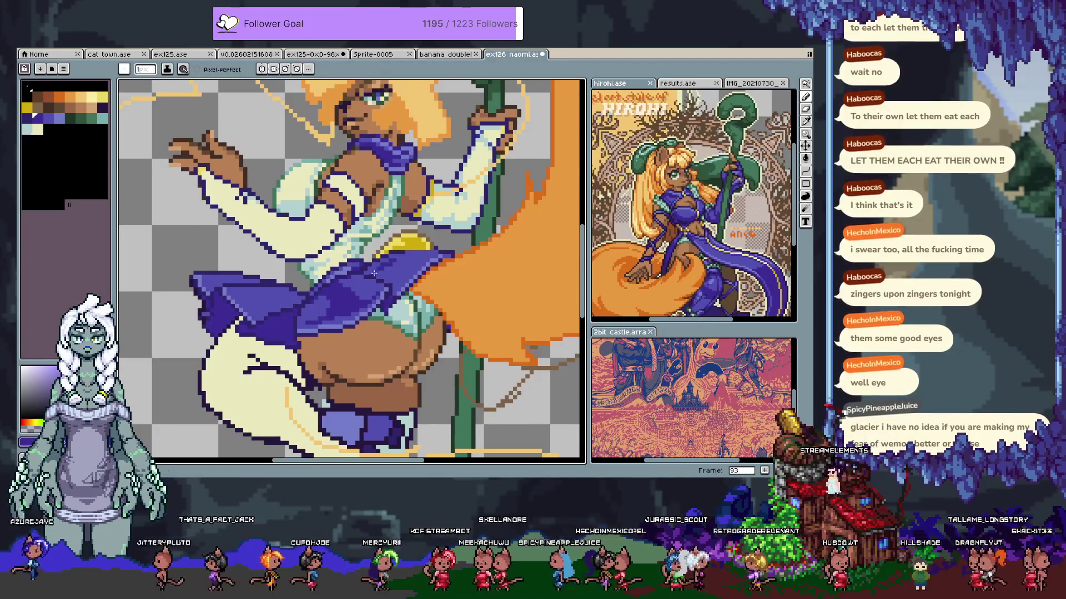
{"action": "key", "text": "ctrl+z"}
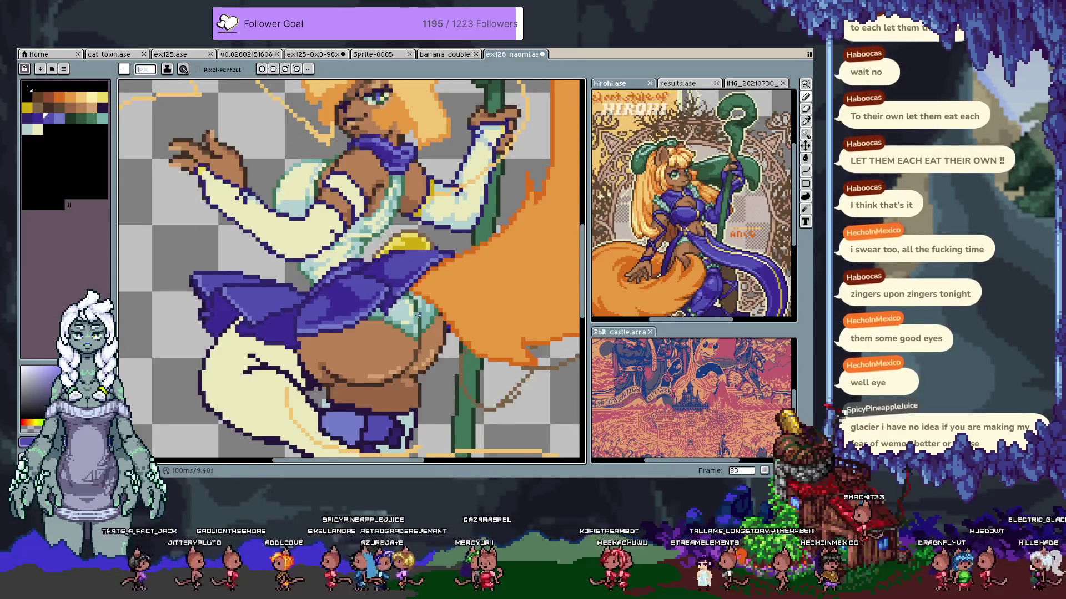
{"action": "scroll", "coordinate": [417, 315], "scroll_direction": "down", "scroll_amount": 2}
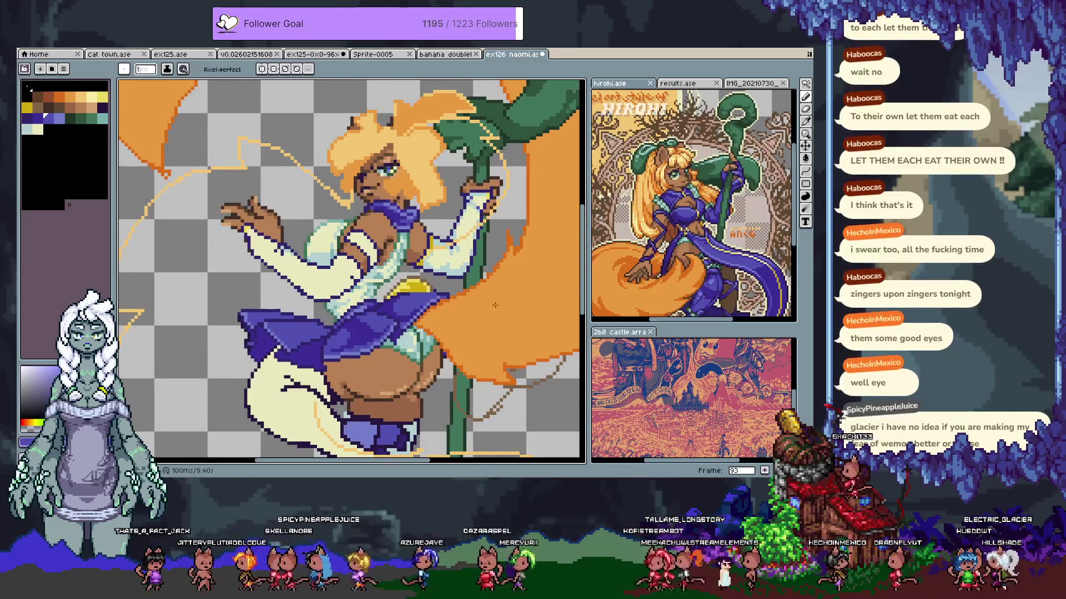
Add frame 94 copying frame 93, undo the extra empty frame, and return to the pencil
{"action": "key", "text": "alt"}
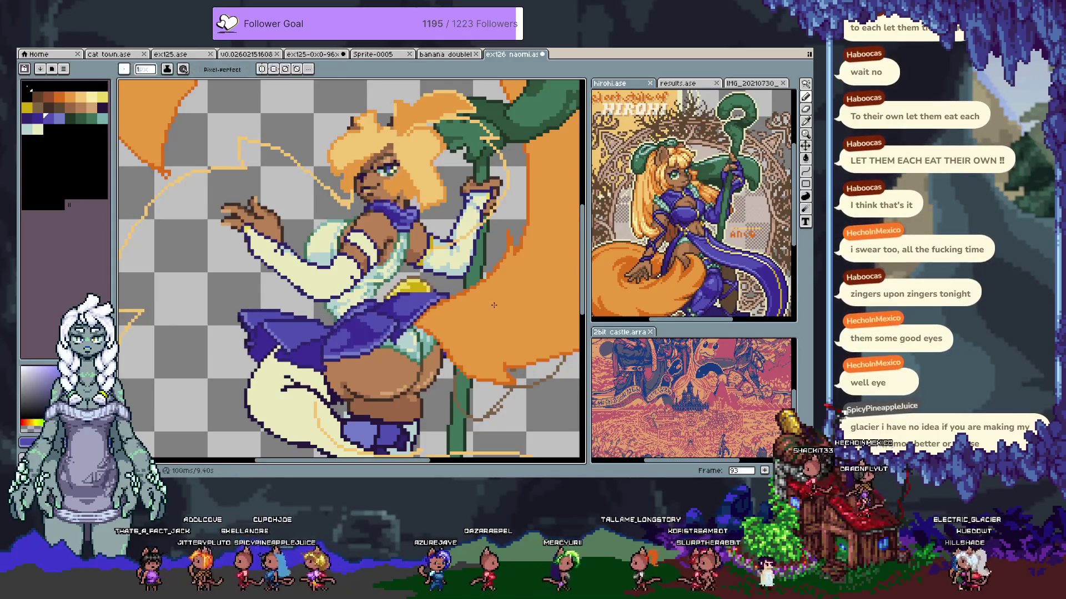
{"action": "key", "text": "space"}
{"action": "key", "text": "alt+n"}
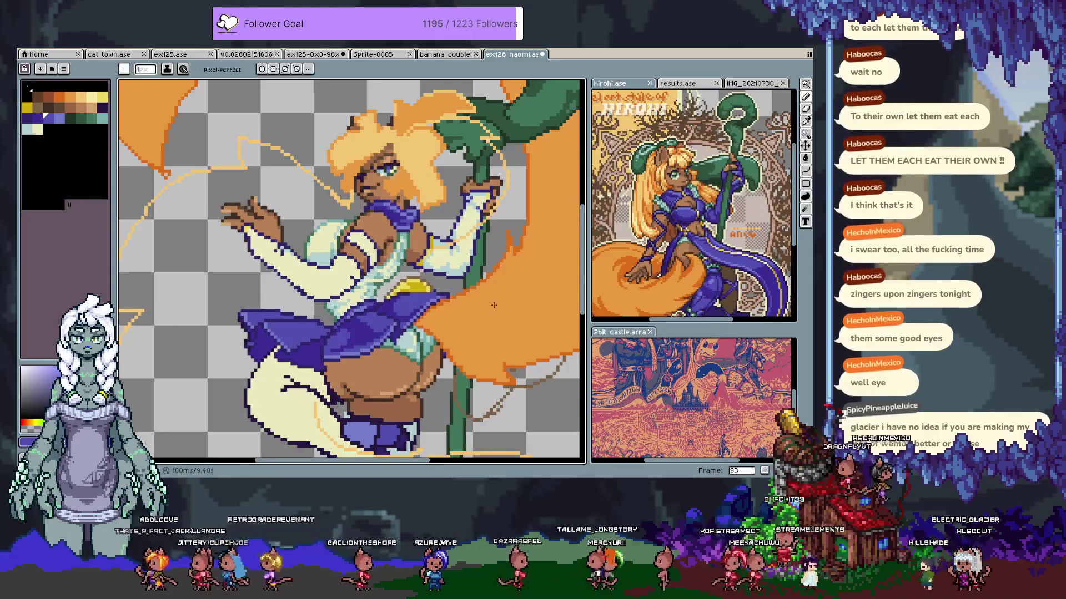
{"action": "key", "text": "Tab"}
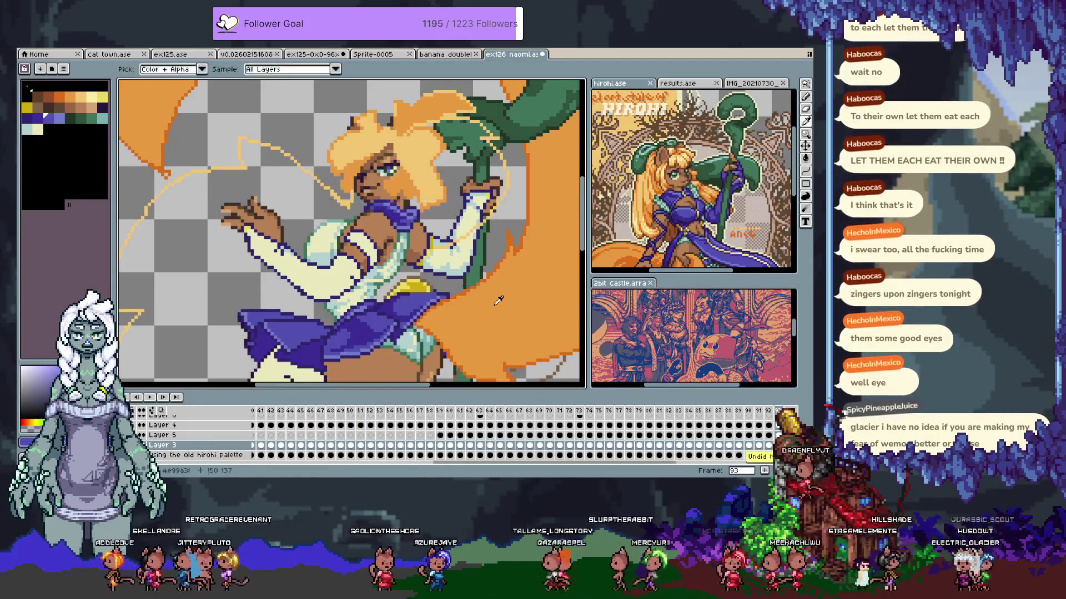
{"action": "key", "text": "alt+shift+n"}
{"action": "key", "text": "ctrl+z"}
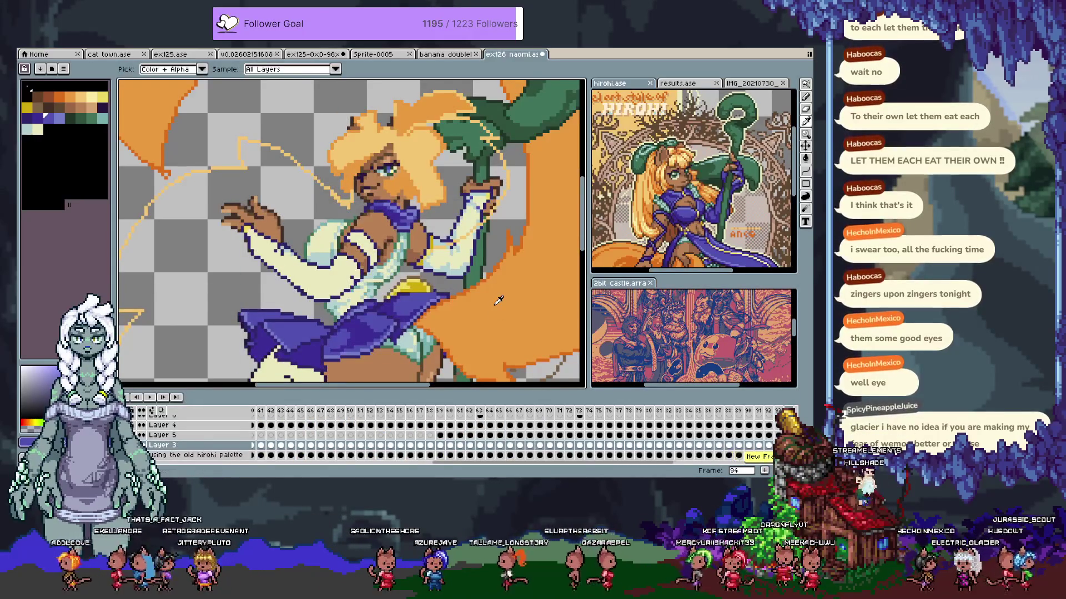
{"action": "key", "text": "b"}
{"action": "key", "text": "Tab"}
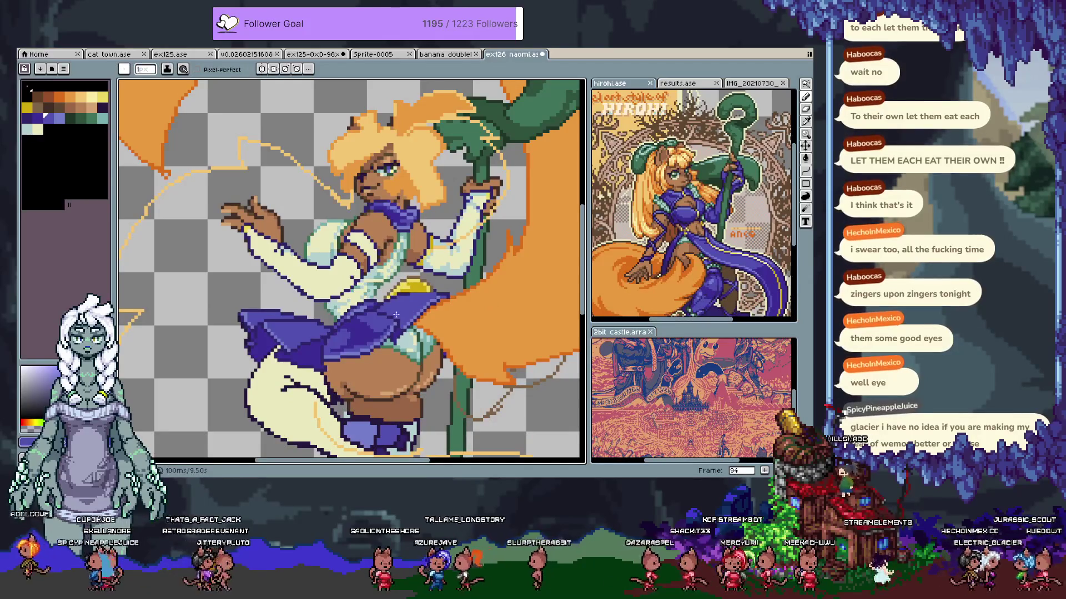
{"action": "key", "text": "g"}
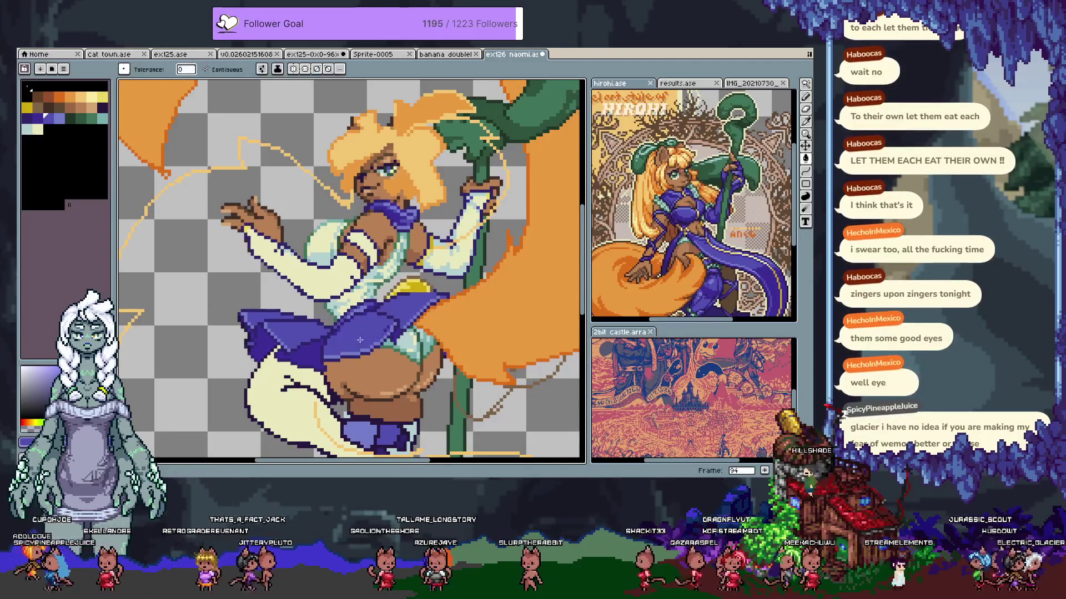
{"action": "key", "text": "b"}
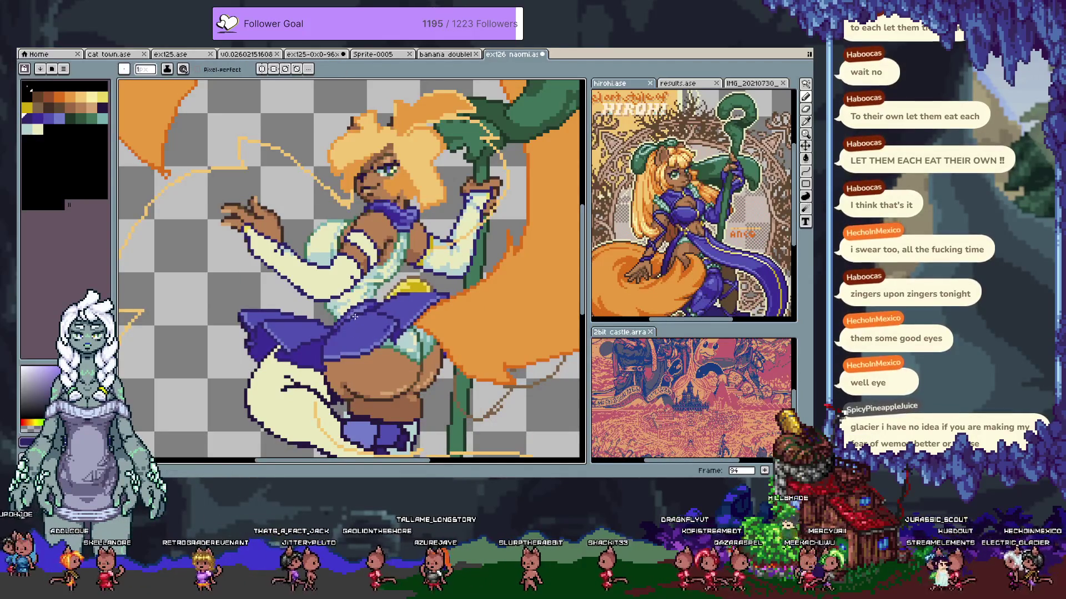
{"action": "left_click", "coordinate": [354, 315], "text": "alt"}
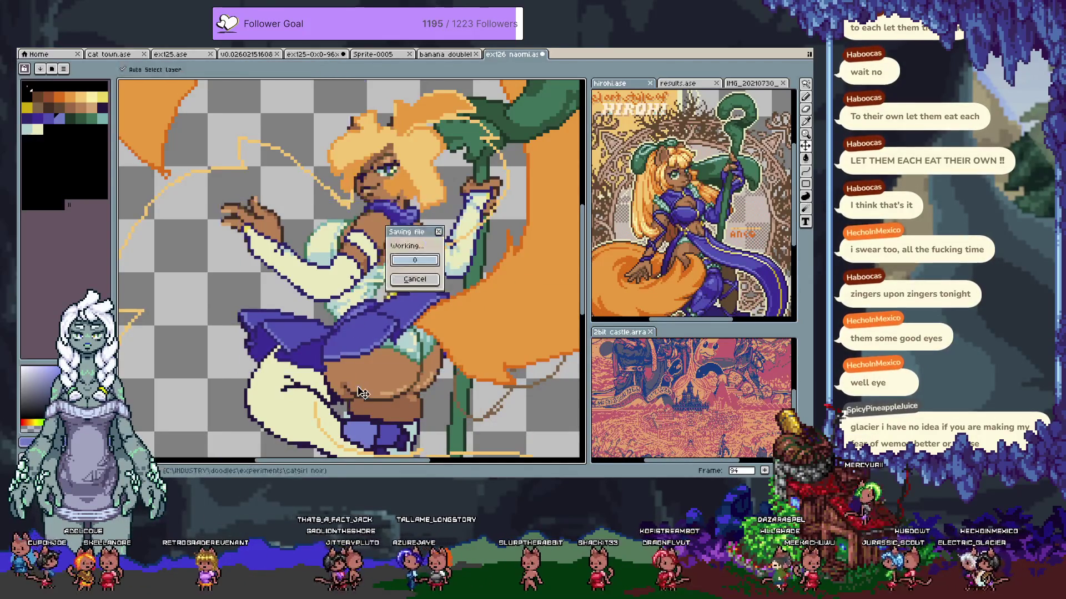
Pick a different purple and compare the skirt stroke using undo and redo
{"action": "key", "text": "i"}
{"action": "key", "text": "b"}
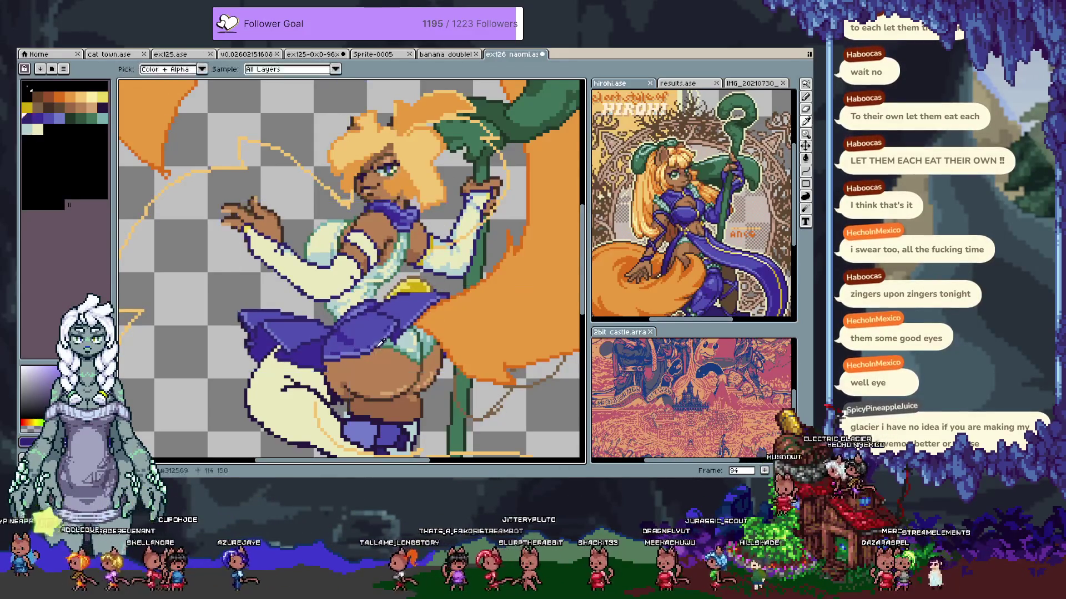
{"action": "left_click", "coordinate": [374, 342], "text": "alt"}
{"action": "key", "text": "alt"}
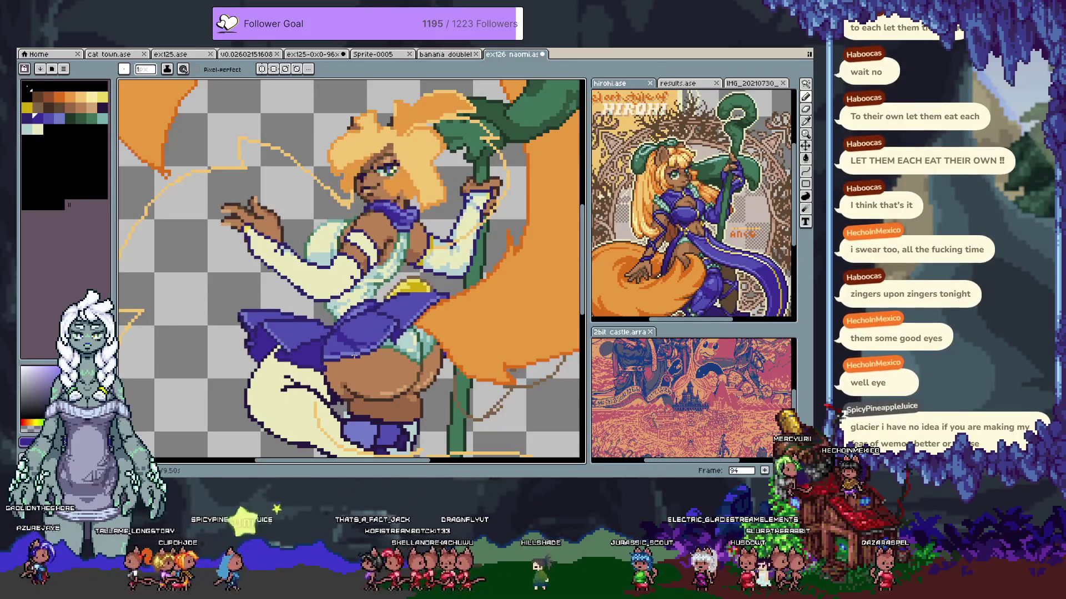
{"action": "key", "text": "ctrl+z"}
{"action": "key", "text": "ctrl+y"}
{"action": "key", "text": "ctrl+z"}
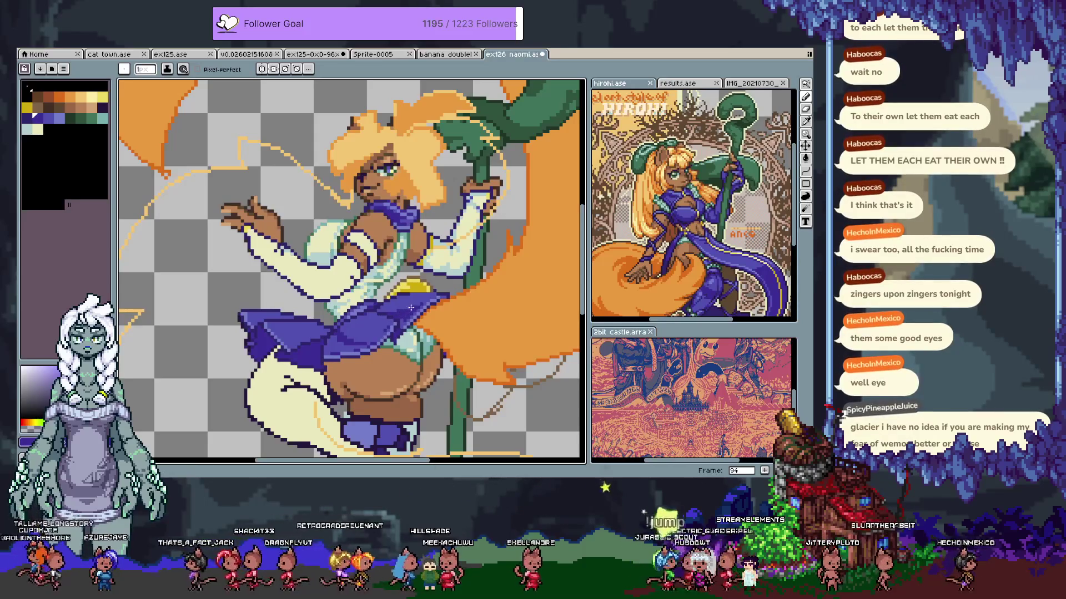
Sample a darker skirt purple, undo the trial stroke, and save the sprite file
{"action": "key", "text": "i"}
{"action": "key", "text": "b"}
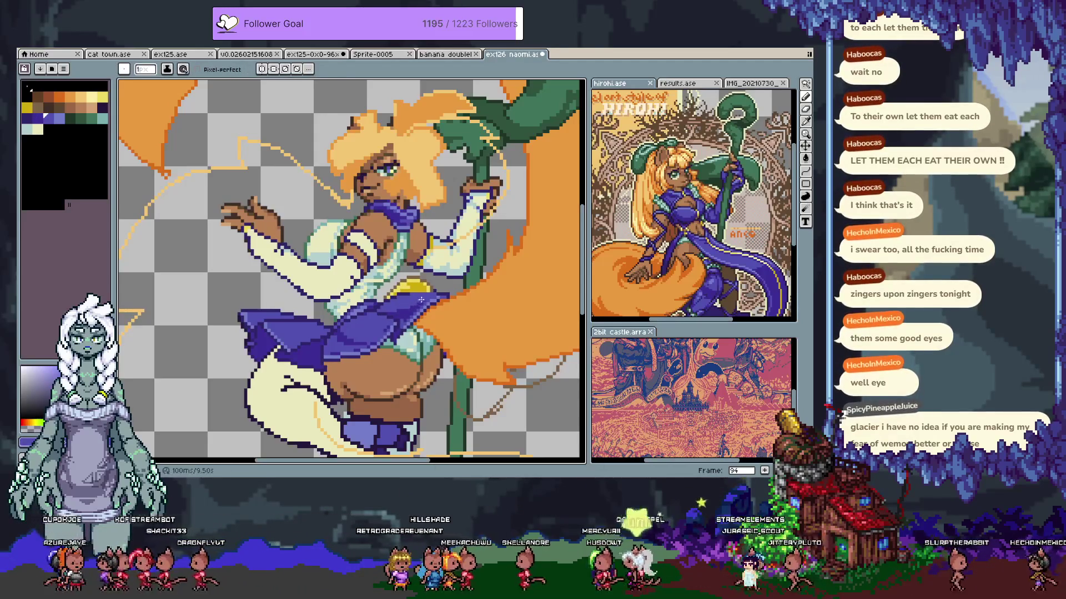
{"action": "left_click", "coordinate": [423, 298], "text": "alt"}
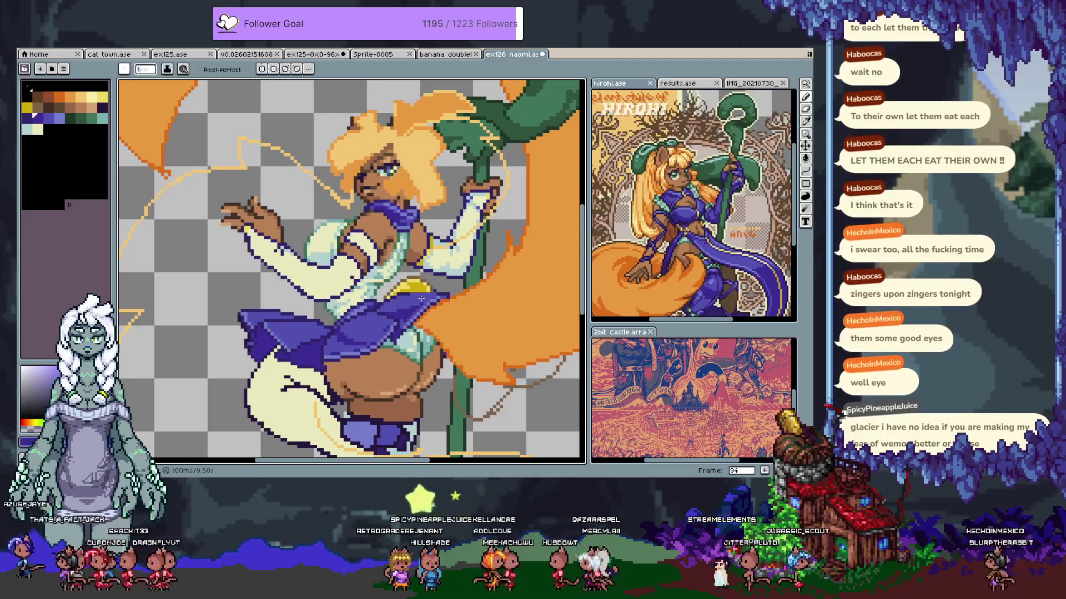
{"action": "key", "text": "ctrl+z"}
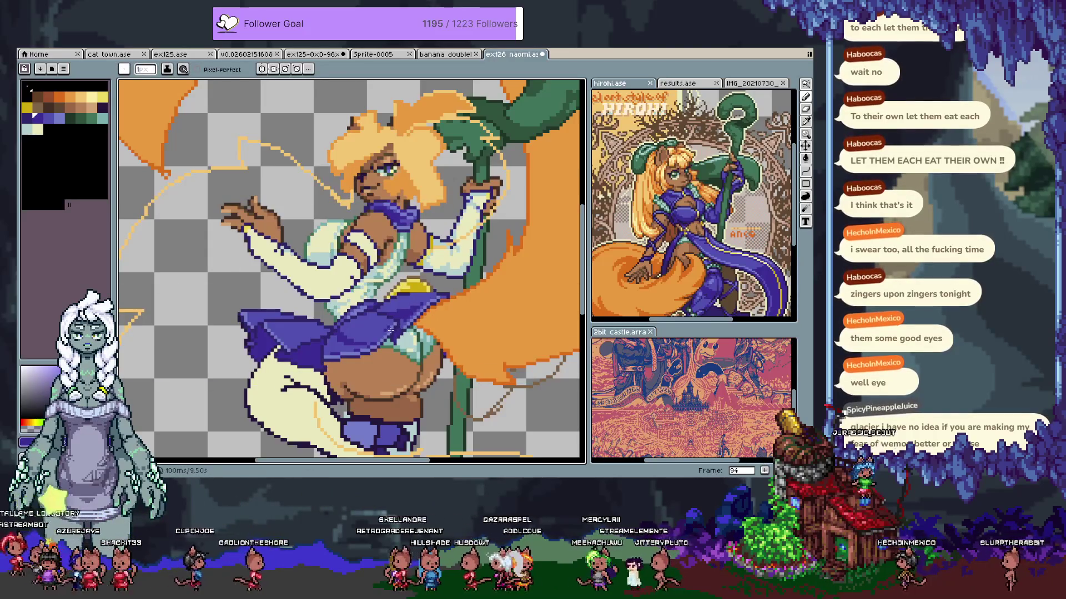
{"action": "key", "text": "ctrl+s"}
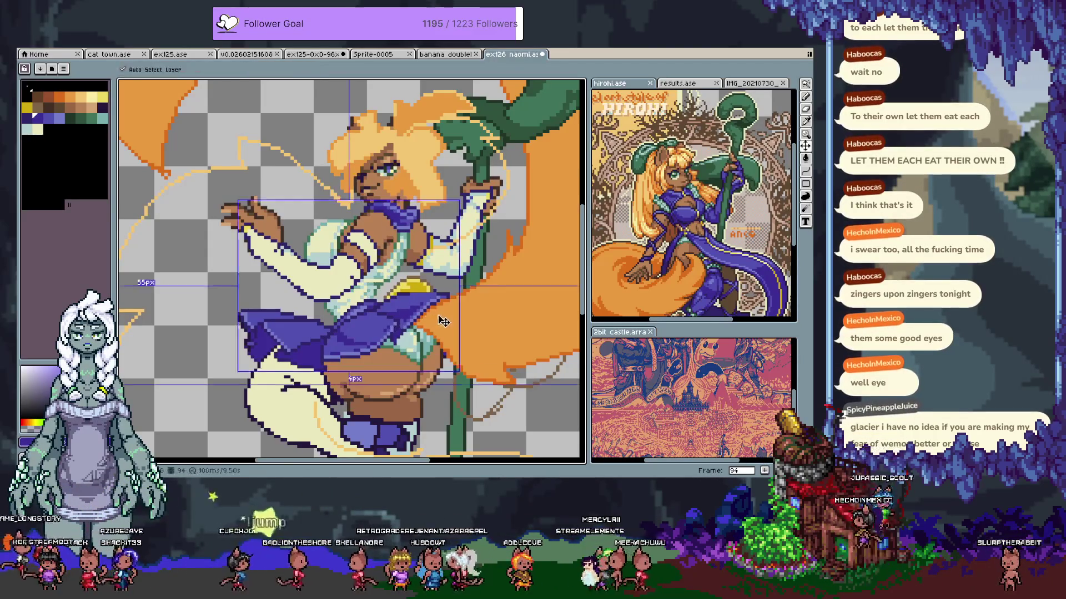
Sample the cat girl's orange hair colour from the canvas
{"action": "scroll", "coordinate": [407, 301], "scroll_direction": "down", "scroll_amount": 4}
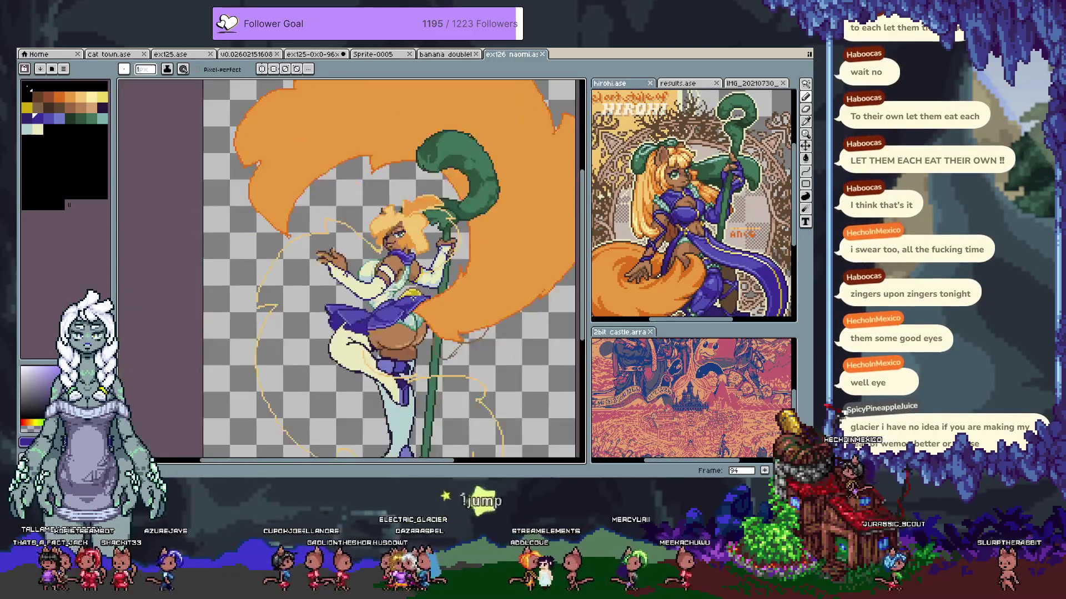
{"action": "scroll", "coordinate": [329, 179], "scroll_direction": "up", "scroll_amount": 4}
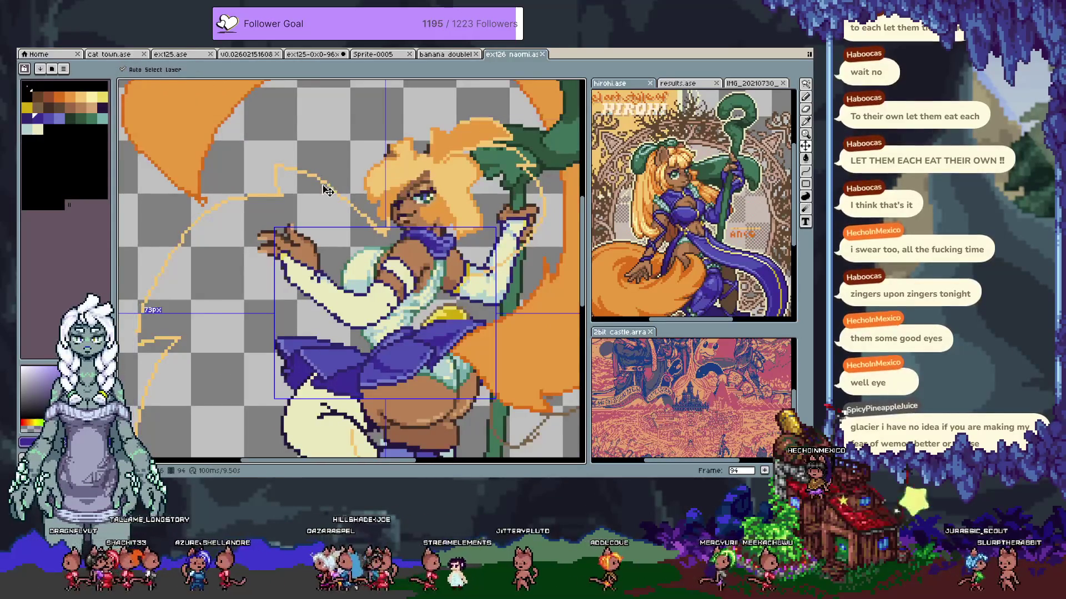
{"action": "left_click_drag", "start_coordinate": [323, 181], "coordinate": [331, 162]}
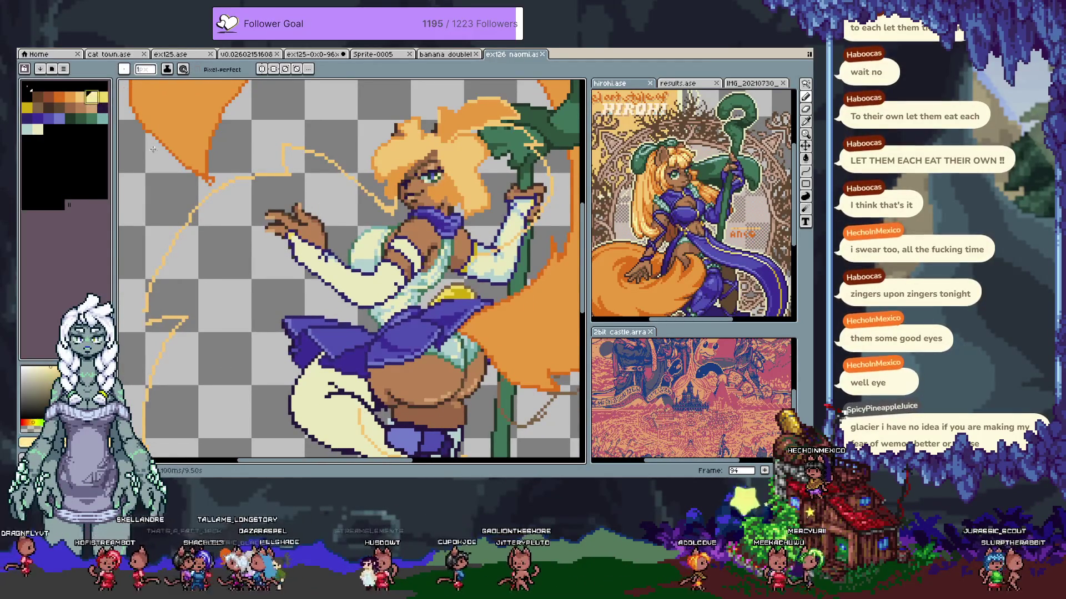
{"action": "left_click", "coordinate": [473, 107], "text": "alt"}
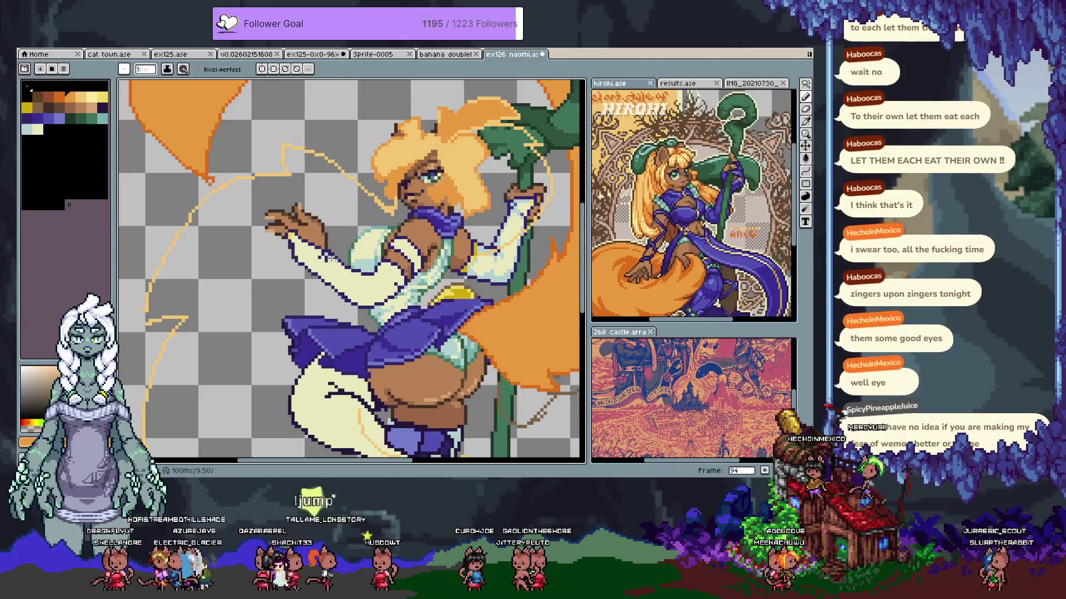
Show the timeline and briefly hide the character layers to compare against the sketch
{"action": "key", "text": "Tab"}
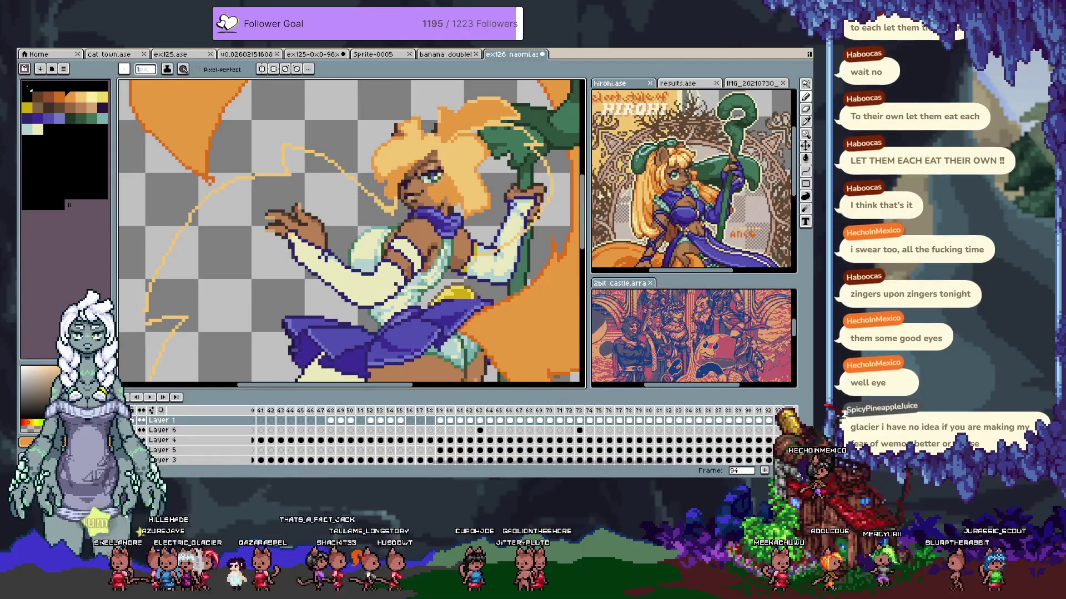
{"action": "left_click_drag", "start_coordinate": [133, 460], "coordinate": [134, 420]}
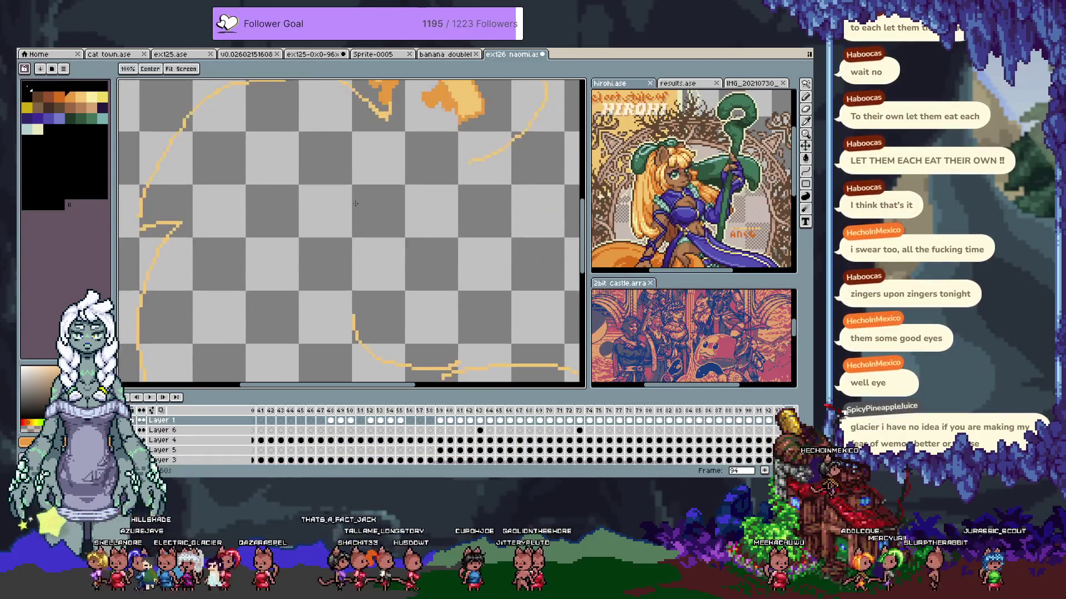
{"action": "left_click", "coordinate": [135, 420]}
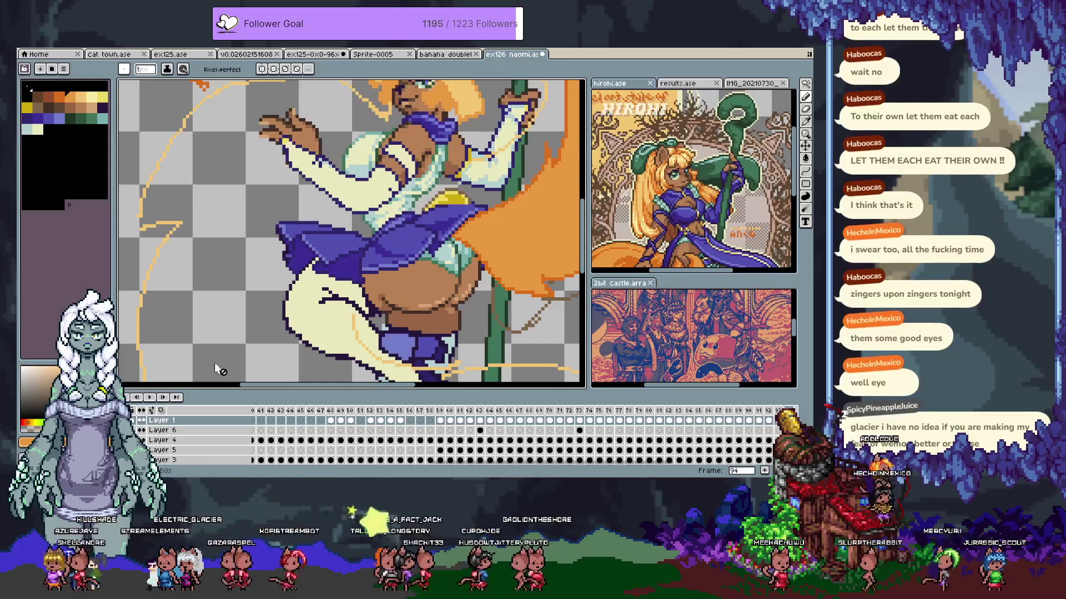
Reframe the view to show the whole cat girl figure on frame 94
{"action": "scroll", "coordinate": [388, 250], "scroll_direction": "up", "scroll_amount": 4}
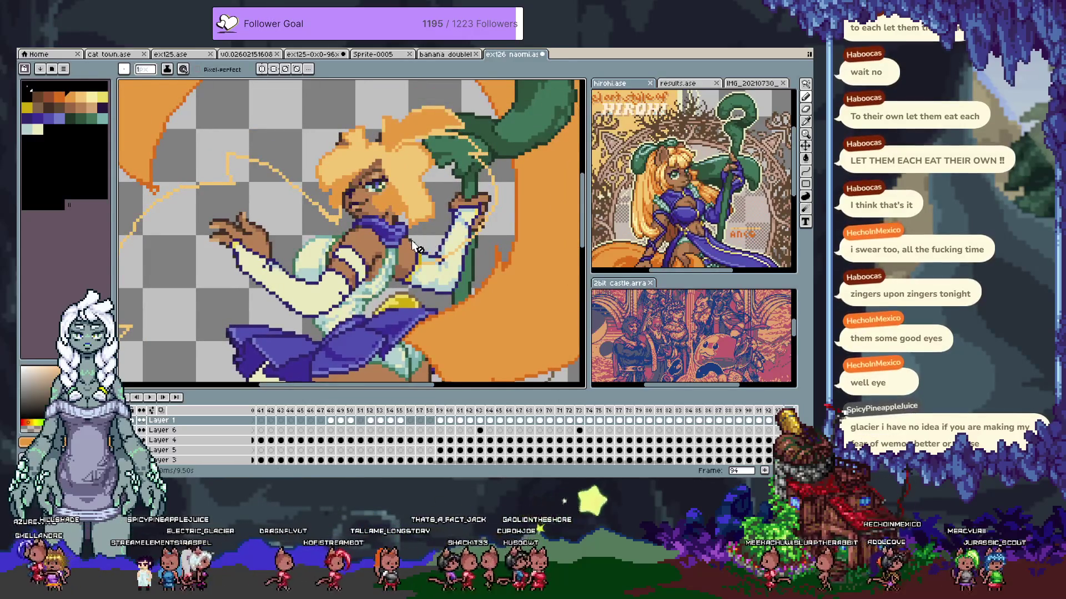
{"action": "scroll", "coordinate": [365, 213], "scroll_direction": "up", "scroll_amount": 1}
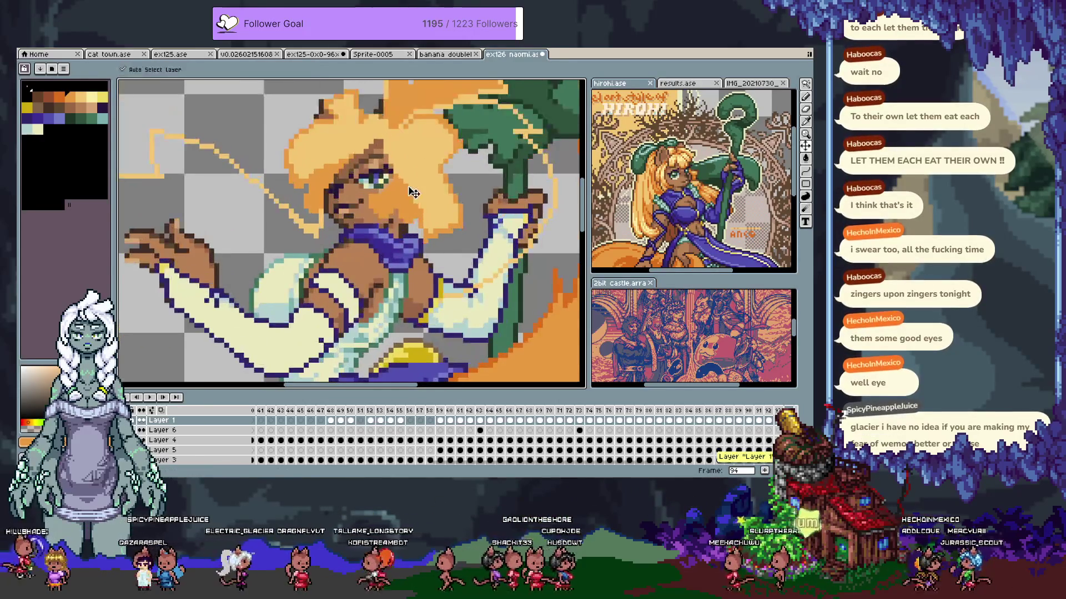
{"action": "scroll", "coordinate": [417, 196], "scroll_direction": "down", "scroll_amount": 5}
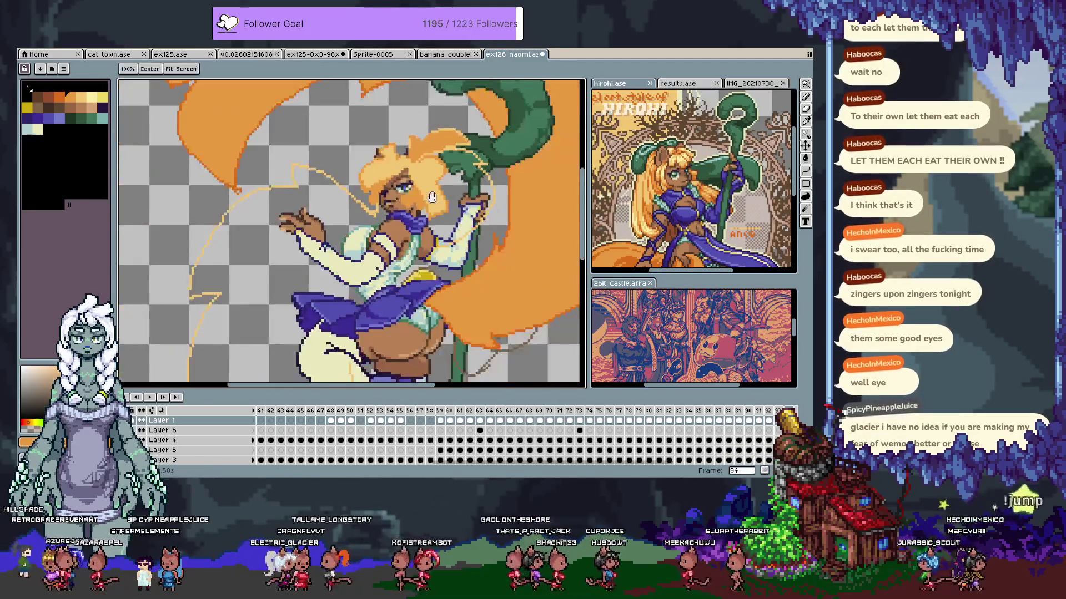
{"action": "key", "text": "space"}
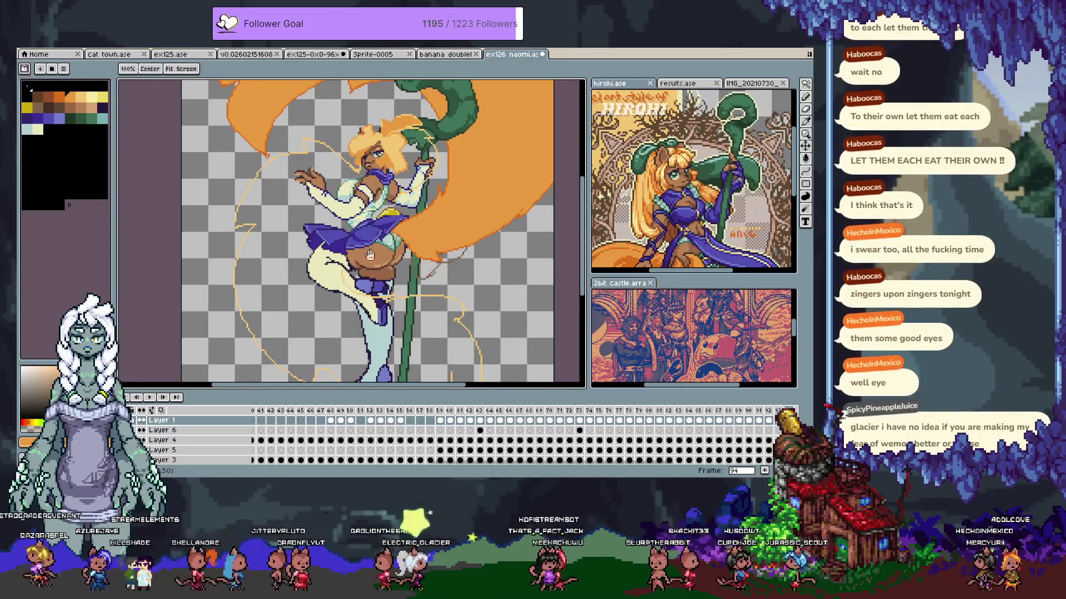
{"action": "left_click_drag", "start_coordinate": [388, 217], "coordinate": [401, 183]}
{"action": "key", "text": "v"}
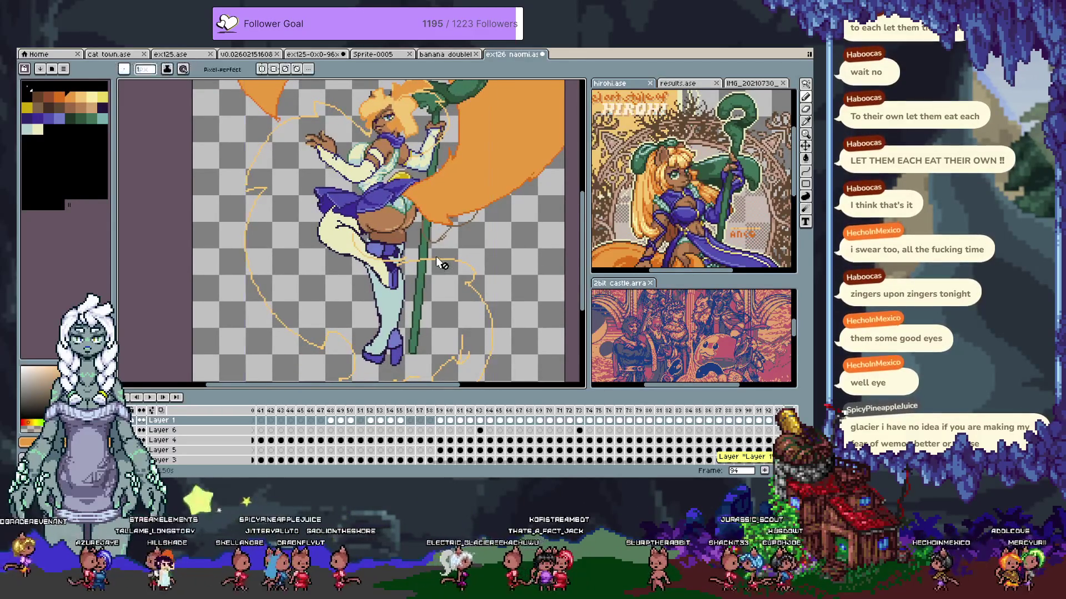
{"action": "scroll", "coordinate": [436, 257], "scroll_direction": "up", "scroll_amount": 1}
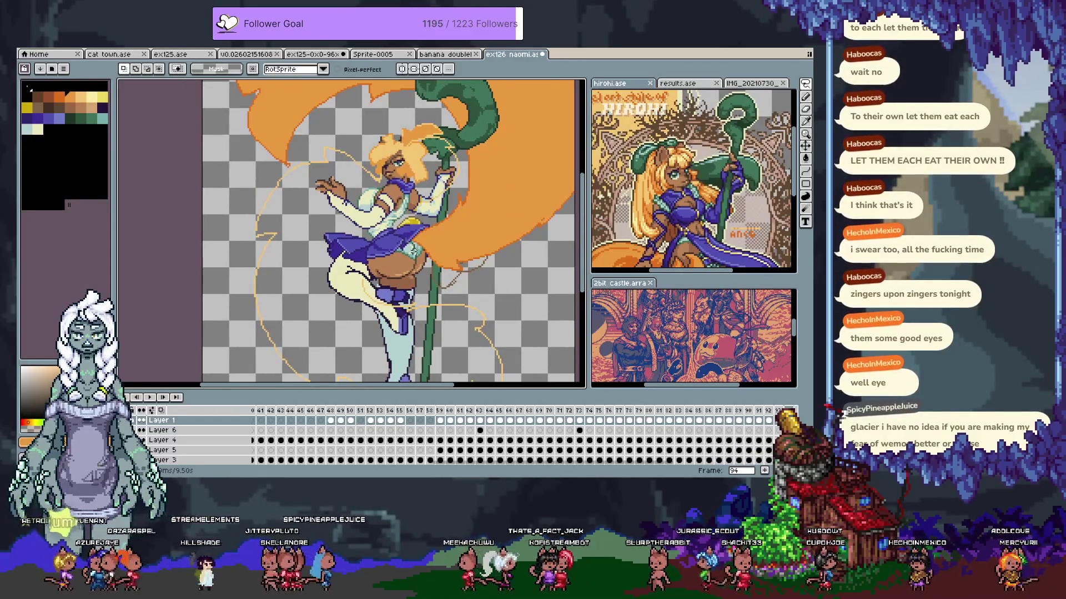
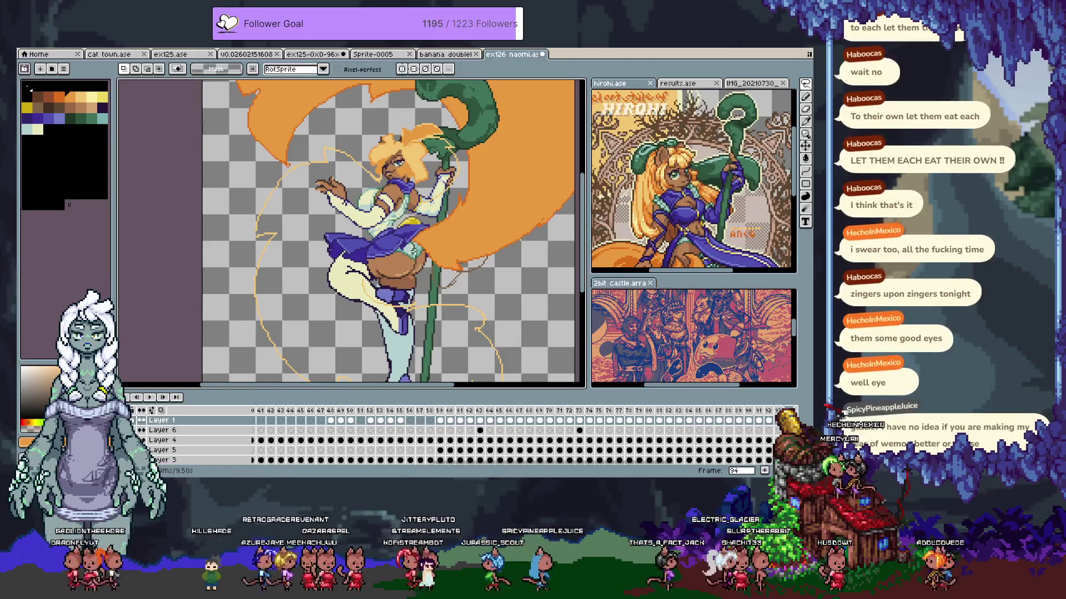
Trace freehand lasso loops along the edge of the orange hair to extend the selection
{"action": "key", "text": "space"}
{"action": "left_click_drag", "start_coordinate": [373, 190], "coordinate": [369, 199]}
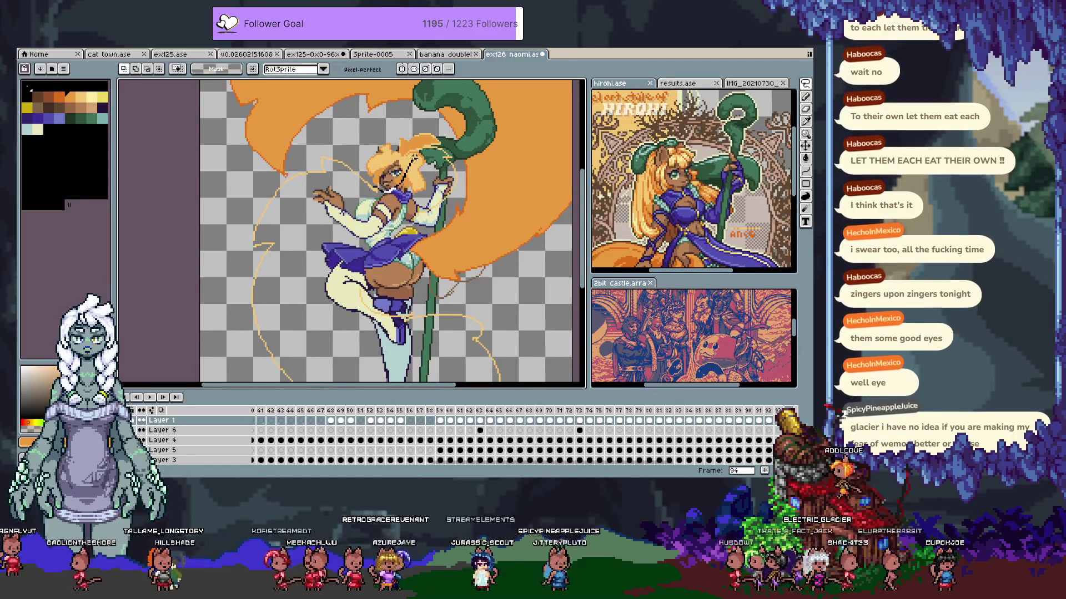
{"action": "left_click_drag", "start_coordinate": [419, 169], "coordinate": [424, 196]}
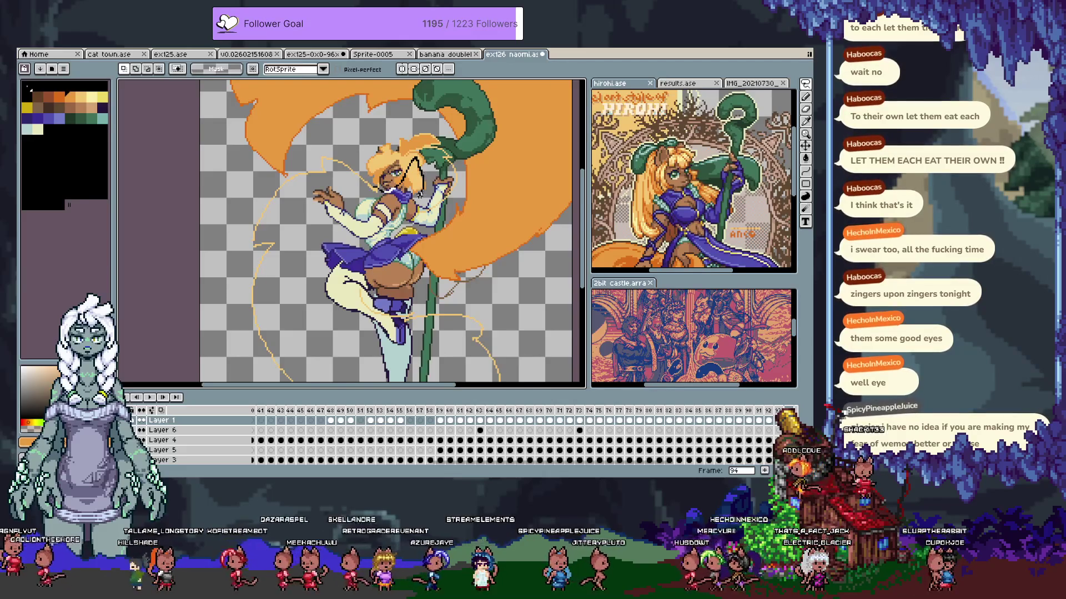
{"action": "scroll", "coordinate": [172, 243], "scroll_direction": "down", "scroll_amount": 5}
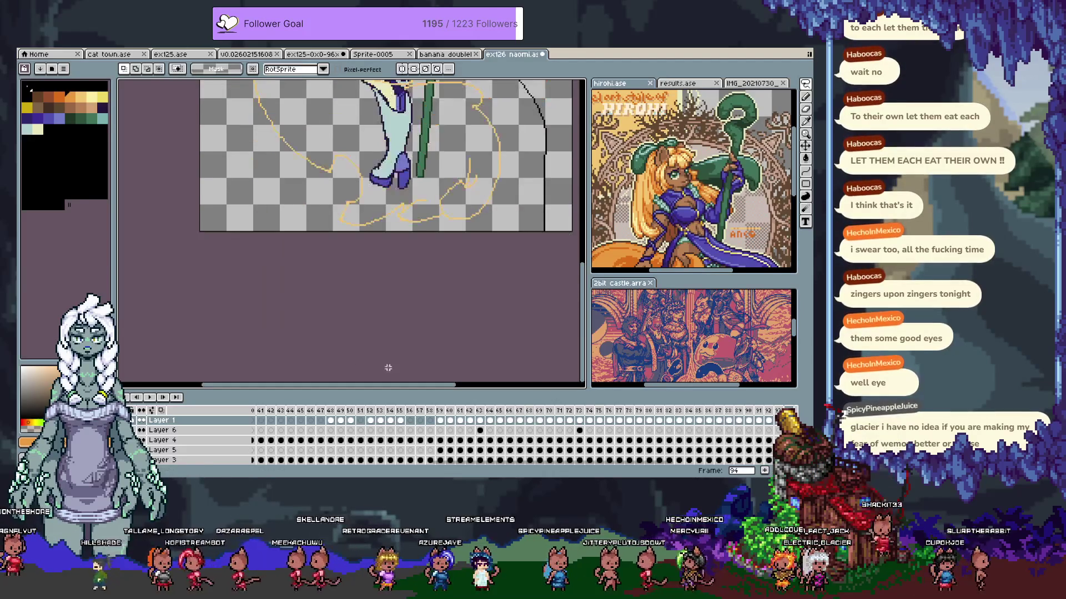
{"action": "scroll", "coordinate": [164, 184], "scroll_direction": "up", "scroll_amount": 13}
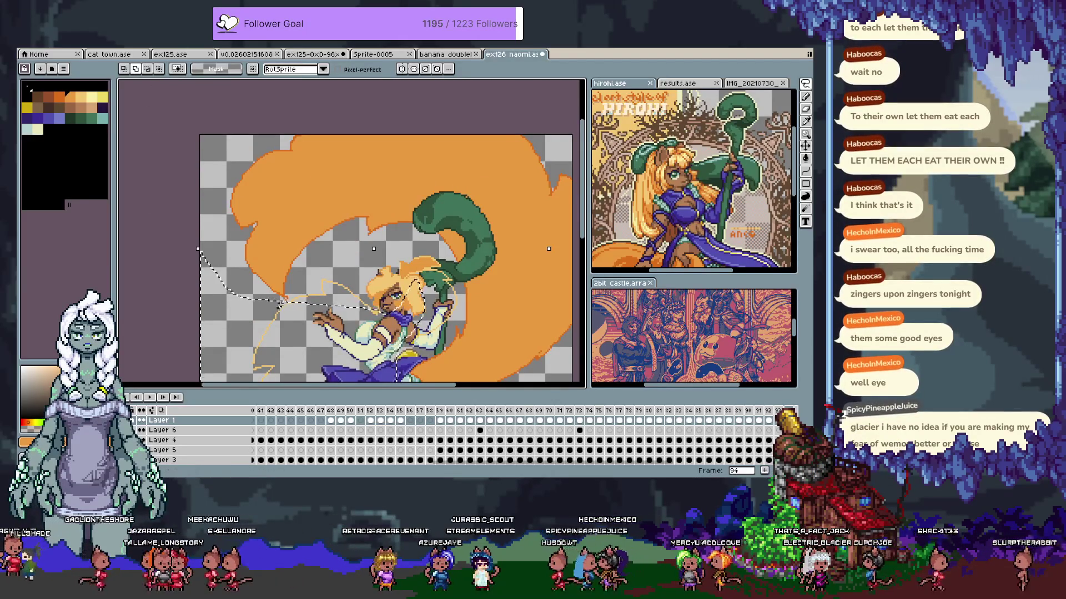
{"action": "left_click_drag", "start_coordinate": [276, 305], "coordinate": [364, 286]}
{"action": "scroll", "coordinate": [329, 244], "scroll_direction": "down", "scroll_amount": 3}
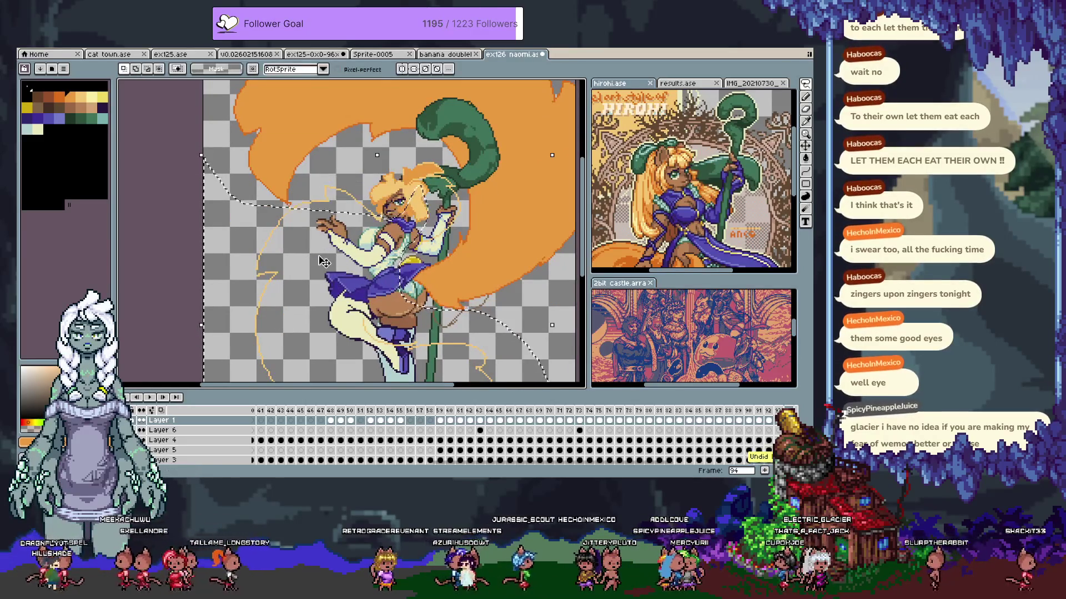
{"action": "scroll", "coordinate": [257, 258], "scroll_direction": "up", "scroll_amount": 1}
Toggle between pencil and Move to check the hair selection, undoing and redoing the last change
{"action": "key", "text": "b"}
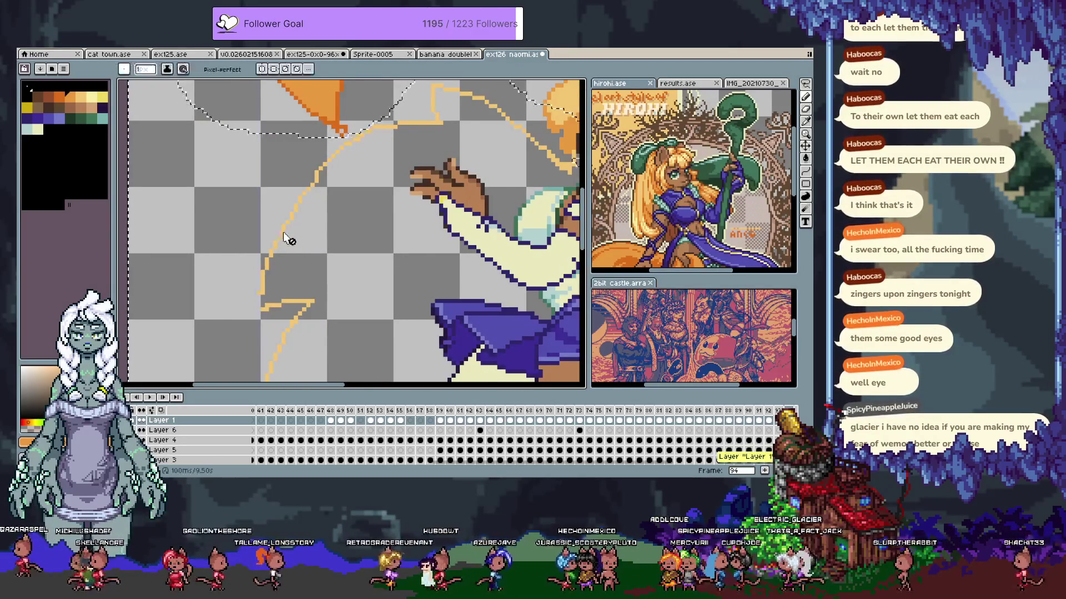
{"action": "key", "text": "v"}
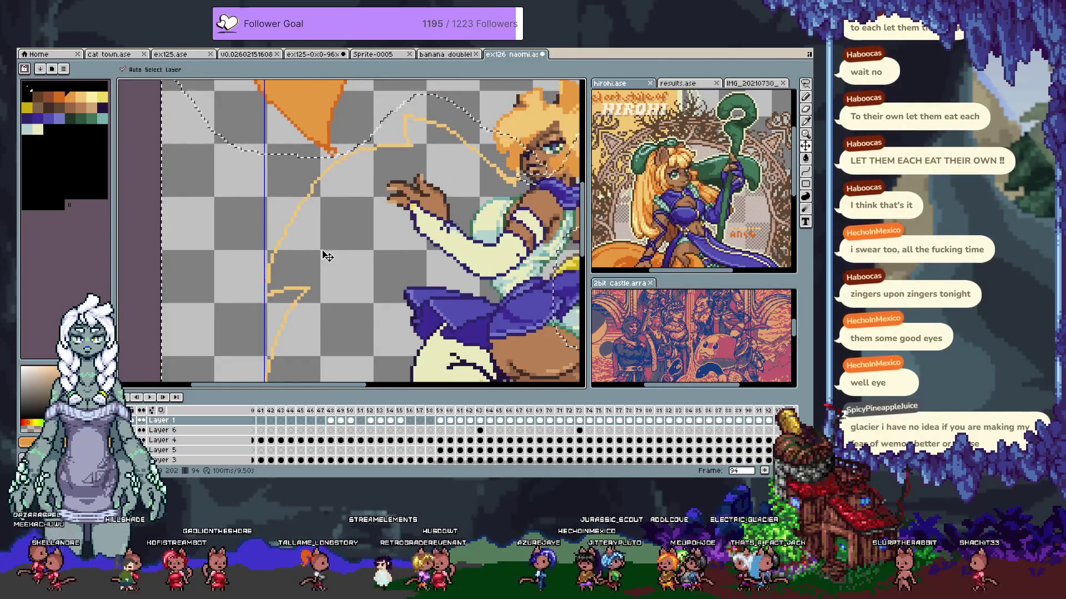
{"action": "key", "text": "b"}
{"action": "key", "text": "ctrl+z"}
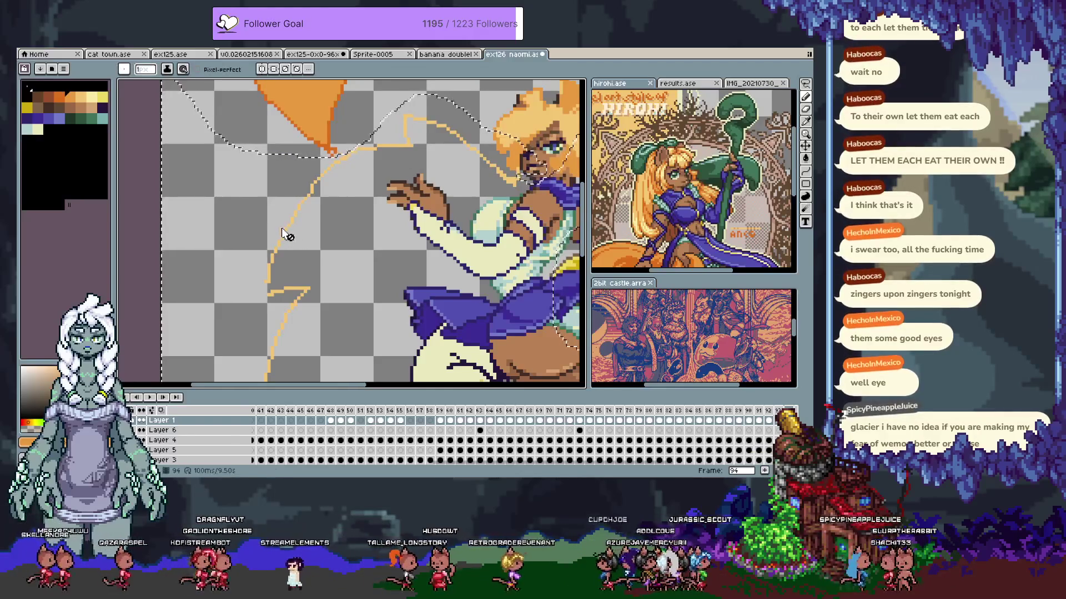
{"action": "key", "text": "v"}
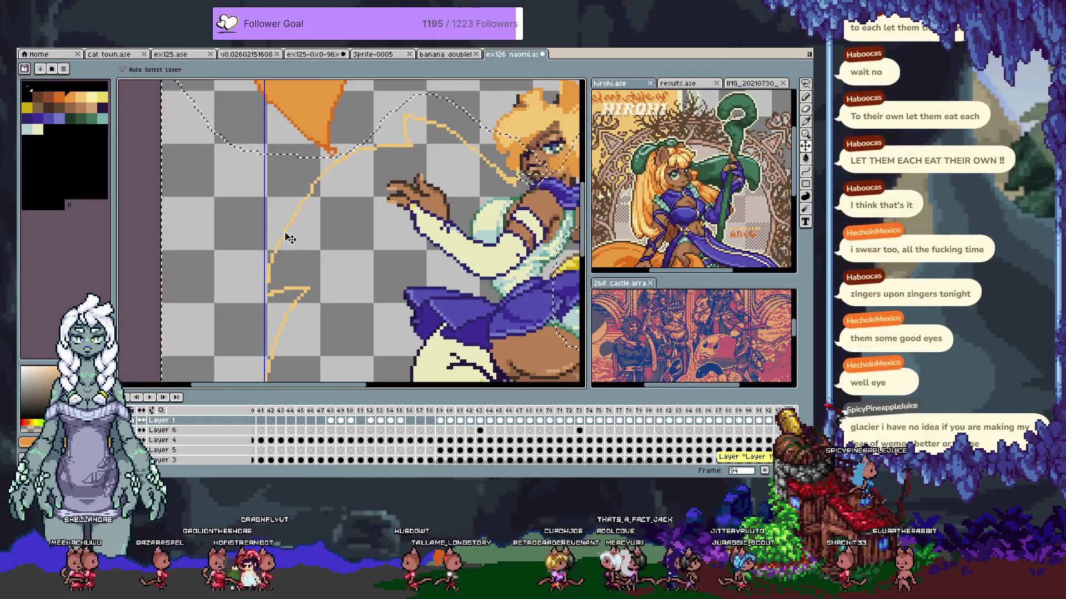
{"action": "key", "text": "b"}
{"action": "key", "text": "v"}
{"action": "key", "text": "ctrl+z"}
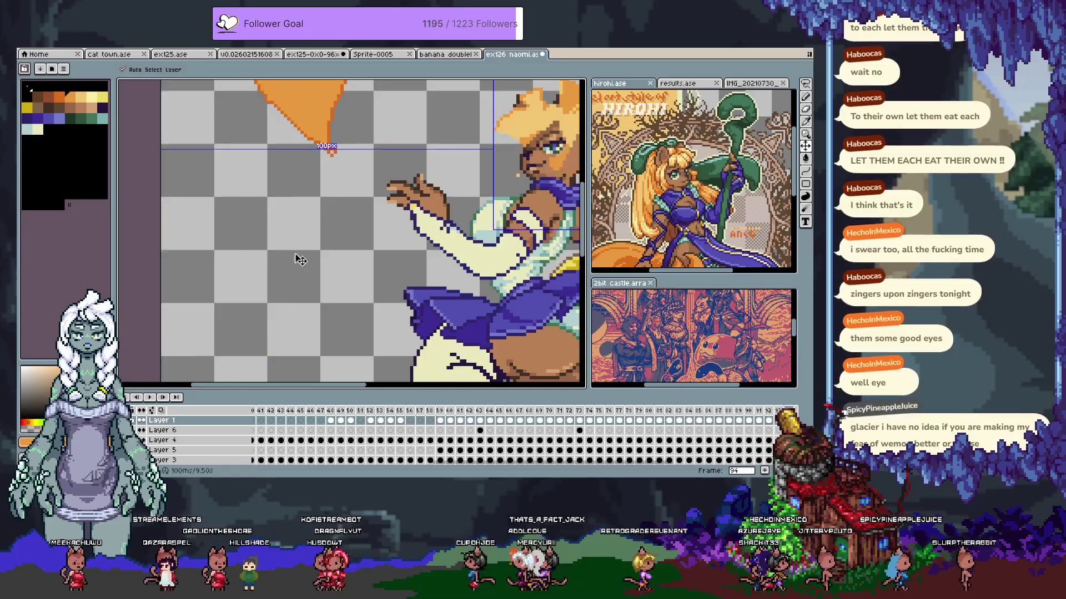
{"action": "key", "text": "b"}
{"action": "scroll", "coordinate": [300, 260], "scroll_direction": "down", "scroll_amount": 2}
{"action": "key", "text": "ctrl+y"}
{"action": "scroll", "coordinate": [334, 240], "scroll_direction": "up", "scroll_amount": 3}
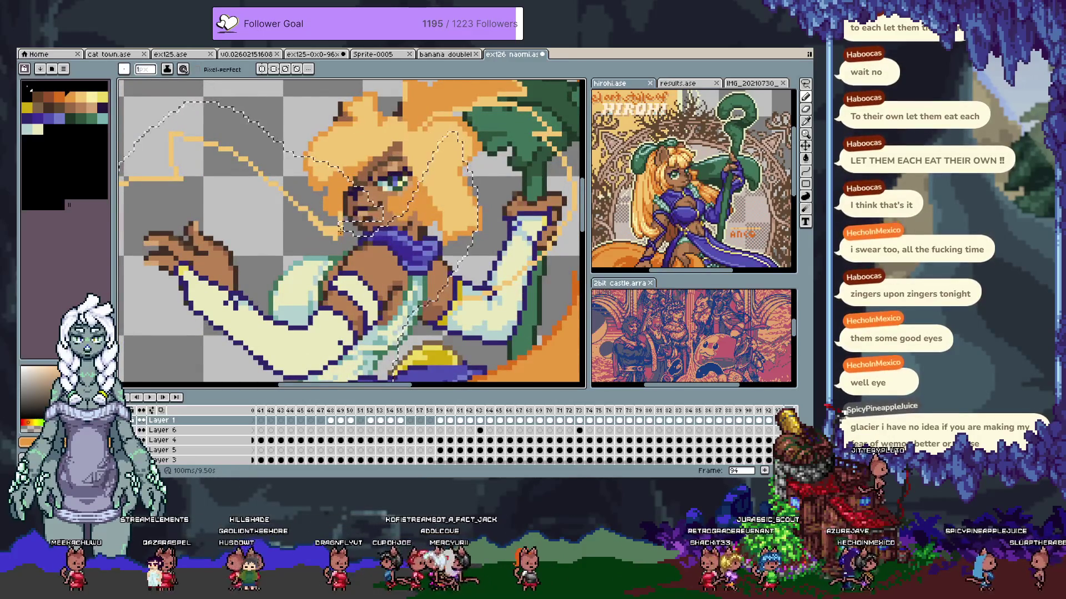
{"action": "key", "text": "m"}
{"action": "mouse_move", "coordinate": [300, 129]}
{"action": "left_mouse_down"}
{"action": "mouse_move", "coordinate": [322, 222]}
{"action": "mouse_move", "coordinate": [388, 247]}
{"action": "mouse_move", "coordinate": [382, 157]}
{"action": "left_mouse_up"}
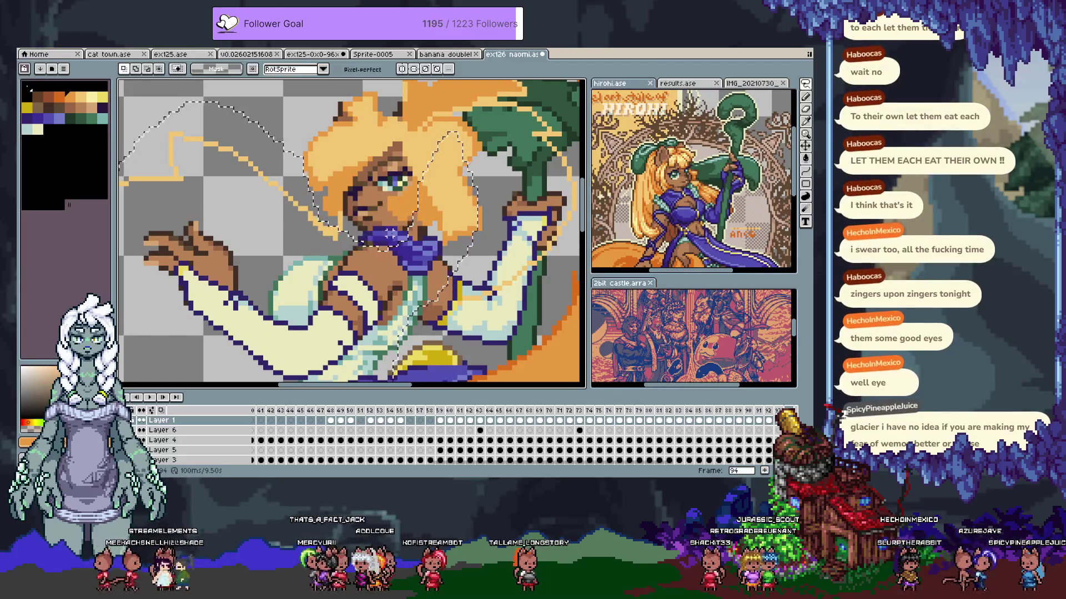
{"action": "left_click_drag", "start_coordinate": [439, 248], "coordinate": [383, 254]}
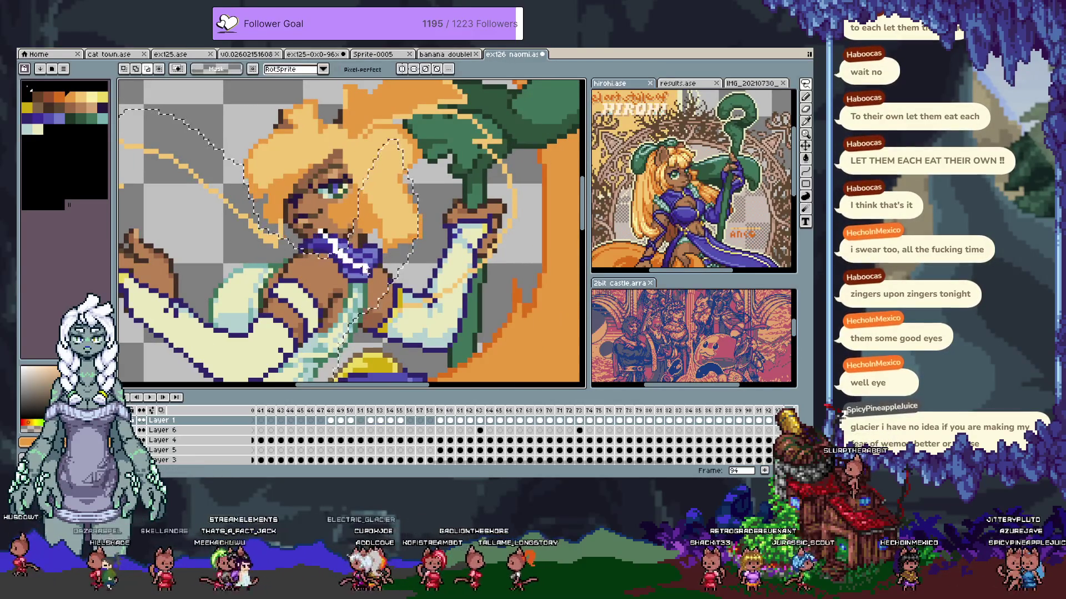
{"action": "key", "text": "ctrl+z"}
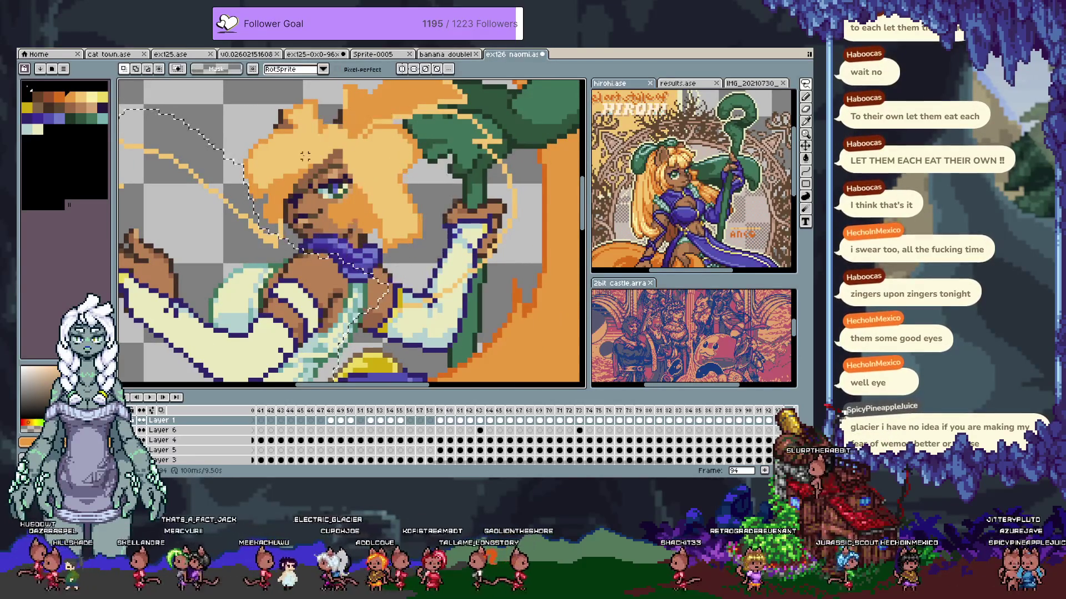
{"action": "left_click_drag", "start_coordinate": [303, 155], "coordinate": [324, 144]}
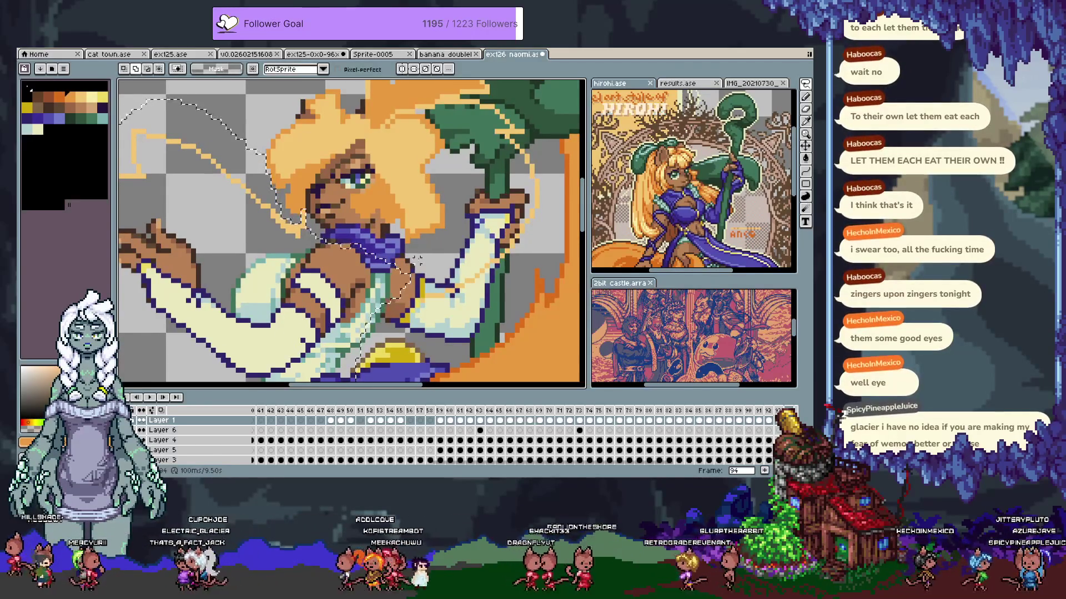
{"action": "scroll", "coordinate": [292, 151], "scroll_direction": "down", "scroll_amount": 3}
{"action": "scroll", "coordinate": [292, 151], "scroll_direction": "up", "scroll_amount": 4}
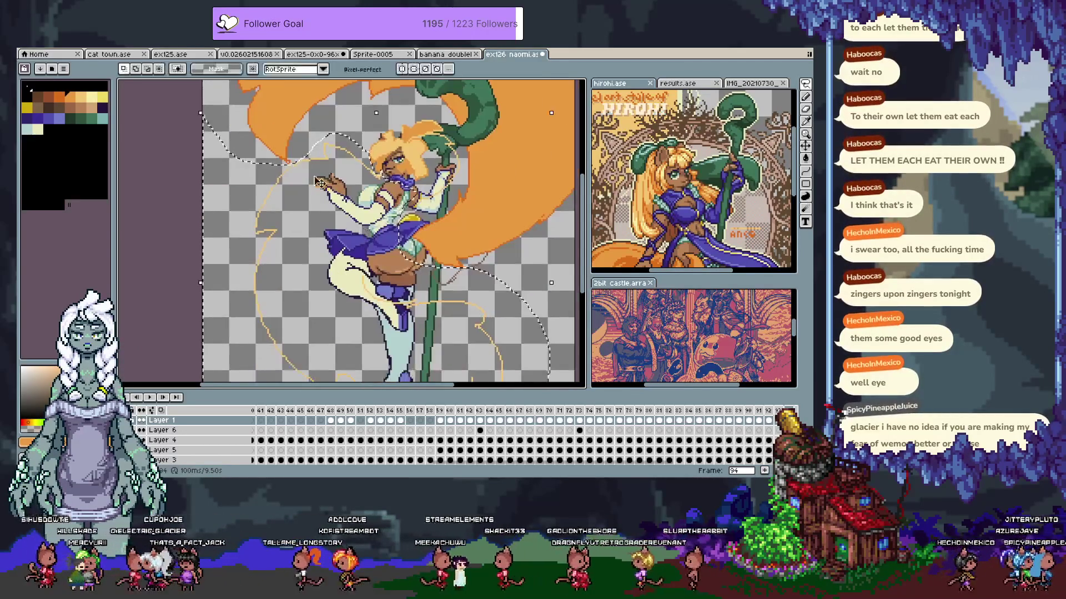
{"action": "scroll", "coordinate": [293, 151], "scroll_direction": "down", "scroll_amount": 2}
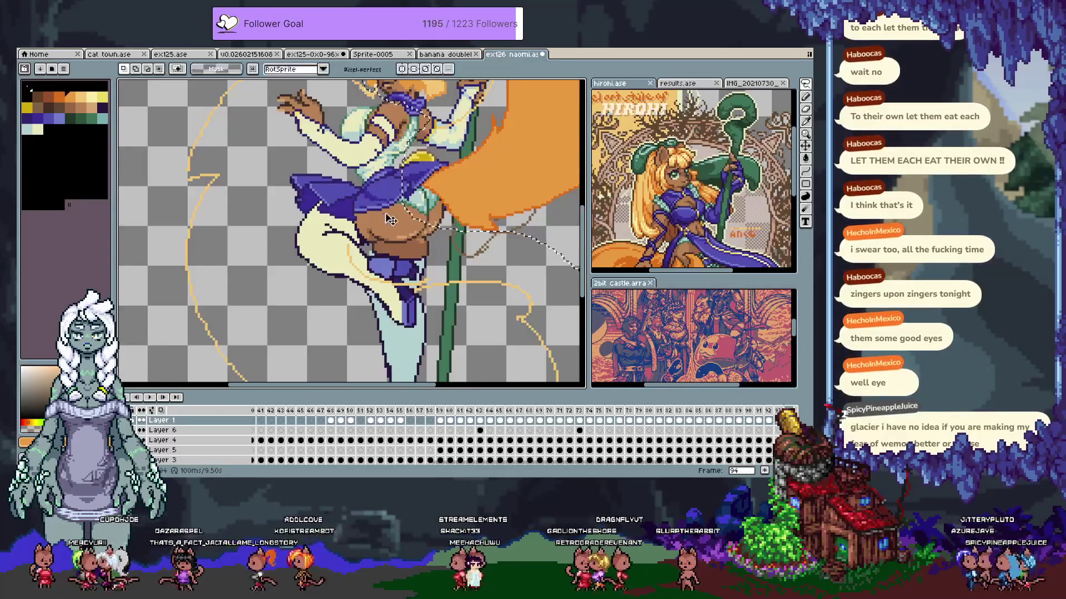
{"action": "left_click_drag", "start_coordinate": [430, 184], "coordinate": [347, 174]}
{"action": "scroll", "coordinate": [347, 173], "scroll_direction": "down", "scroll_amount": 2}
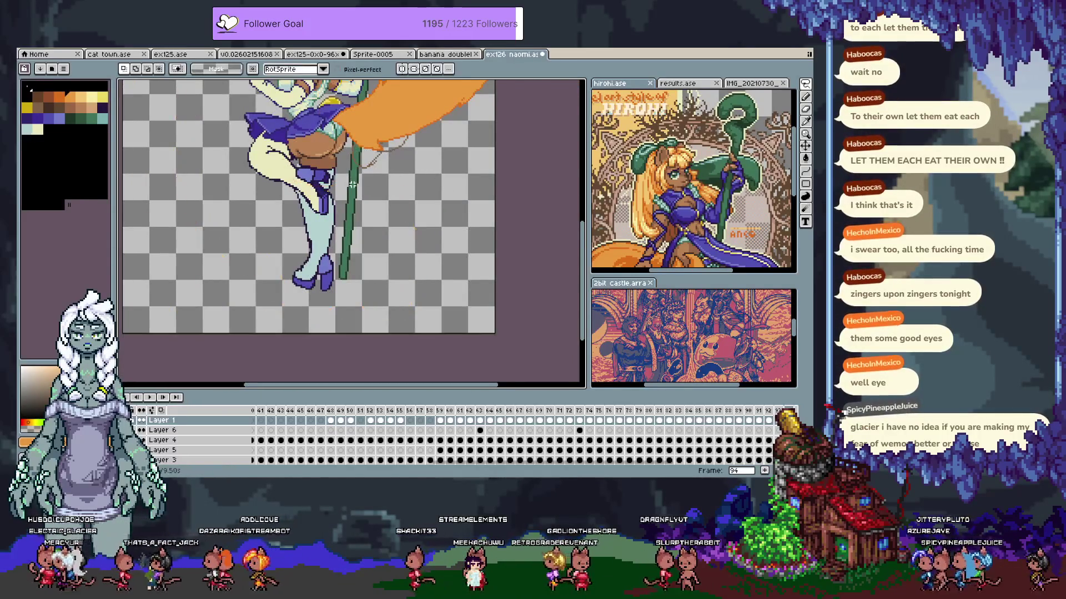
{"action": "scroll", "coordinate": [406, 279], "scroll_direction": "up", "scroll_amount": 1}
{"action": "left_click_drag", "start_coordinate": [406, 279], "coordinate": [410, 287]}
{"action": "scroll", "coordinate": [232, 444], "scroll_direction": "down", "scroll_amount": 1}
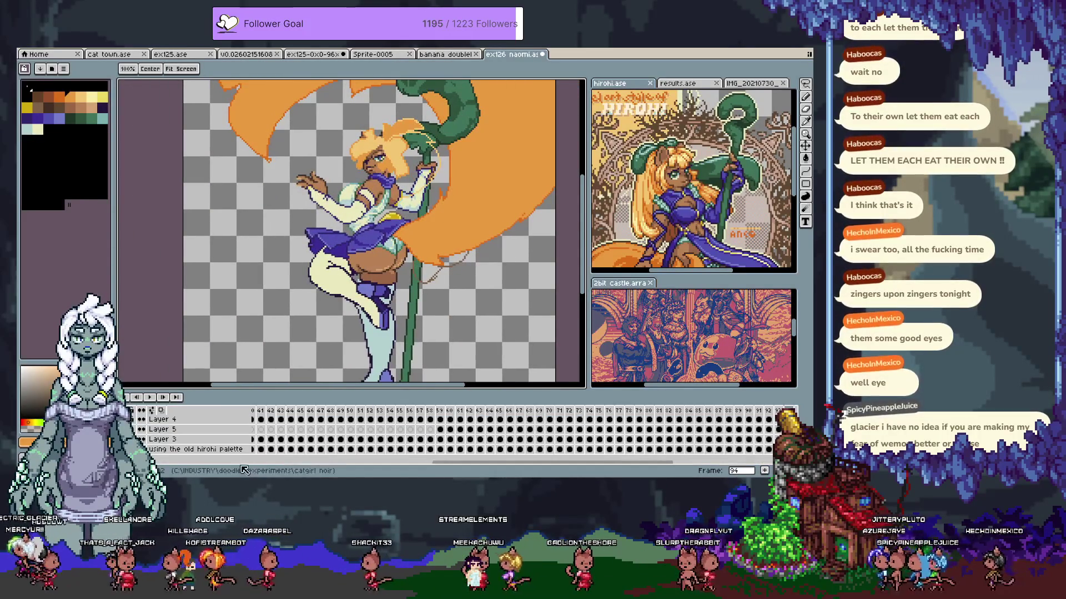
Add Layer 7 below the hirohi palette layer and paste the tail sketch onto it, isolated
{"action": "key", "text": "shift+n"}
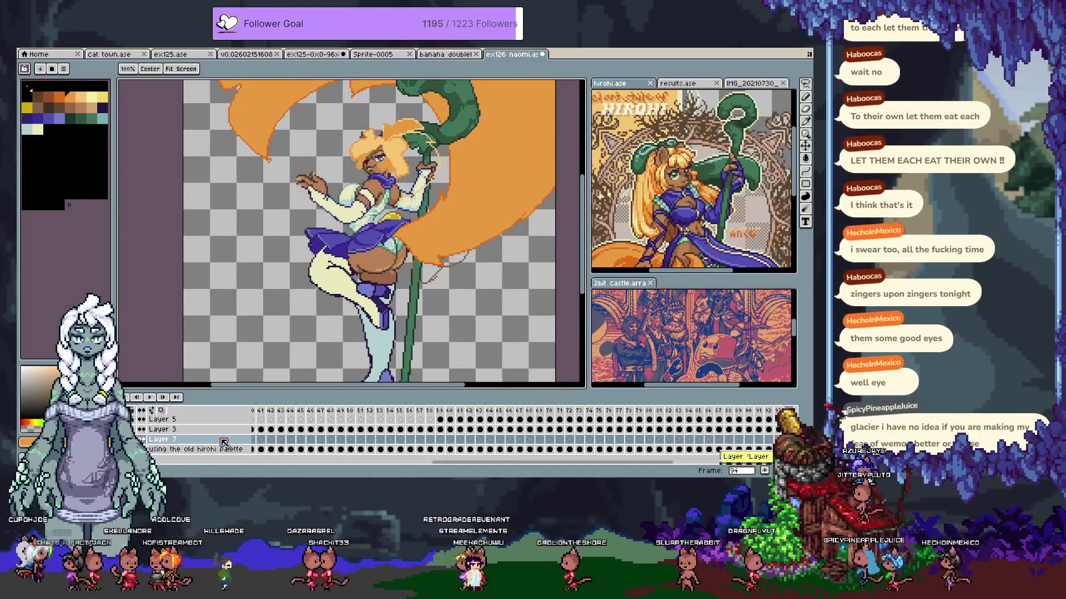
{"action": "left_click_drag", "start_coordinate": [232, 448], "coordinate": [232, 452]}
{"action": "key", "text": "ctrl+v"}
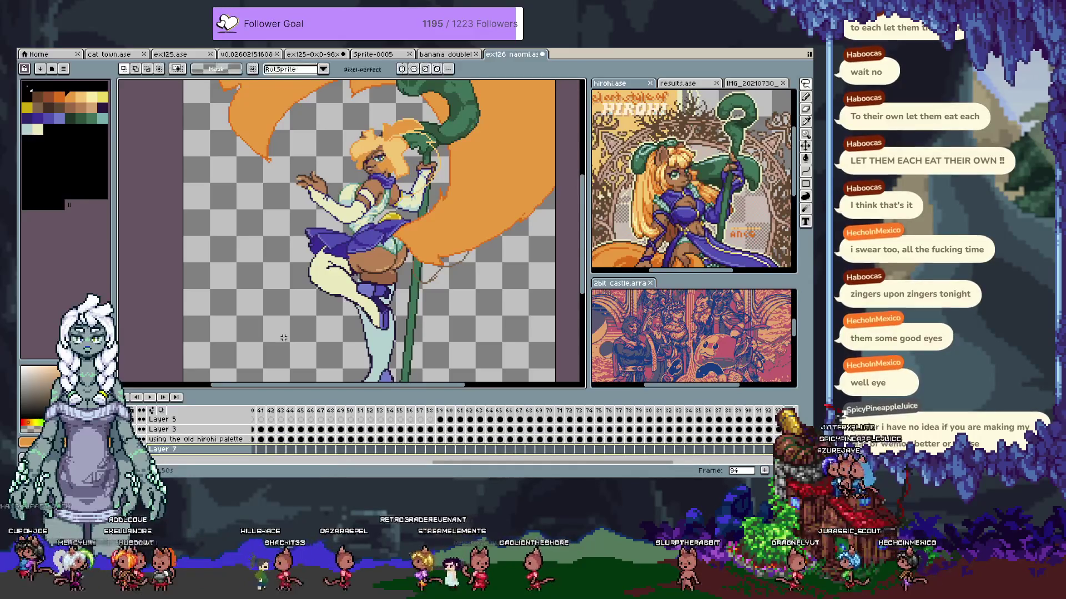
{"action": "key", "text": "Return"}
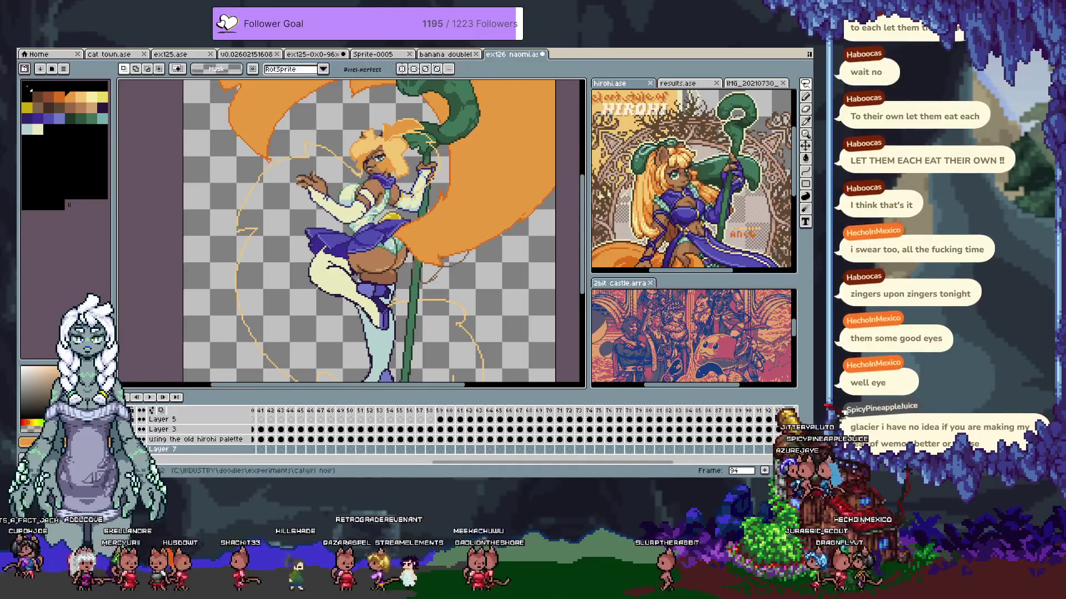
{"action": "key", "text": "ctrl+z"}
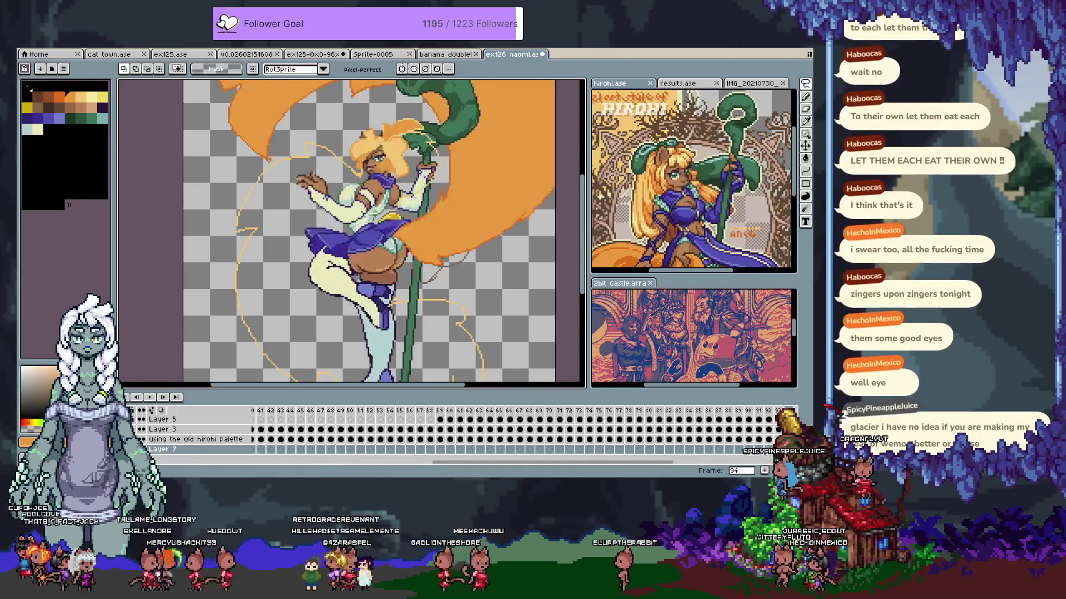
{"action": "key", "text": "ctrl+y"}
Sample the sketch orange and extend the tail outline downward, undoing a leaking fill
{"action": "key", "text": "i"}
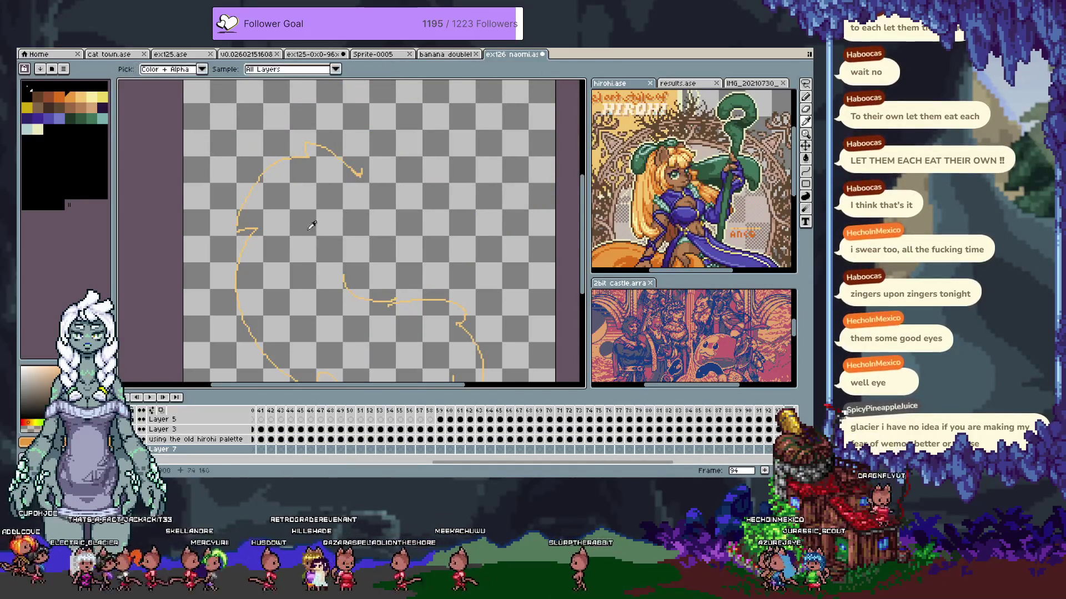
{"action": "key", "text": "b"}
{"action": "left_click_drag", "start_coordinate": [359, 175], "coordinate": [371, 215]}
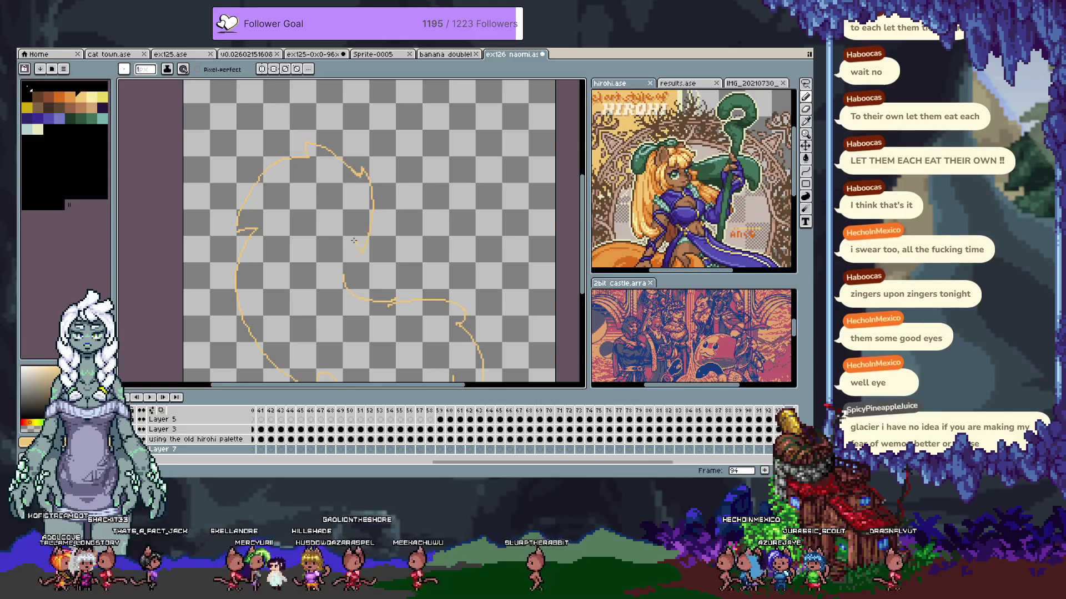
{"action": "key", "text": "g"}
{"action": "left_click", "coordinate": [303, 182]}
{"action": "key", "text": "ctrl+z"}
{"action": "key", "text": "b"}
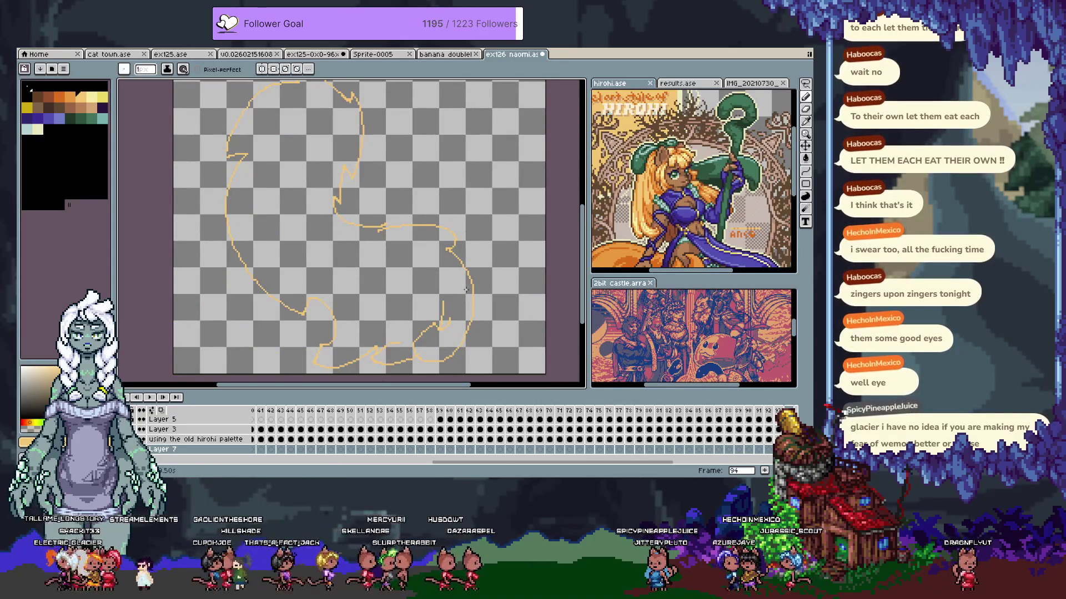
Bucket-fill the closed tail outline solid orange
{"action": "left_click_drag", "start_coordinate": [370, 262], "coordinate": [385, 302]}
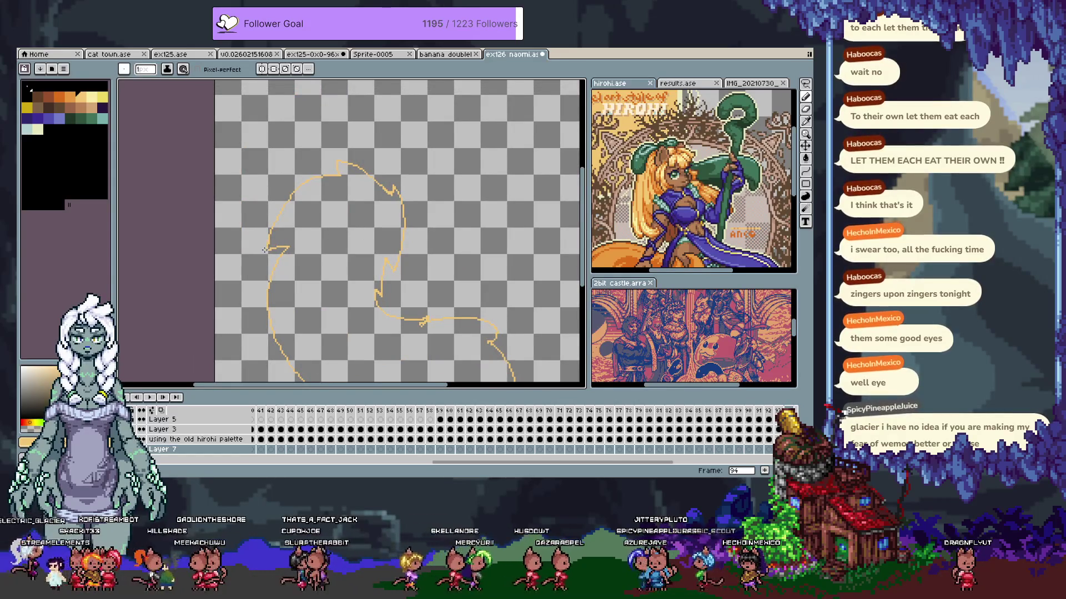
{"action": "left_click_drag", "start_coordinate": [259, 289], "coordinate": [255, 225]}
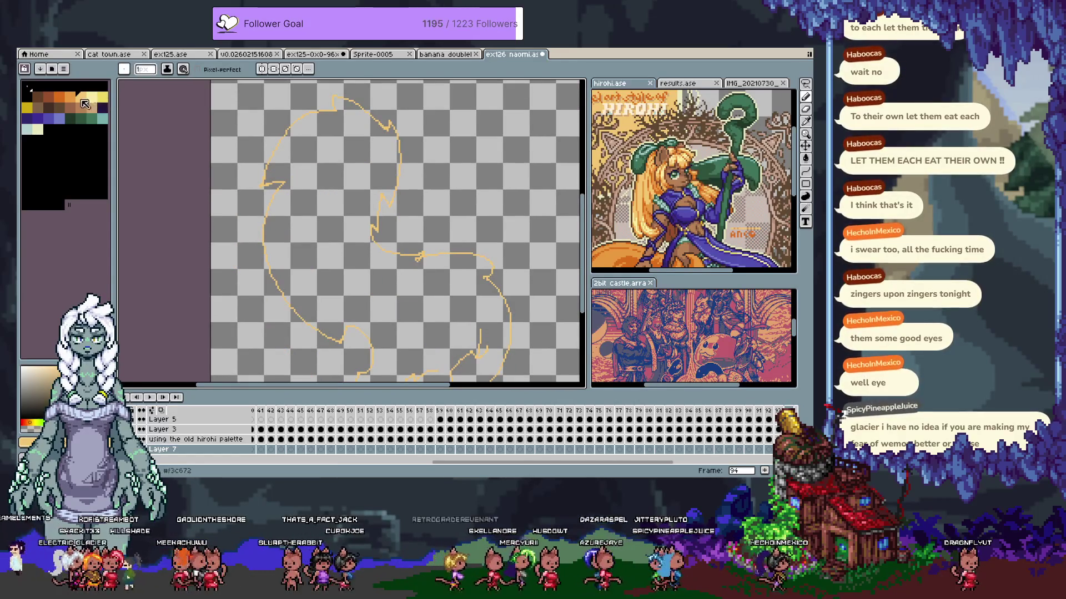
{"action": "key", "text": "g"}
{"action": "left_click", "coordinate": [355, 289]}
{"action": "mouse_move", "coordinate": [355, 289]}
{"action": "left_mouse_down"}
{"action": "mouse_move", "coordinate": [340, 255]}
{"action": "mouse_move", "coordinate": [378, 228]}
{"action": "left_mouse_up"}
{"action": "key", "text": "ctrl+z"}
{"action": "left_click", "coordinate": [378, 228]}
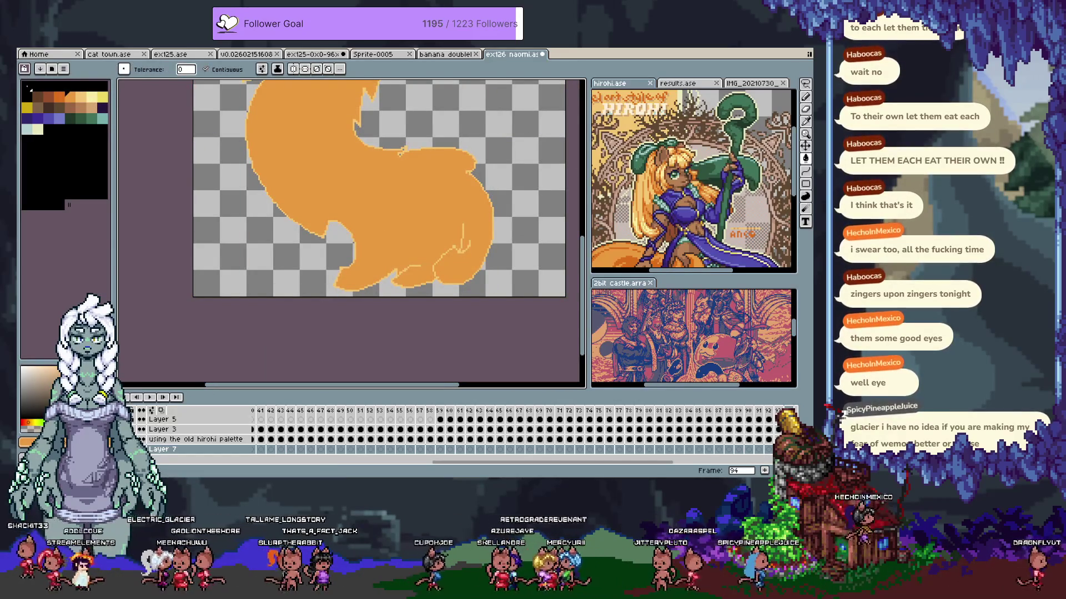
Hide the timeline, try a yellow tail fill and a brown background fill, then undo both
{"action": "key", "text": "Tab"}
{"action": "left_click_drag", "start_coordinate": [383, 127], "coordinate": [381, 269]}
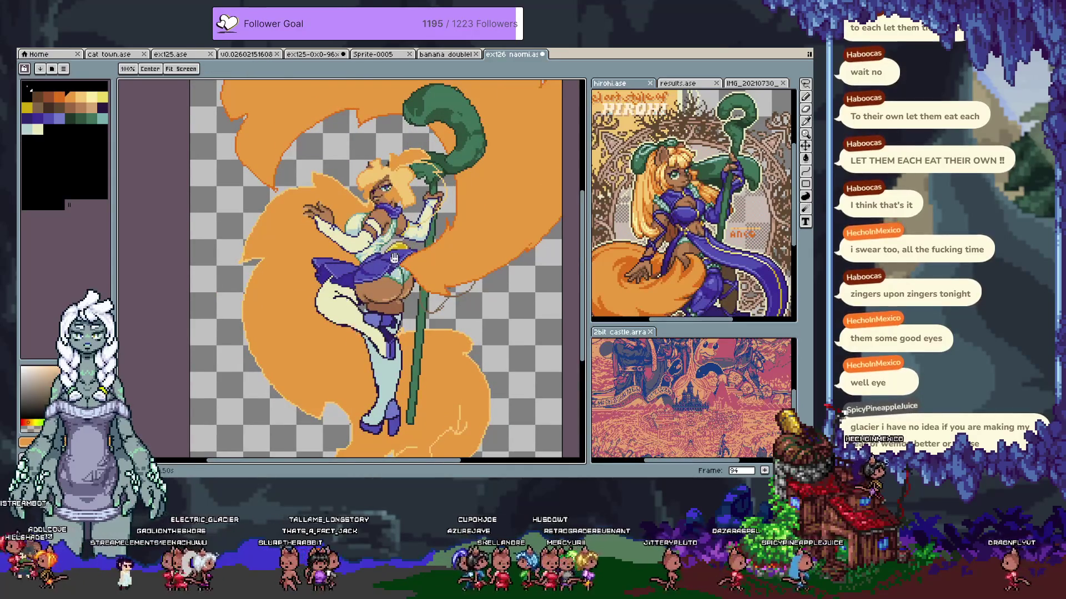
{"action": "key", "text": "g"}
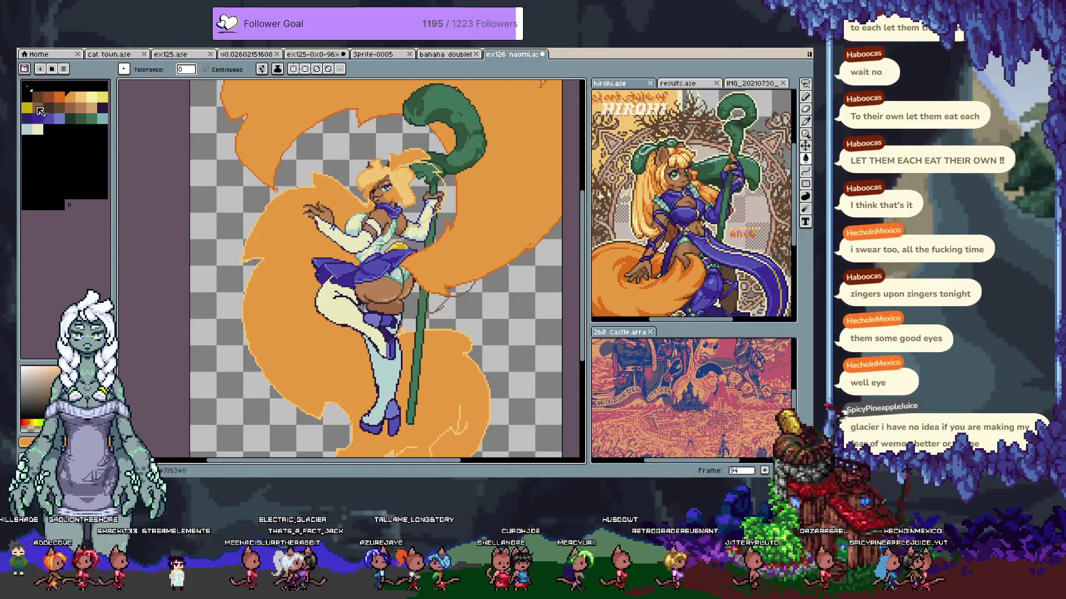
{"action": "left_click", "coordinate": [280, 291]}
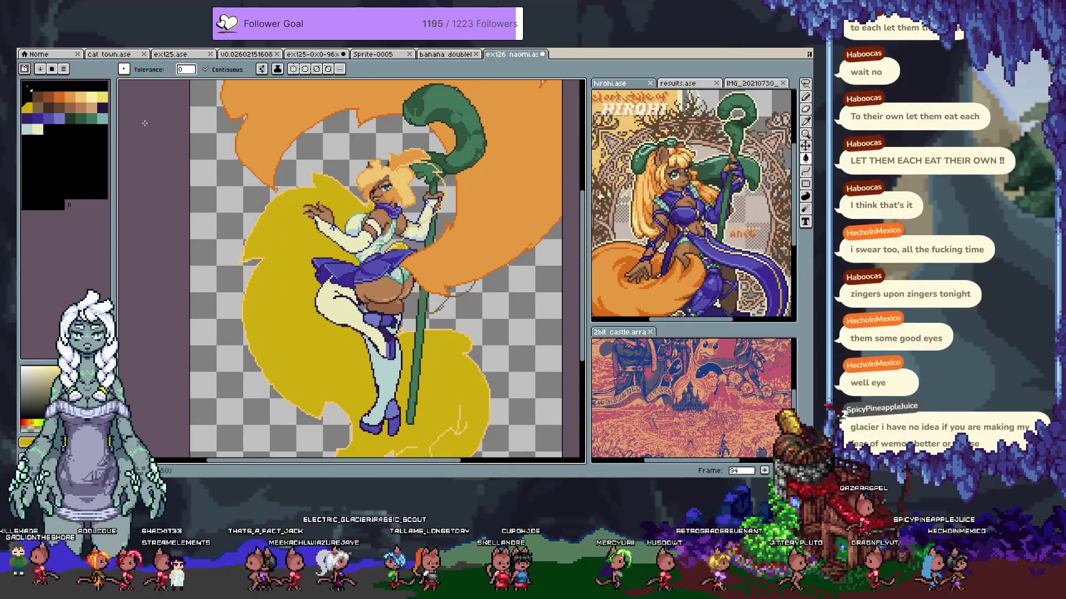
{"action": "left_click", "coordinate": [40, 108]}
{"action": "left_click", "coordinate": [314, 172]}
{"action": "key", "text": "ctrl+z"}
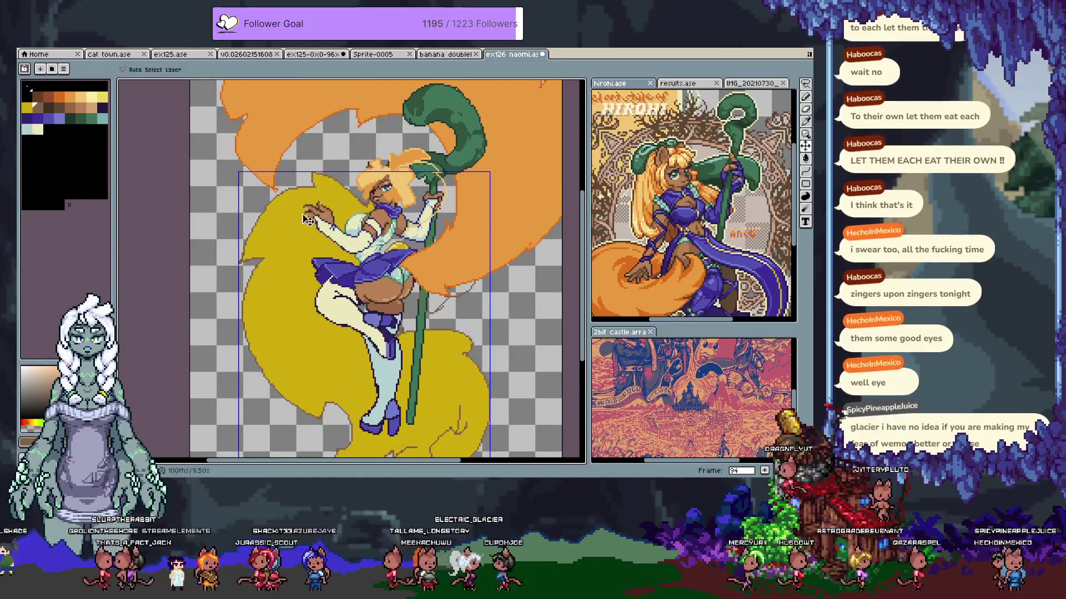
{"action": "key", "text": "ctrl+z"}
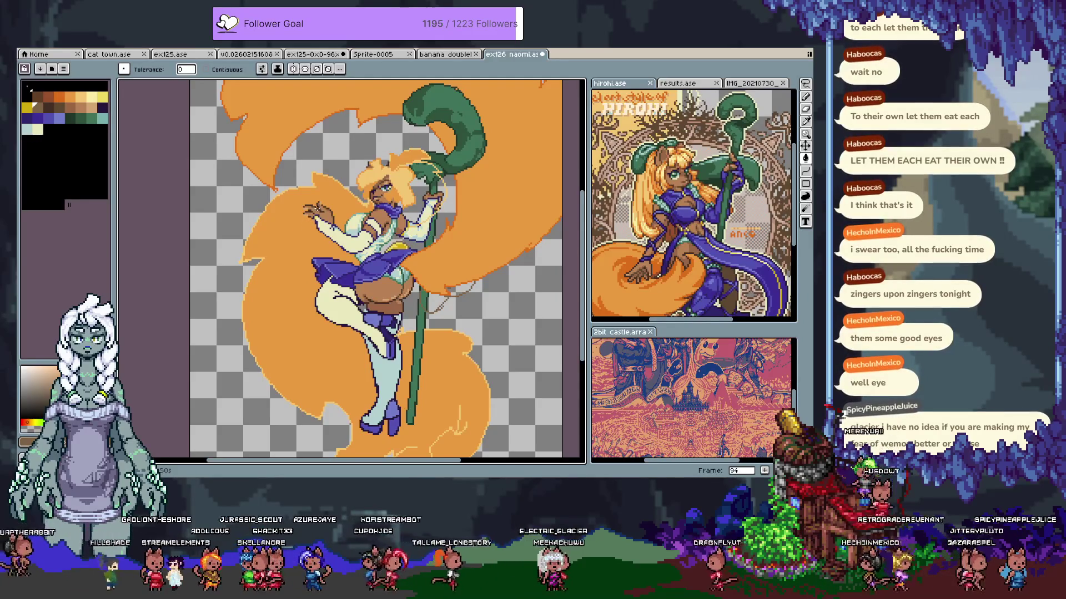
{"action": "scroll", "coordinate": [435, 154], "scroll_direction": "up", "scroll_amount": 3}
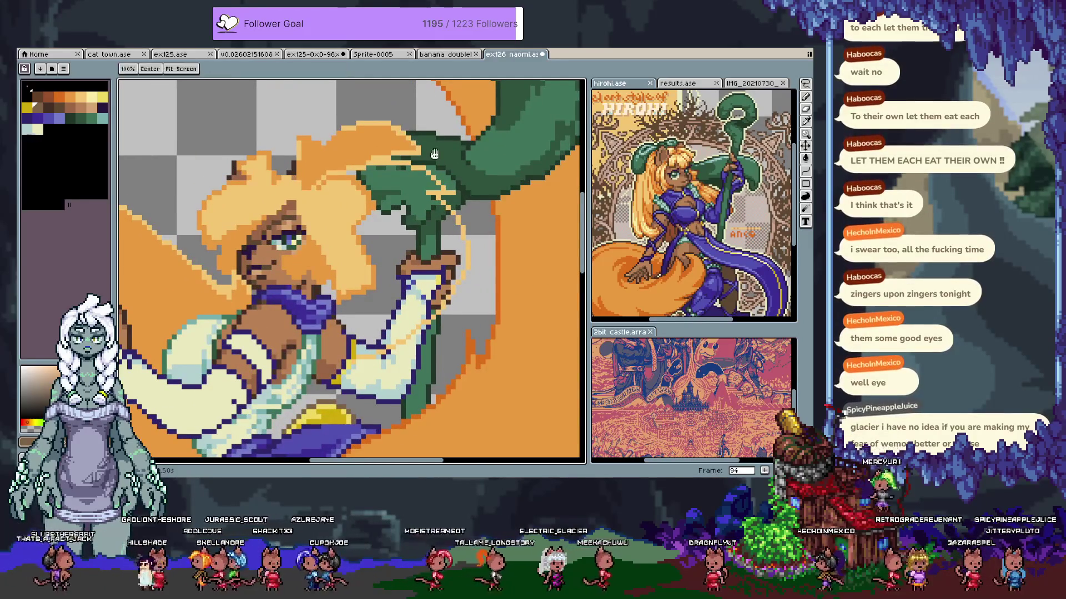
Sample the dark orange from the hair artwork, undoing a stray flood fill
{"action": "left_click", "coordinate": [59, 97]}
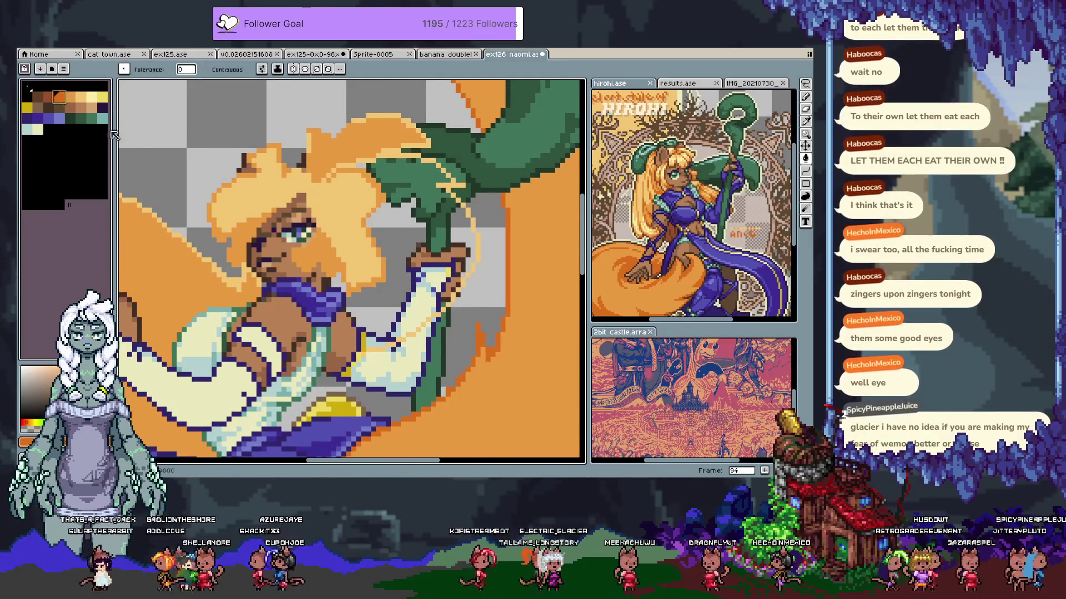
{"action": "left_click", "coordinate": [367, 167]}
{"action": "key", "text": "ctrl+z"}
{"action": "key", "text": "b"}
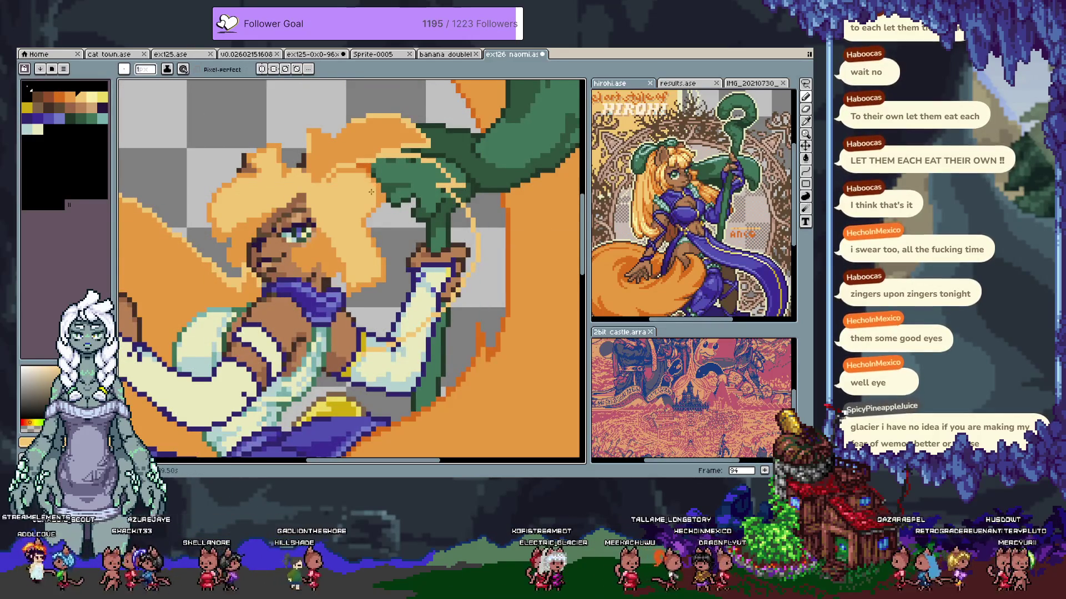
{"action": "left_click", "coordinate": [385, 181], "text": "alt"}
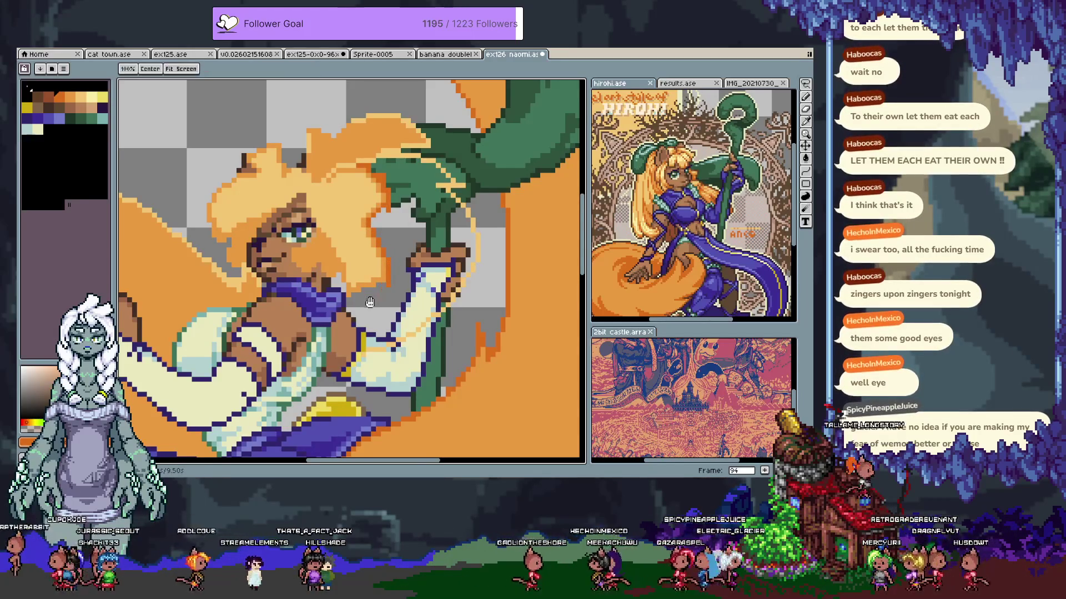
{"action": "left_click_drag", "start_coordinate": [347, 294], "coordinate": [396, 234]}
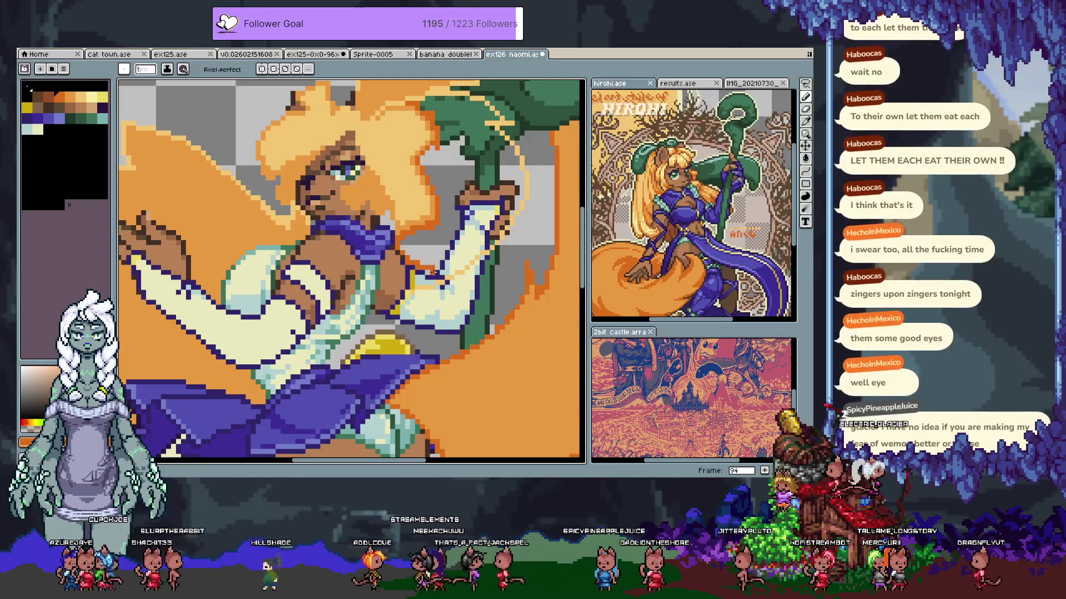
{"action": "left_click_drag", "start_coordinate": [422, 268], "coordinate": [408, 266]}
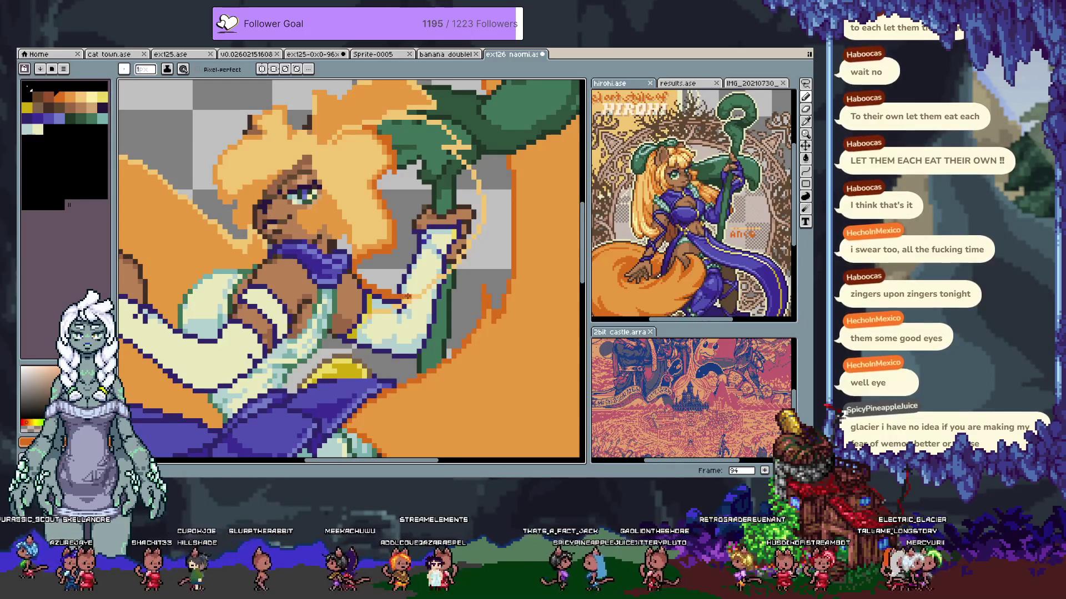
Bucket-fill the grey gap behind the head with dark orange
{"action": "key", "text": "g"}
{"action": "left_click", "coordinate": [408, 219]}
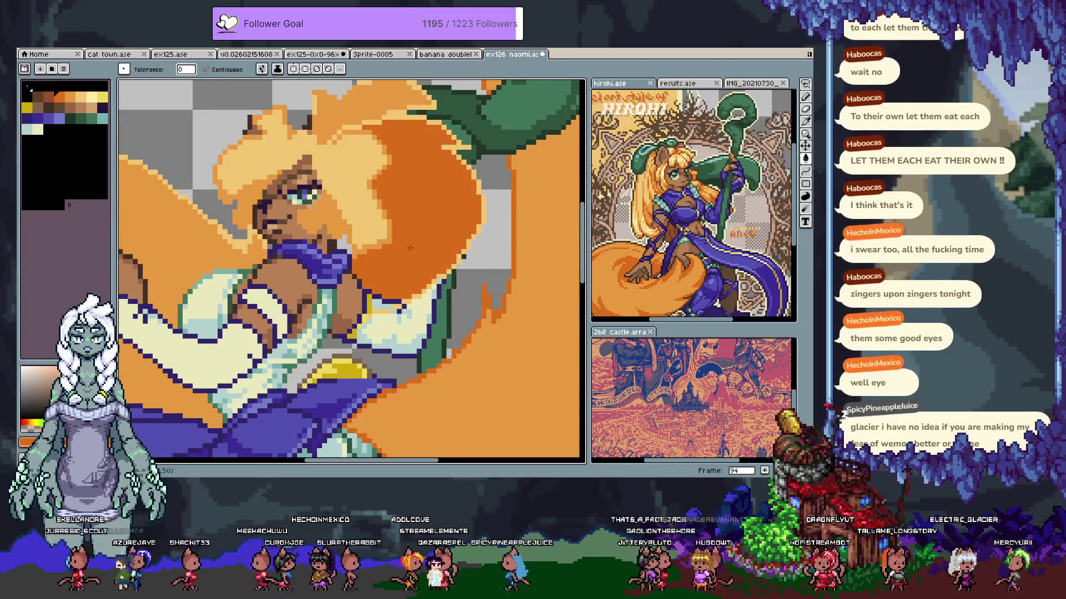
{"action": "left_click_drag", "start_coordinate": [427, 222], "coordinate": [421, 259]}
{"action": "key", "text": "b"}
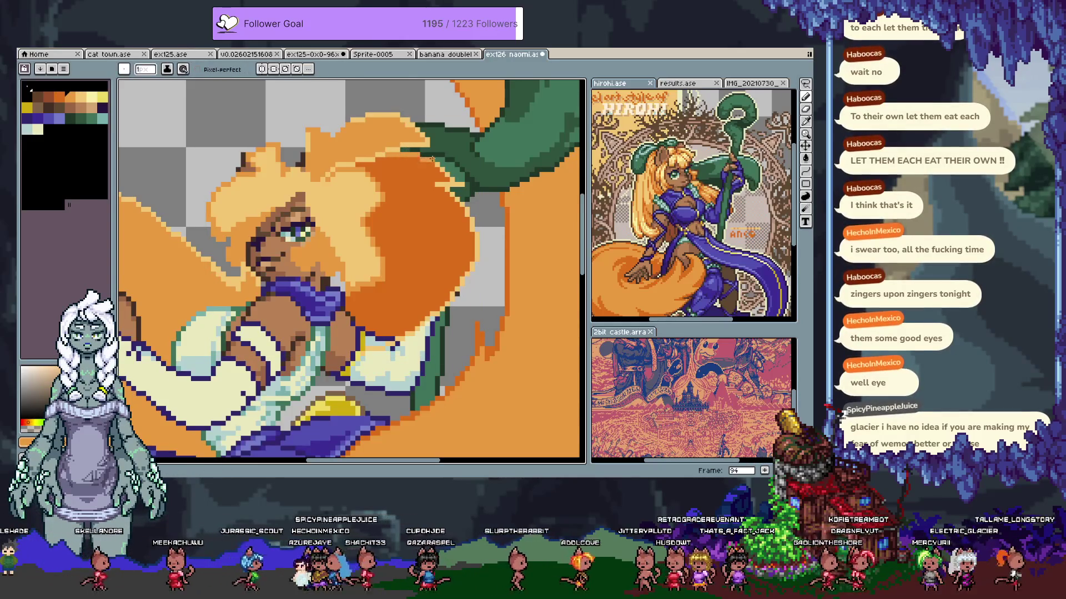
{"action": "key", "text": "m"}
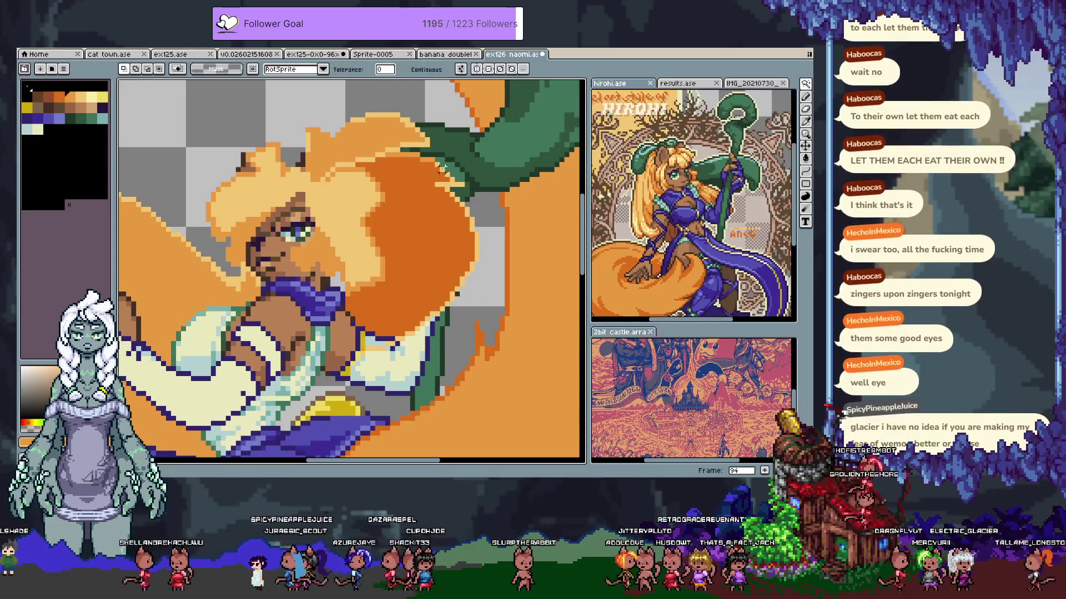
{"action": "key", "text": "b"}
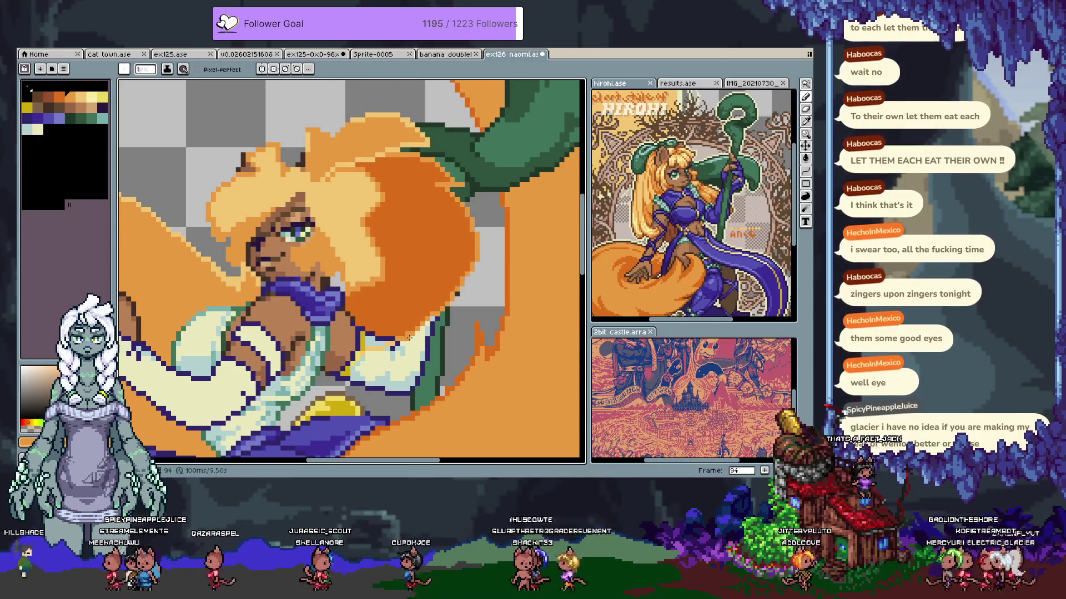
{"action": "key", "text": "e"}
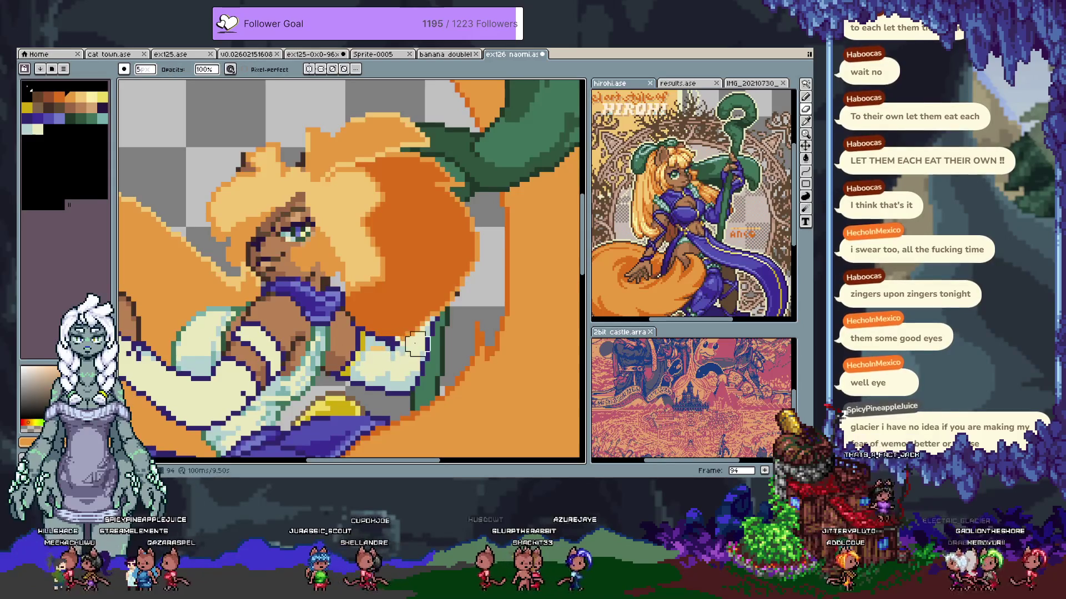
{"action": "key", "text": "b"}
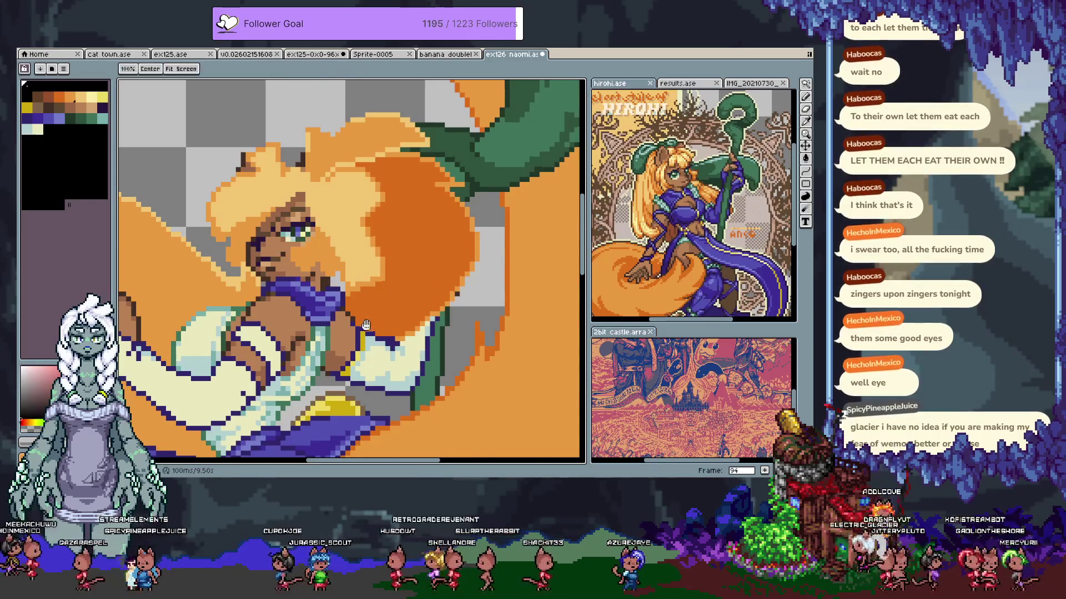
Add a skin-tone pixel on the cream shirt, then undo that stroke
{"action": "left_click_drag", "start_coordinate": [369, 349], "coordinate": [386, 280]}
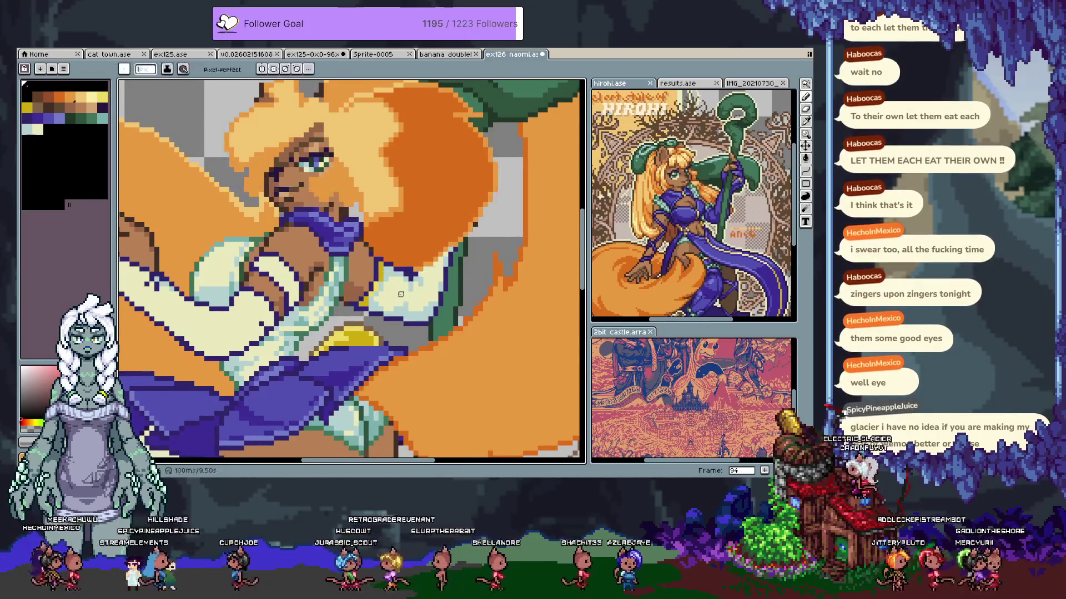
{"action": "key", "text": "i"}
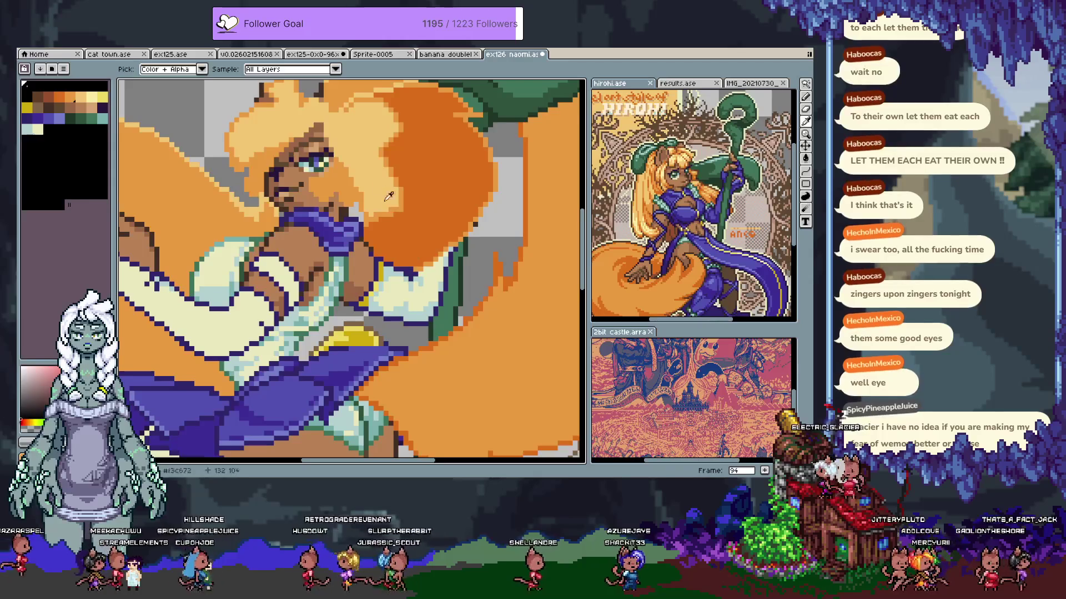
{"action": "key", "text": "b"}
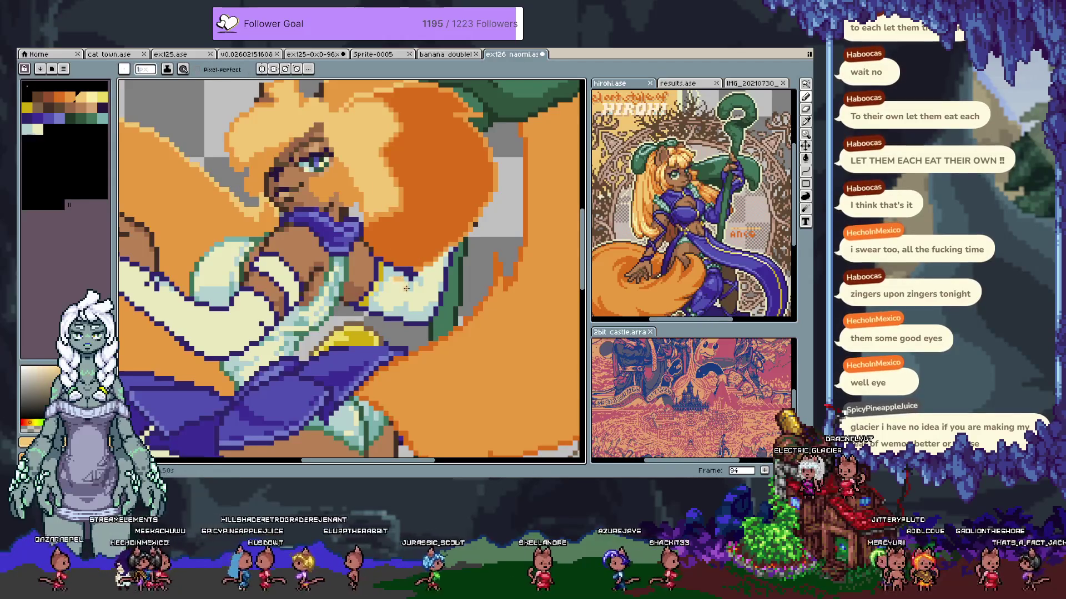
{"action": "left_click", "coordinate": [394, 282]}
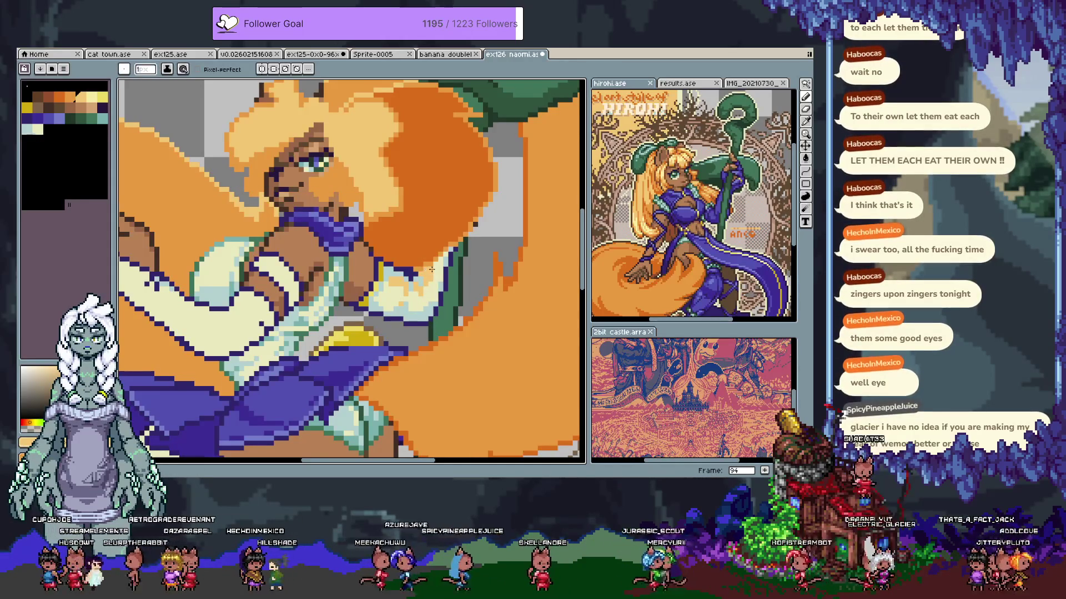
{"action": "scroll", "coordinate": [361, 314], "scroll_direction": "left", "scroll_amount": 4}
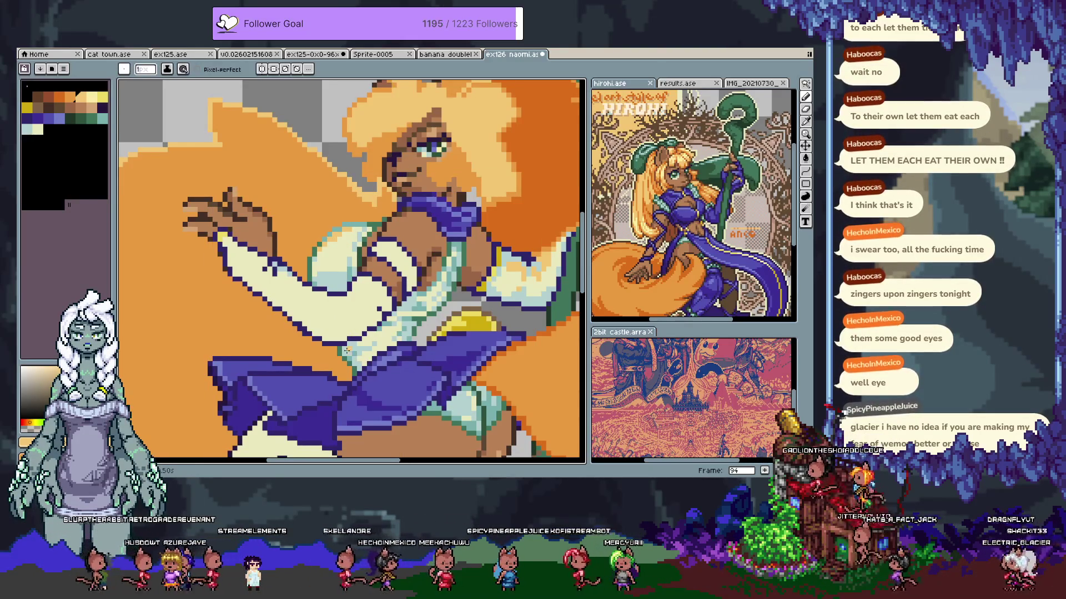
{"action": "key", "text": "ctrl+z"}
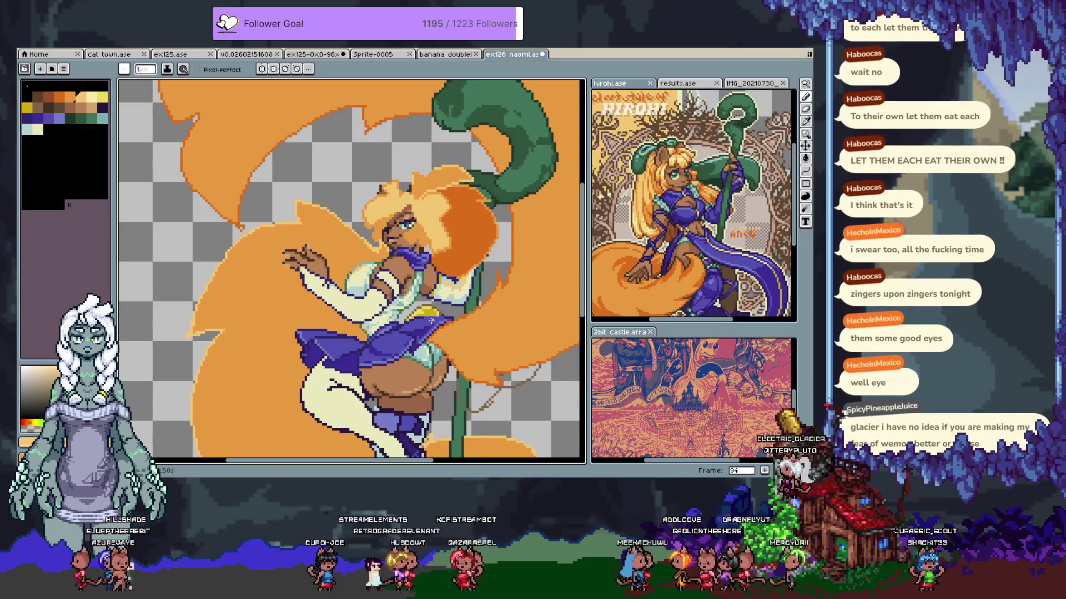
Flip back and forth between neighbouring frames to compare the poses
{"action": "key", "text": "comma"}
{"action": "key", "text": "period"}
{"action": "key", "text": "comma"}
{"action": "key", "text": "period"}
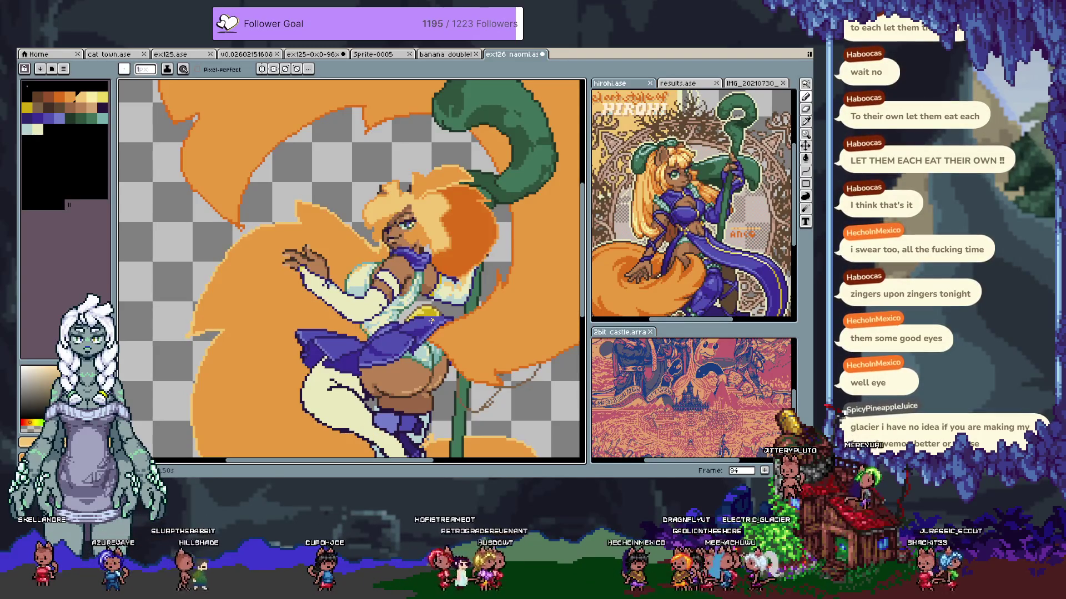
{"action": "key", "text": "comma"}
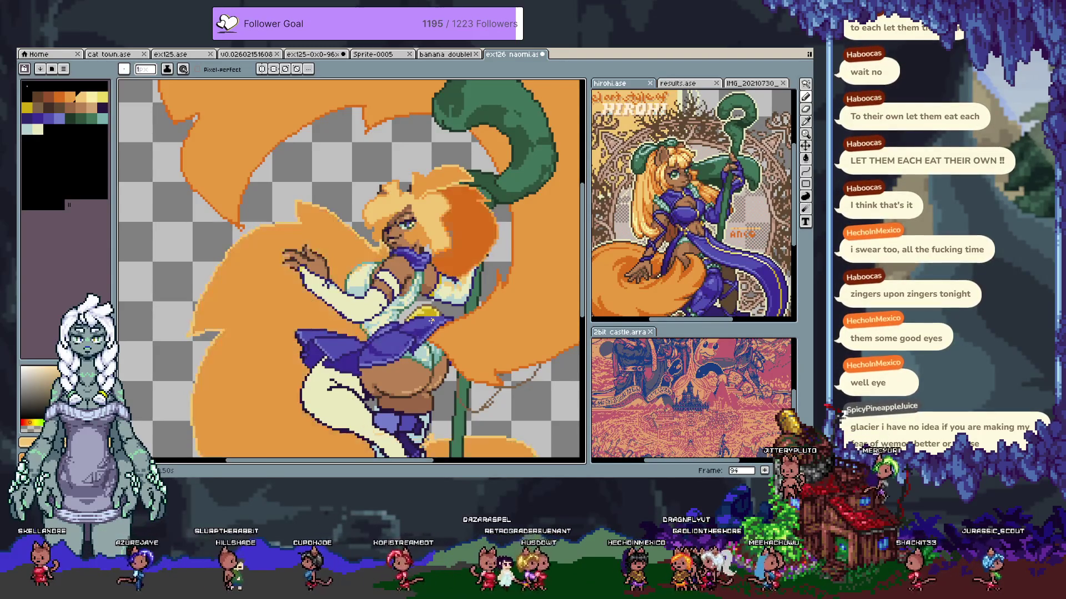
{"action": "key", "text": "period"}
{"action": "key", "text": "period"}
{"action": "key", "text": "comma"}
{"action": "key", "text": "comma"}
{"action": "key", "text": "period"}
{"action": "key", "text": "comma"}
{"action": "key", "text": "period"}
{"action": "key", "text": "comma"}
{"action": "key", "text": "period"}
{"action": "key", "text": "comma"}
{"action": "key", "text": "comma"}
{"action": "key", "text": "period"}
{"action": "key", "text": "comma"}
{"action": "key", "text": "period"}
{"action": "key", "text": "period"}
{"action": "key", "text": "comma"}
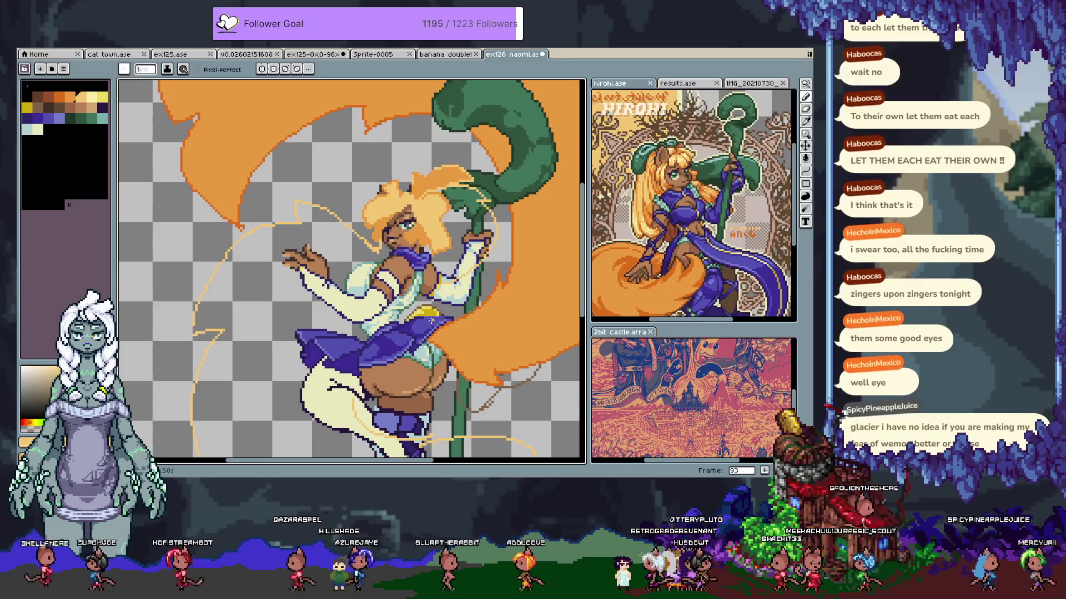
Show the timeline, make Layer 1 active, and move to frame 95
{"action": "key", "text": "Tab"}
{"action": "key", "text": "period"}
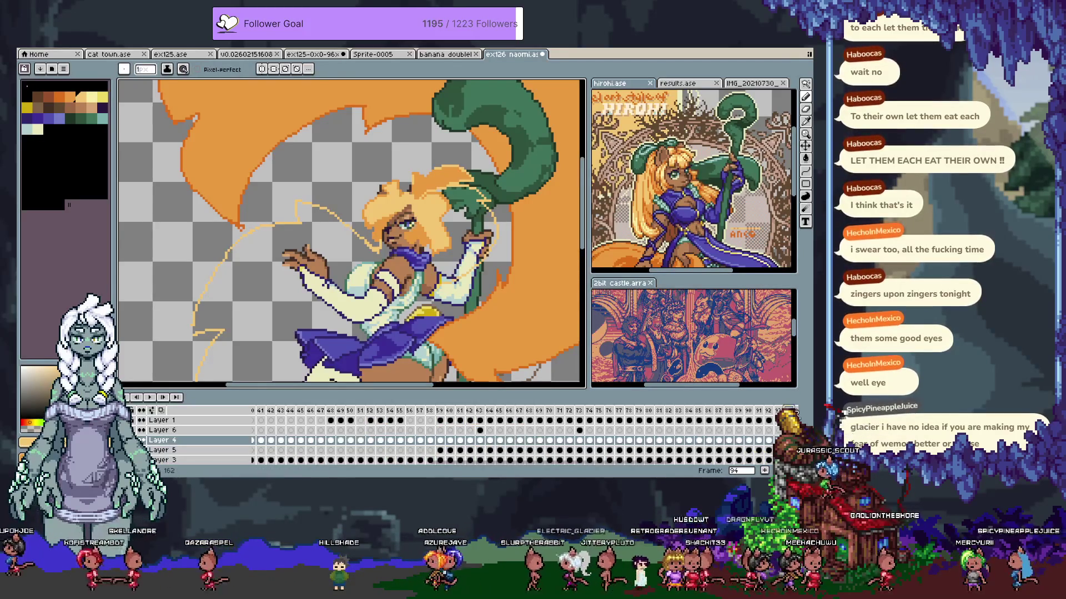
{"action": "key", "text": "period"}
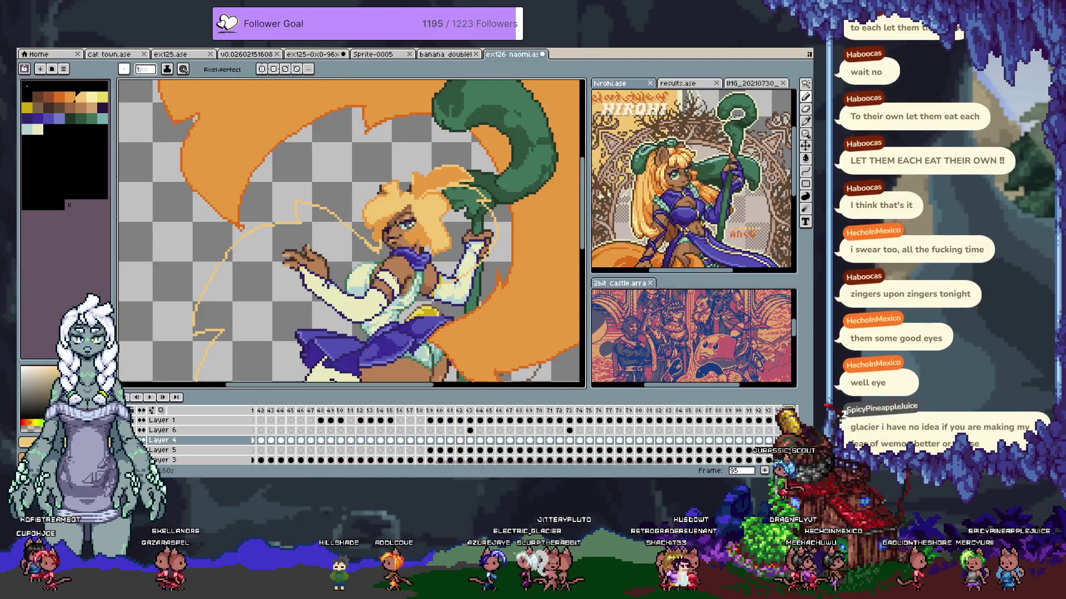
{"action": "key", "text": "Up"}
{"action": "key", "text": "Up"}
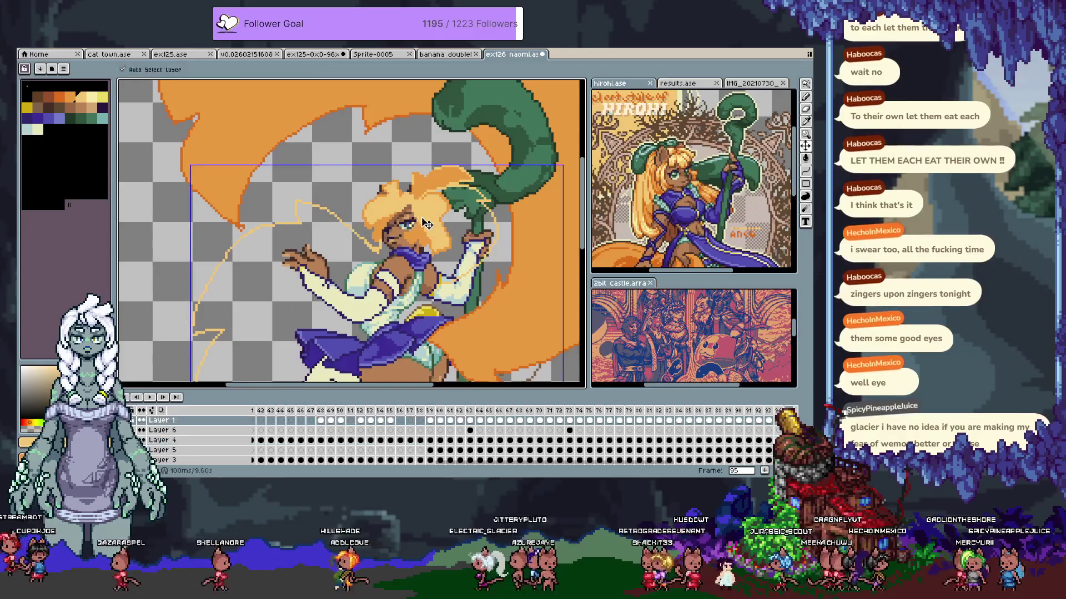
{"action": "key", "text": "comma"}
{"action": "key", "text": "v"}
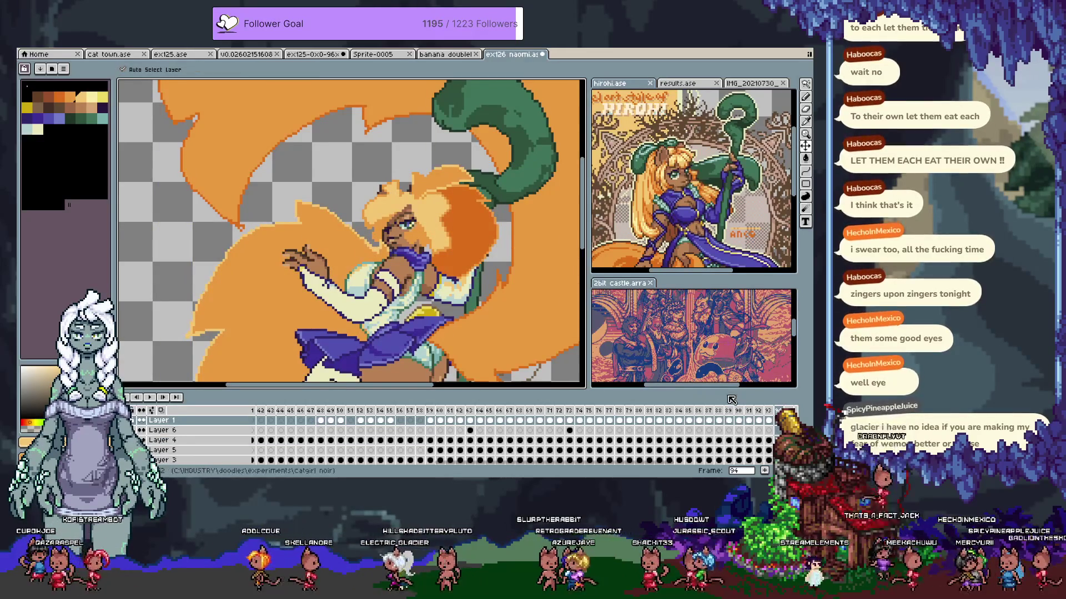
{"action": "key", "text": "period"}
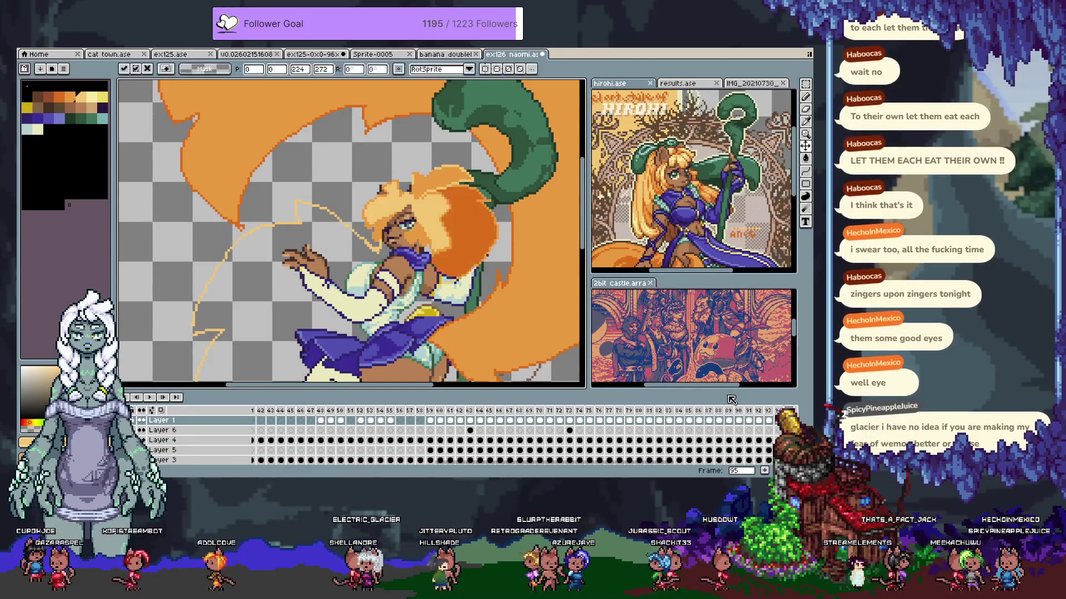
Paste and commit the copied hair-strand sketch in frame 95, then hide the timeline
{"action": "key", "text": "ctrl+v"}
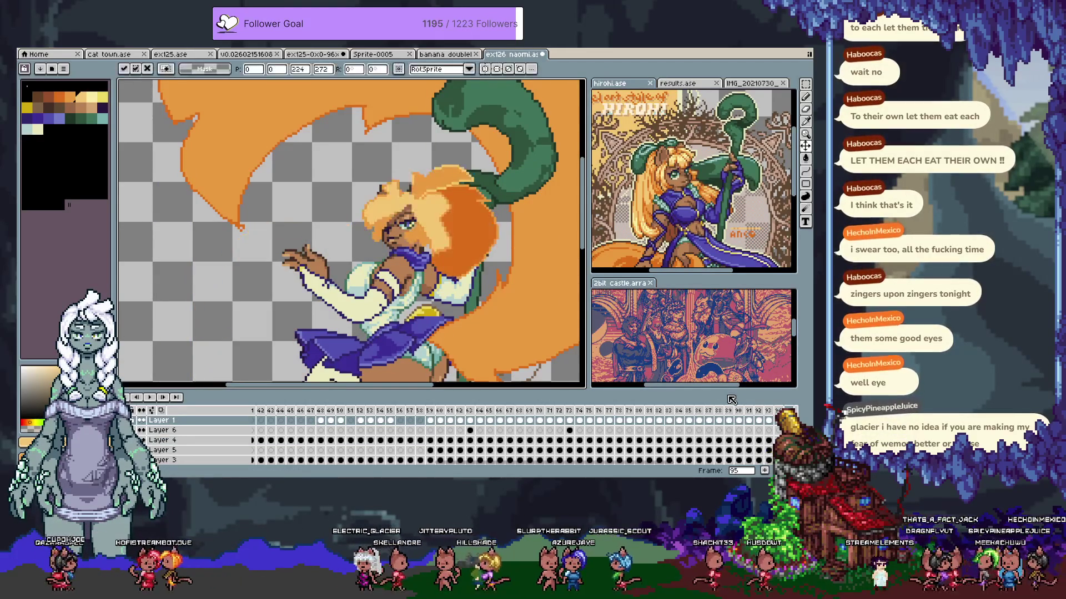
{"action": "key", "text": "Return"}
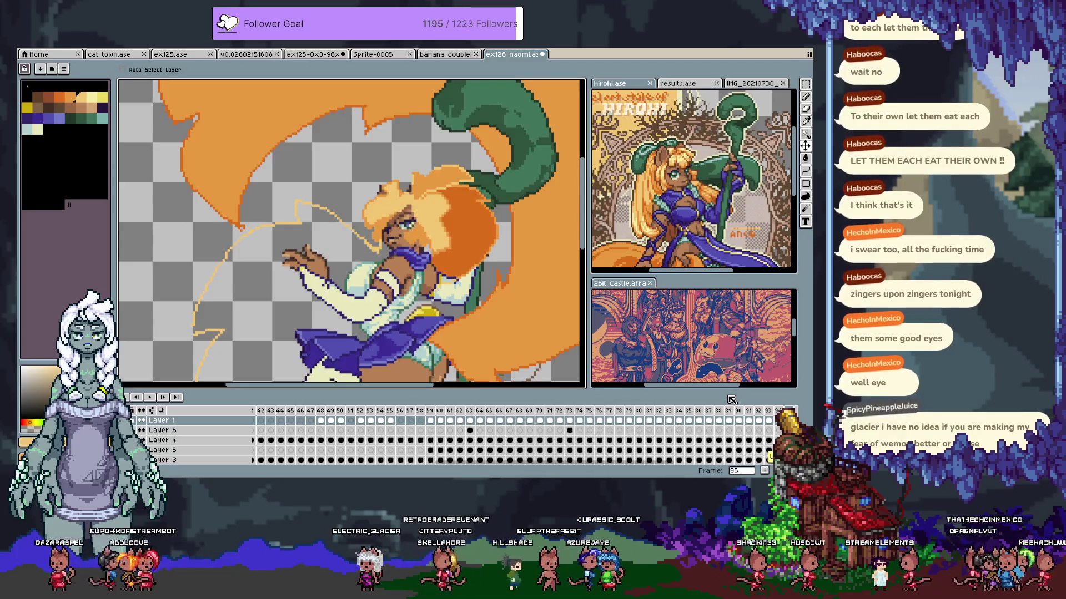
{"action": "key", "text": "b"}
{"action": "key", "text": "Tab"}
{"action": "scroll", "coordinate": [303, 228], "scroll_direction": "up", "scroll_amount": 3}
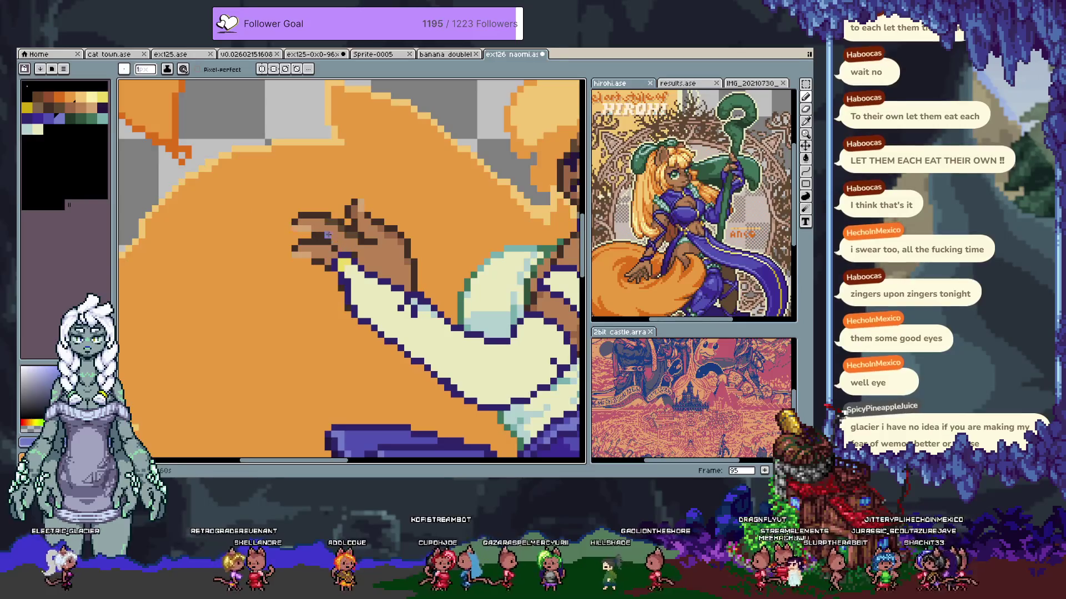
Draw purple nail pixels on the lower and upper fingertips
{"action": "left_click_drag", "start_coordinate": [294, 255], "coordinate": [309, 254]}
{"action": "left_click_drag", "start_coordinate": [359, 210], "coordinate": [359, 196]}
{"action": "scroll", "coordinate": [344, 261], "scroll_direction": "right", "scroll_amount": 5}
{"action": "scroll", "coordinate": [344, 261], "scroll_direction": "up", "scroll_amount": 3}
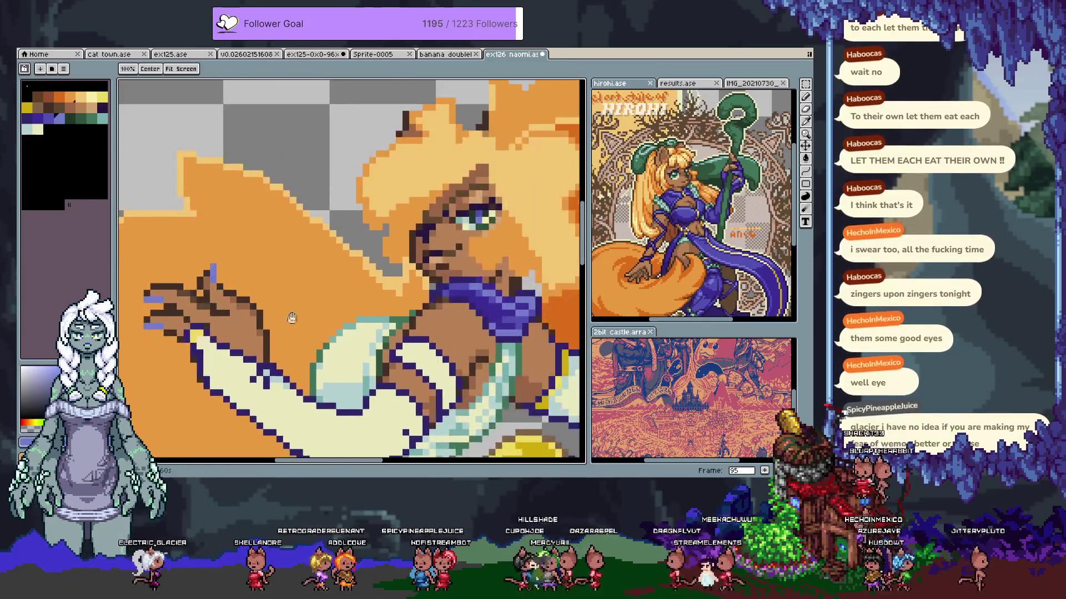
Zoom and pan out to review the whole figure down to the hips and legs
{"action": "scroll", "coordinate": [327, 327], "scroll_direction": "down", "scroll_amount": 4}
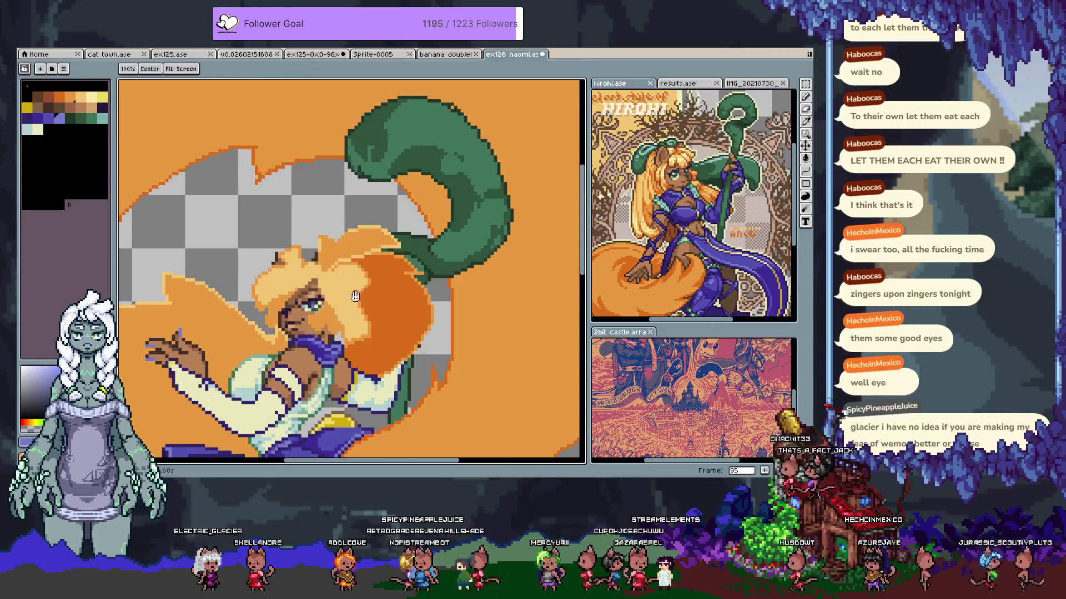
{"action": "scroll", "coordinate": [433, 233], "scroll_direction": "down", "scroll_amount": 4}
{"action": "scroll", "coordinate": [432, 233], "scroll_direction": "left", "scroll_amount": 5}
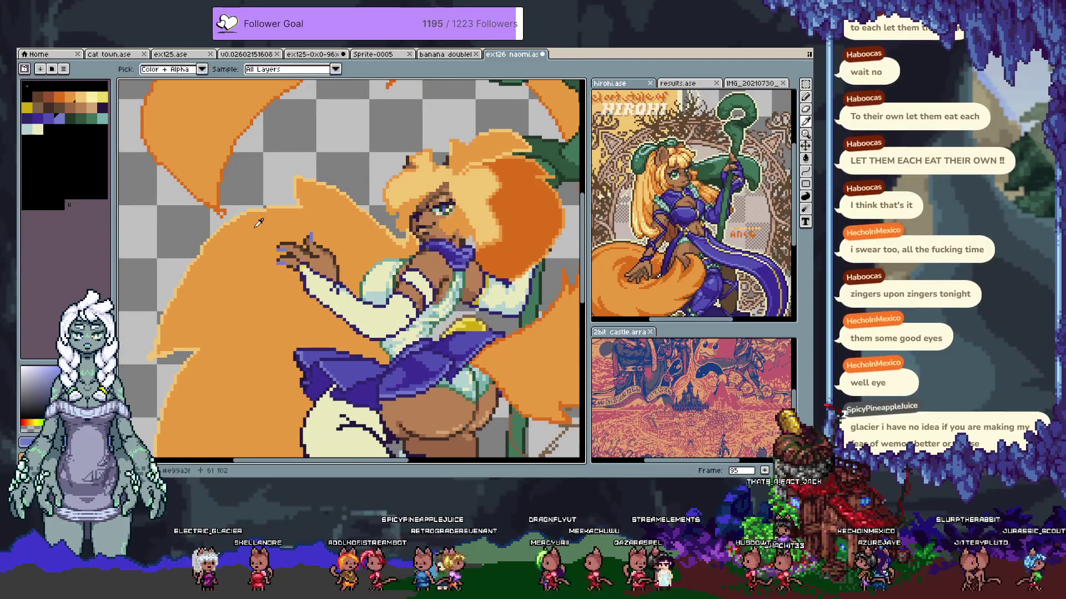
{"action": "scroll", "coordinate": [300, 253], "scroll_direction": "up", "scroll_amount": 2}
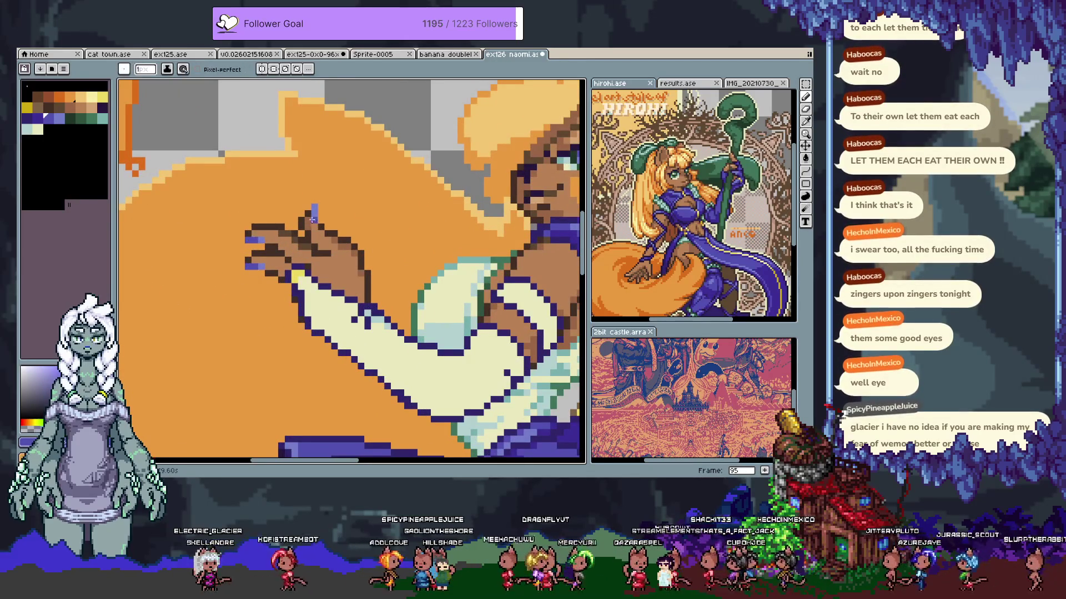
{"action": "scroll", "coordinate": [356, 217], "scroll_direction": "down", "scroll_amount": 2}
{"action": "left_click_drag", "start_coordinate": [363, 230], "coordinate": [280, 157]}
{"action": "mouse_move", "coordinate": [403, 331]}
{"action": "left_mouse_down"}
{"action": "mouse_move", "coordinate": [380, 225]}
{"action": "mouse_move", "coordinate": [379, 275]}
{"action": "left_mouse_up"}
{"action": "scroll", "coordinate": [381, 225], "scroll_direction": "down", "scroll_amount": 3}
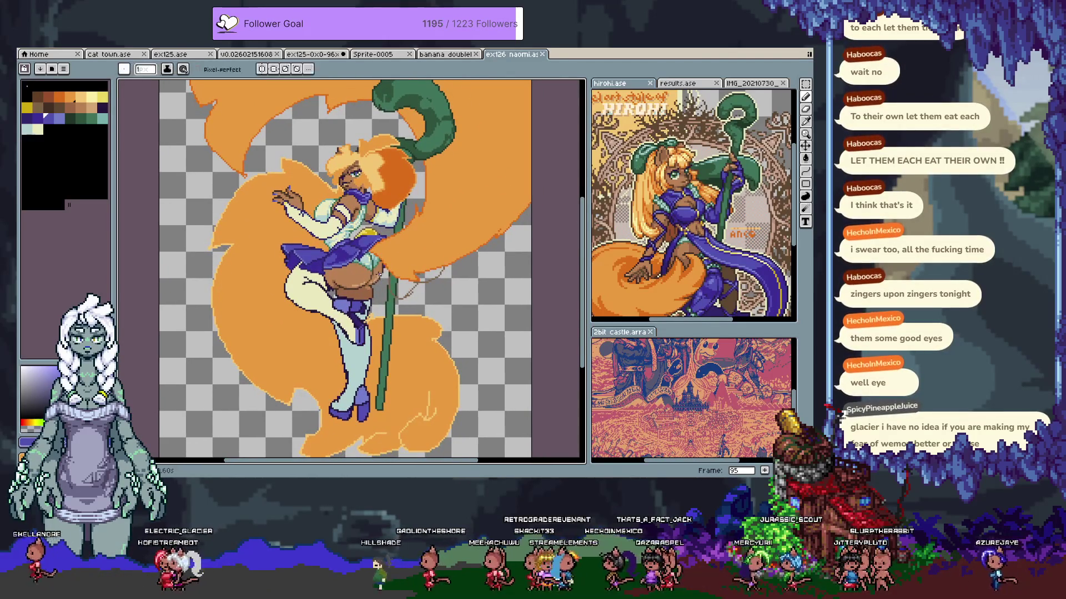
Sample the hair orange #e99a3f, magic-wand select the hair, then deselect it
{"action": "left_click_drag", "start_coordinate": [401, 228], "coordinate": [399, 253]}
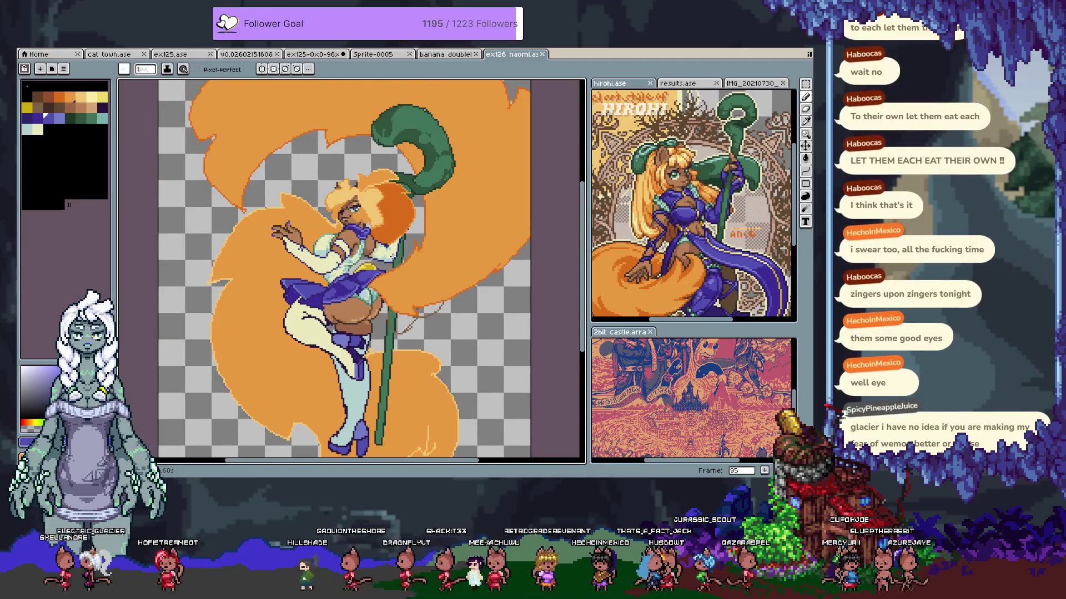
{"action": "left_click", "coordinate": [430, 272], "text": "alt"}
{"action": "key", "text": "w"}
{"action": "left_click_drag", "start_coordinate": [502, 225], "coordinate": [452, 239]}
{"action": "left_click", "coordinate": [452, 239]}
{"action": "key", "text": "b"}
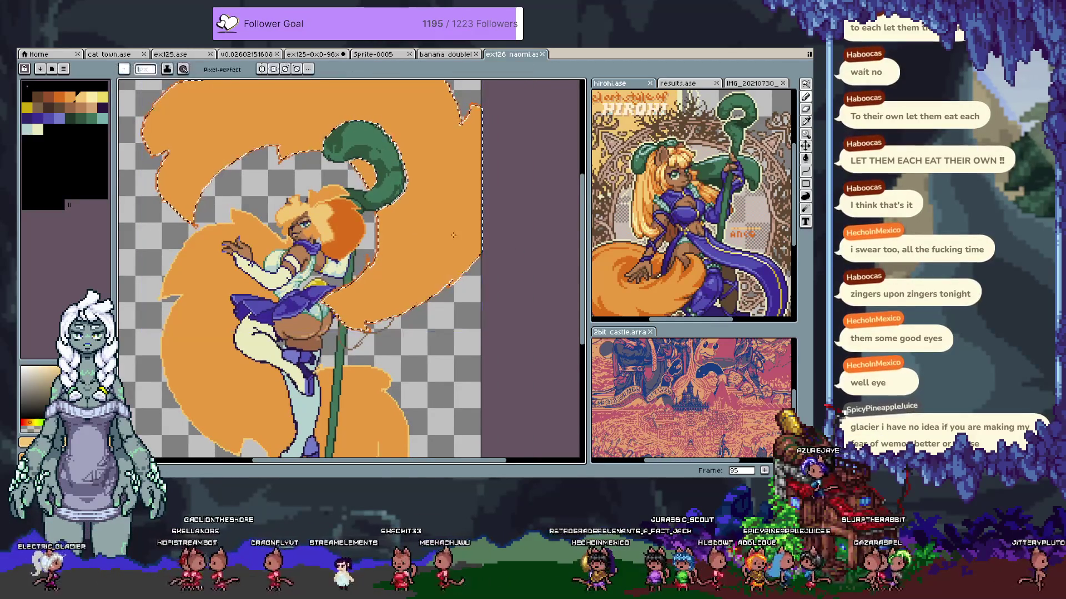
{"action": "key", "text": "ctrl+d"}
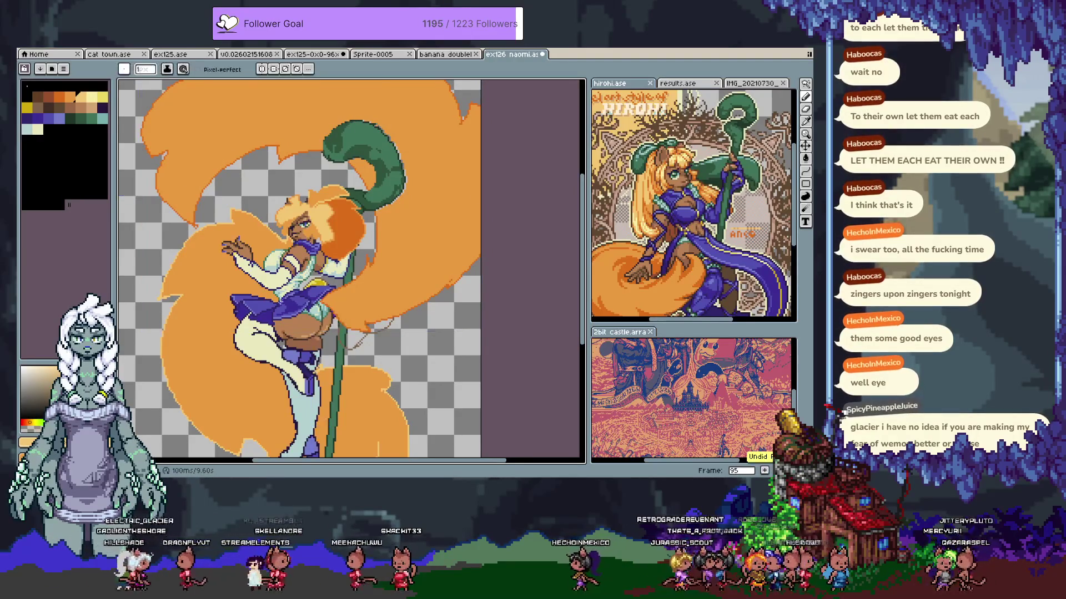
Place and undo a test pixel at the skirt edge, then show the layer timeline
{"action": "scroll", "coordinate": [359, 293], "scroll_direction": "up", "scroll_amount": 6}
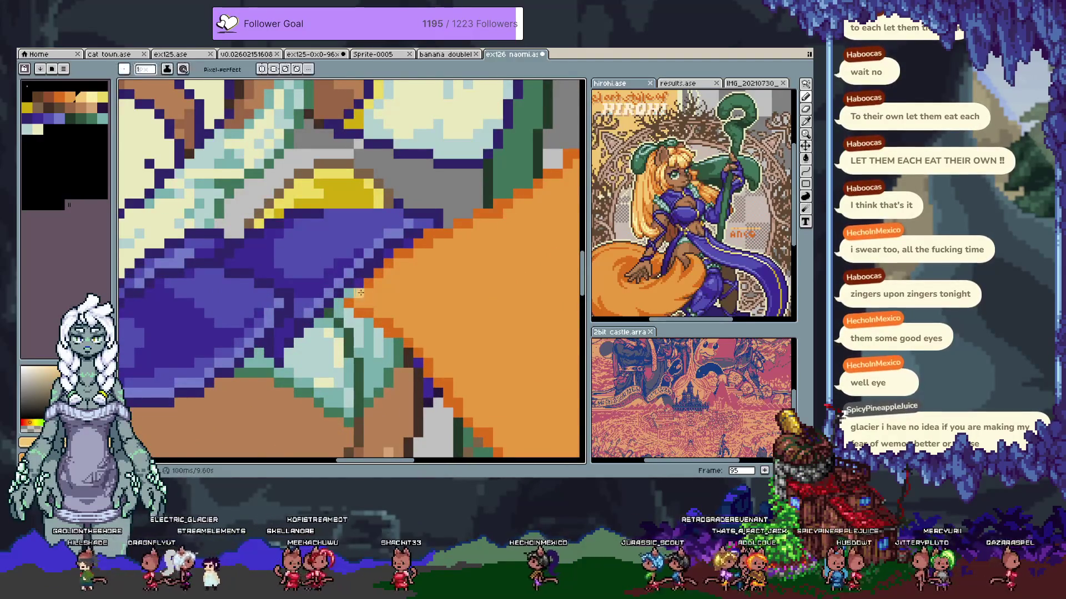
{"action": "left_click", "coordinate": [358, 292]}
{"action": "key", "text": "ctrl+z"}
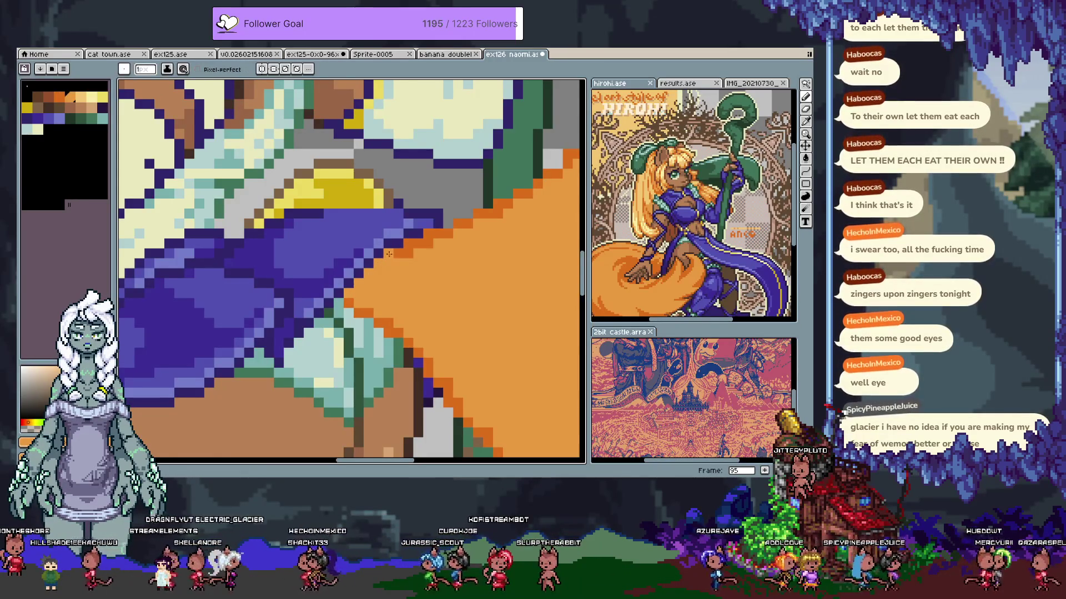
{"action": "scroll", "coordinate": [469, 248], "scroll_direction": "down", "scroll_amount": 3}
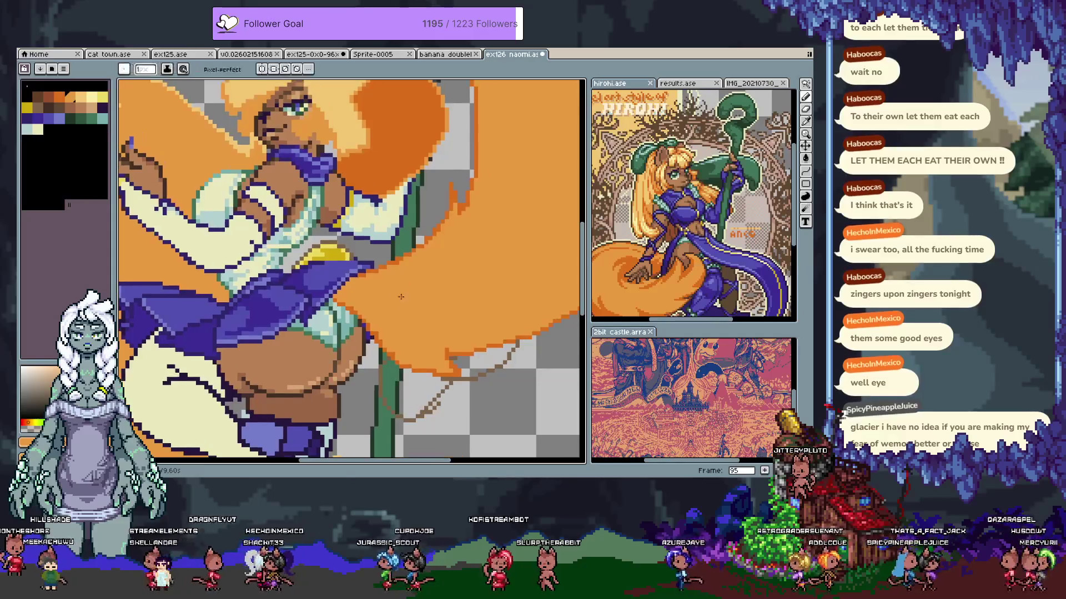
{"action": "key", "text": "Tab"}
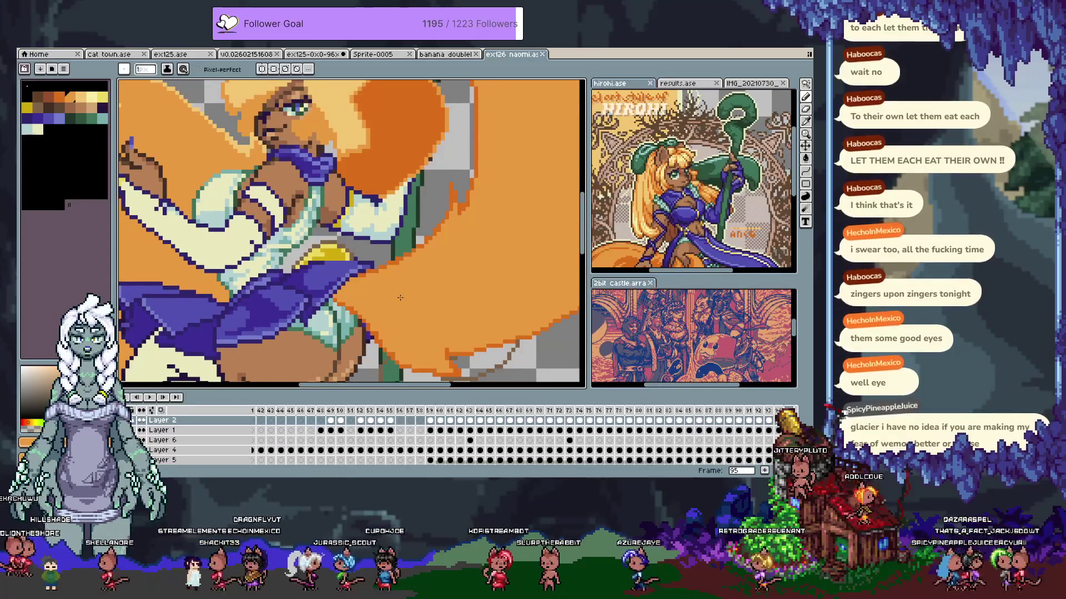
Toggle the hair fill off and back on to check it, then pick a palette colour on frame 96
{"action": "key", "text": "ctrl+z"}
{"action": "key", "text": "ctrl+y"}
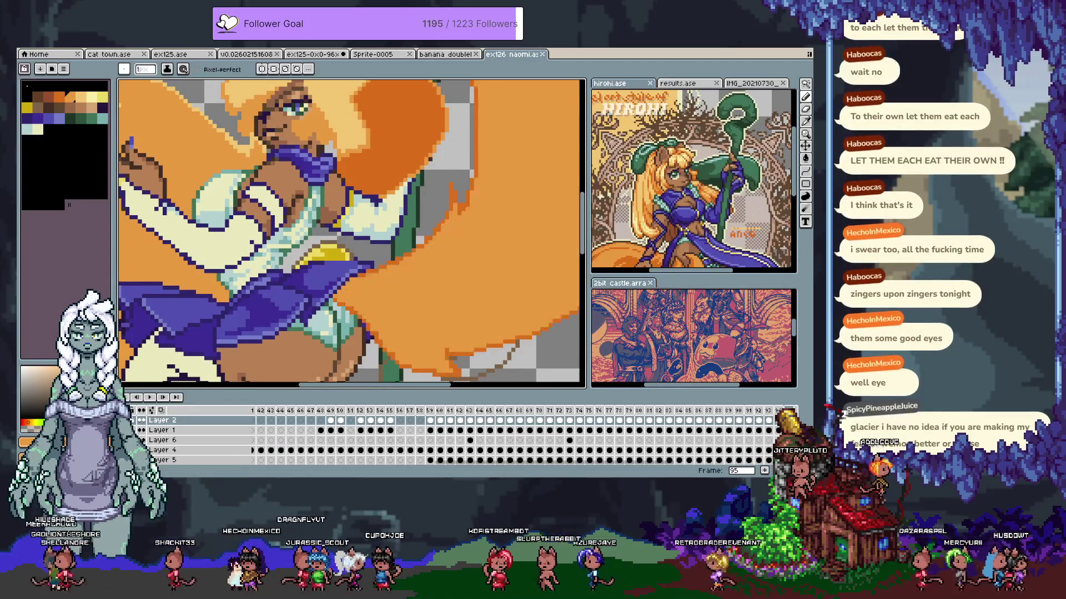
{"action": "key", "text": "i"}
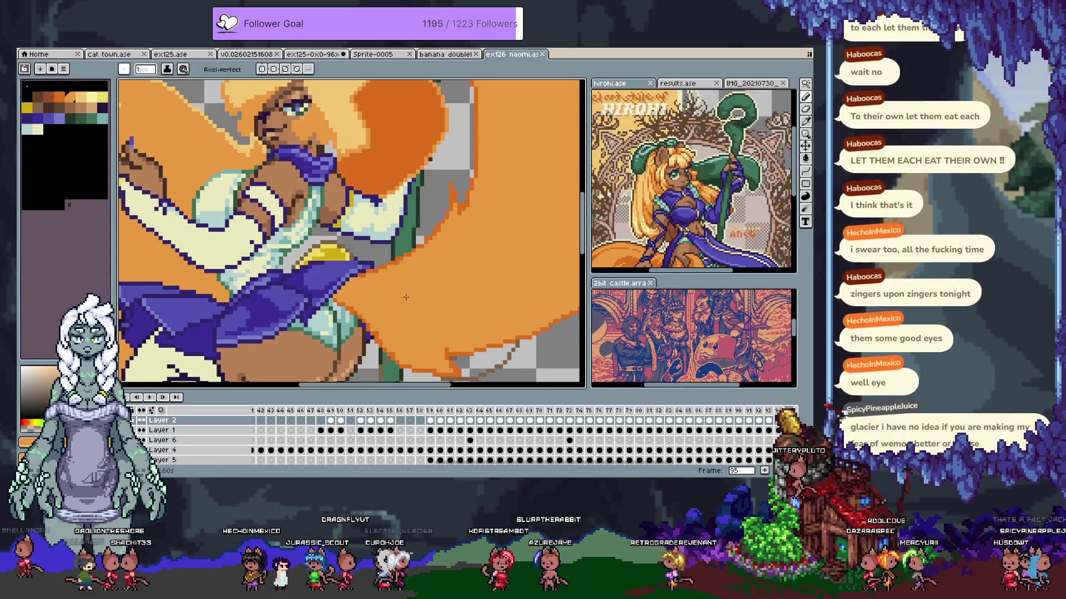
{"action": "key", "text": "Tab"}
{"action": "key", "text": "b"}
{"action": "key", "text": "period"}
{"action": "left_click", "coordinate": [79, 96]}
Select the whole orange tail area, then clear the selection
{"action": "left_click_drag", "start_coordinate": [375, 280], "coordinate": [304, 292]}
{"action": "key", "text": "m"}
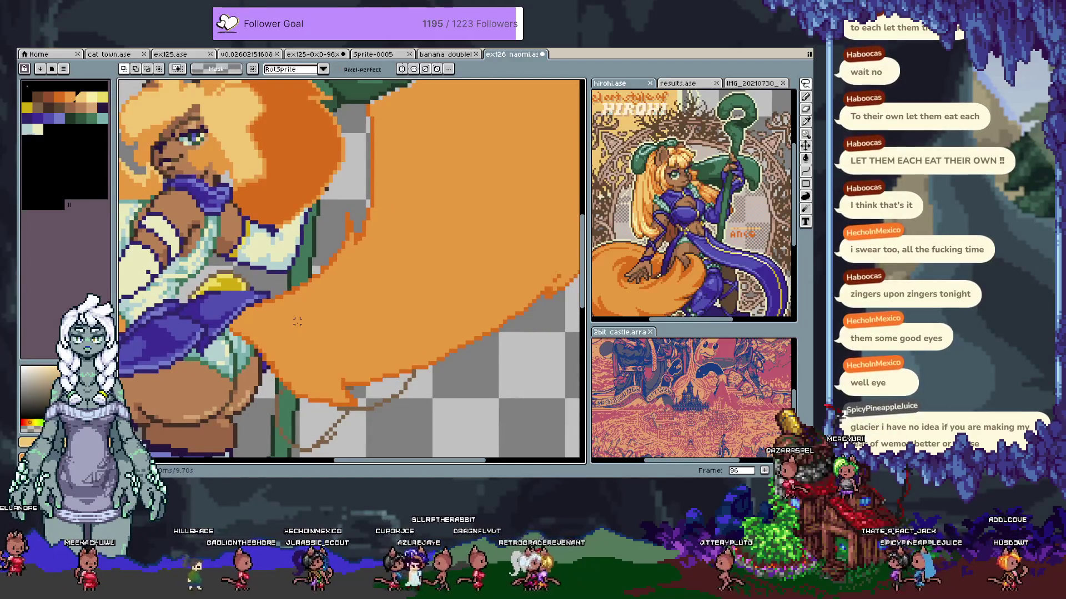
{"action": "key", "text": "w"}
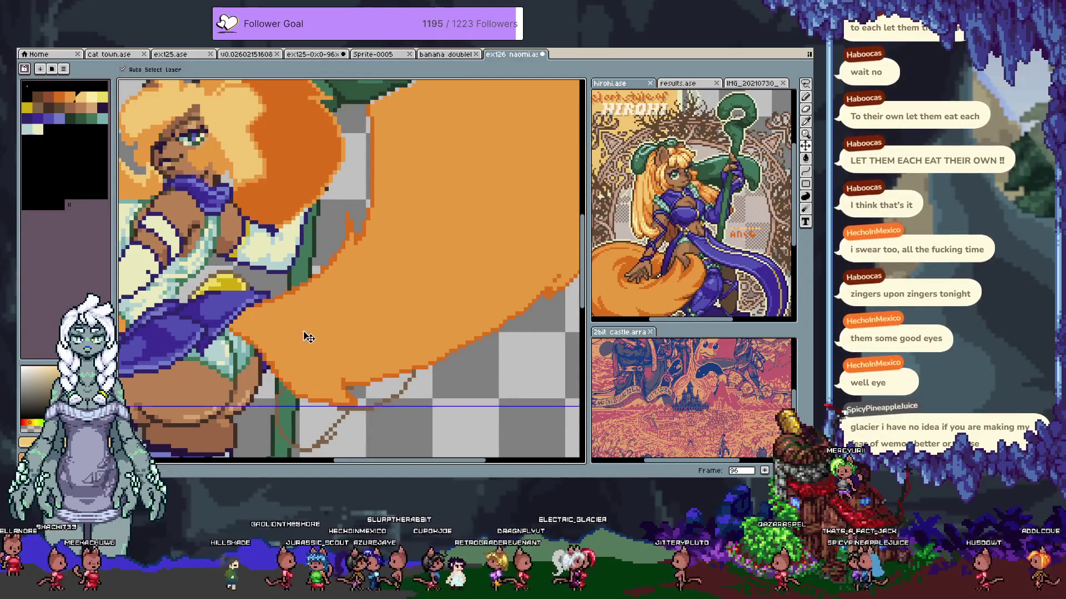
{"action": "left_click", "coordinate": [300, 332]}
{"action": "key", "text": "space"}
{"action": "key", "text": "ctrl+d"}
{"action": "key", "text": "b"}
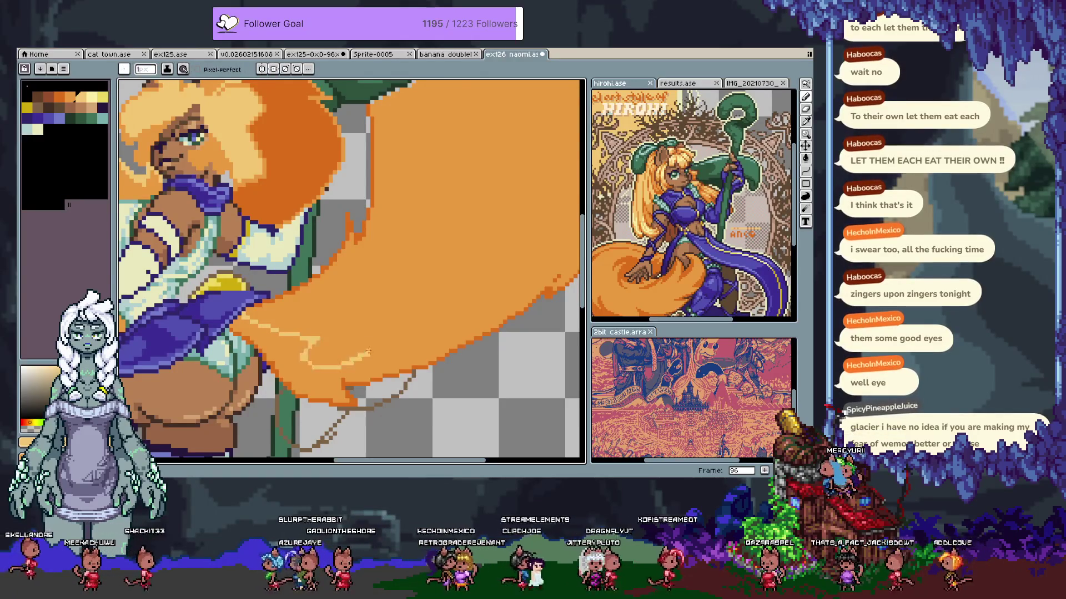
Draw light highlight lines across the tail and hair top, filling the areas above them lighter orange
{"action": "mouse_move", "coordinate": [376, 332]}
{"action": "left_mouse_down"}
{"action": "mouse_move", "coordinate": [462, 252]}
{"action": "mouse_move", "coordinate": [526, 215]}
{"action": "left_mouse_up"}
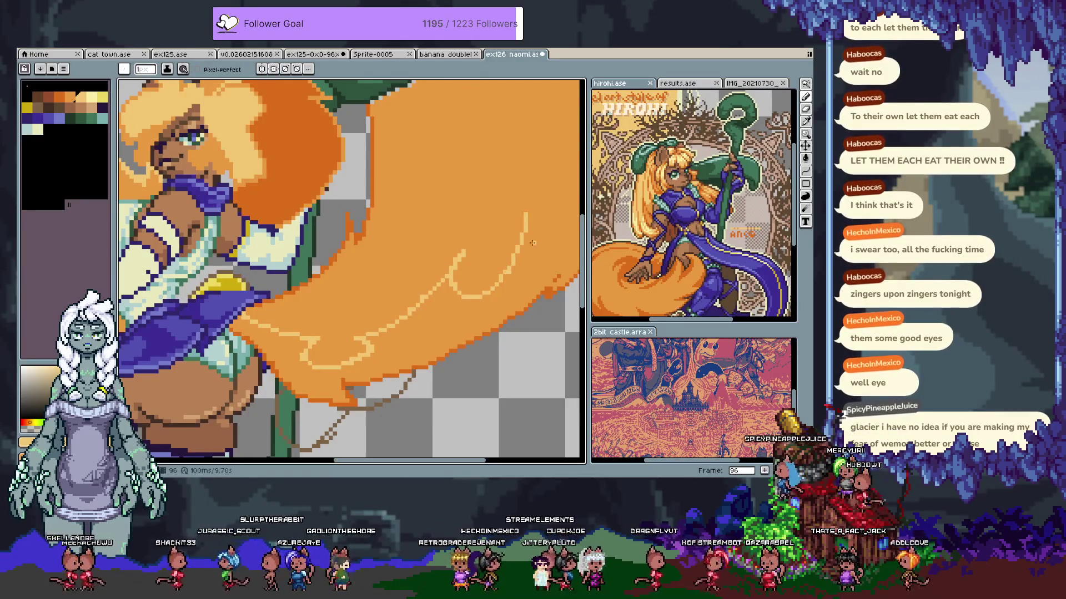
{"action": "scroll", "coordinate": [438, 272], "scroll_direction": "down", "scroll_amount": 3}
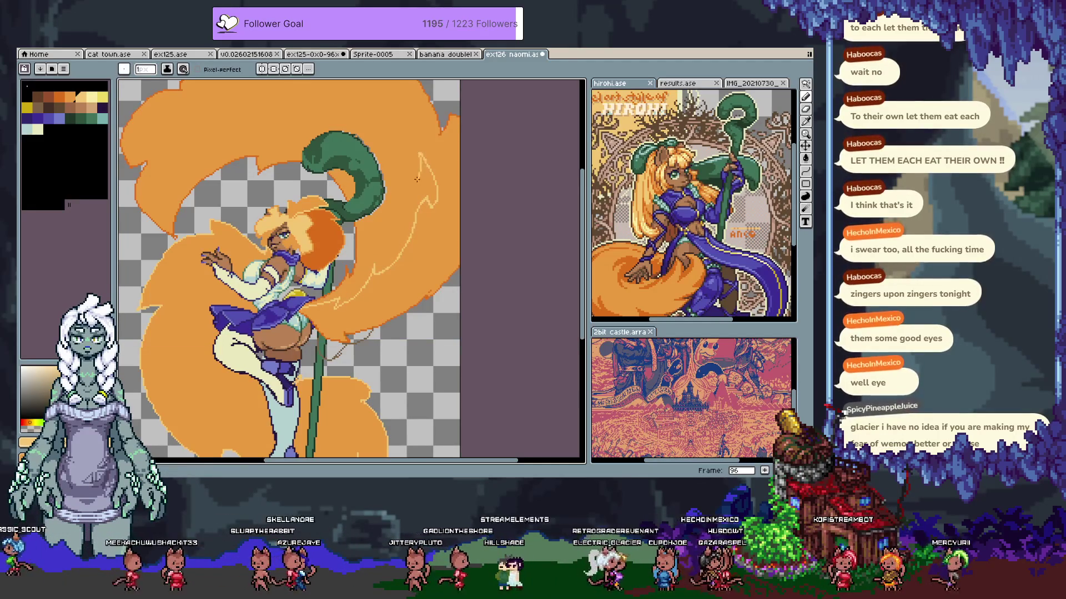
{"action": "left_click_drag", "start_coordinate": [358, 119], "coordinate": [406, 194]}
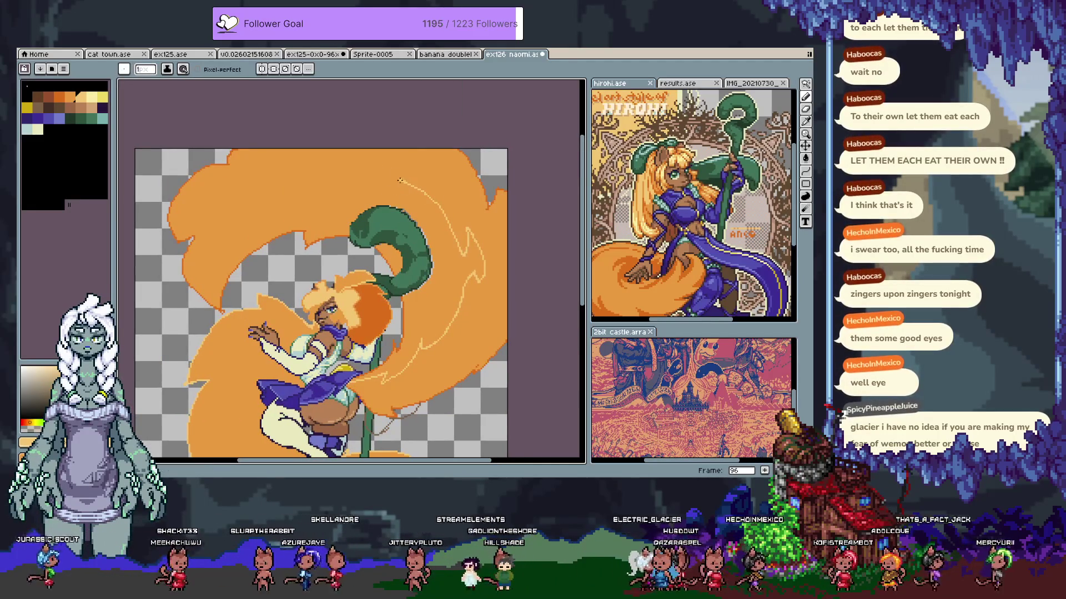
{"action": "left_click", "coordinate": [422, 164]}
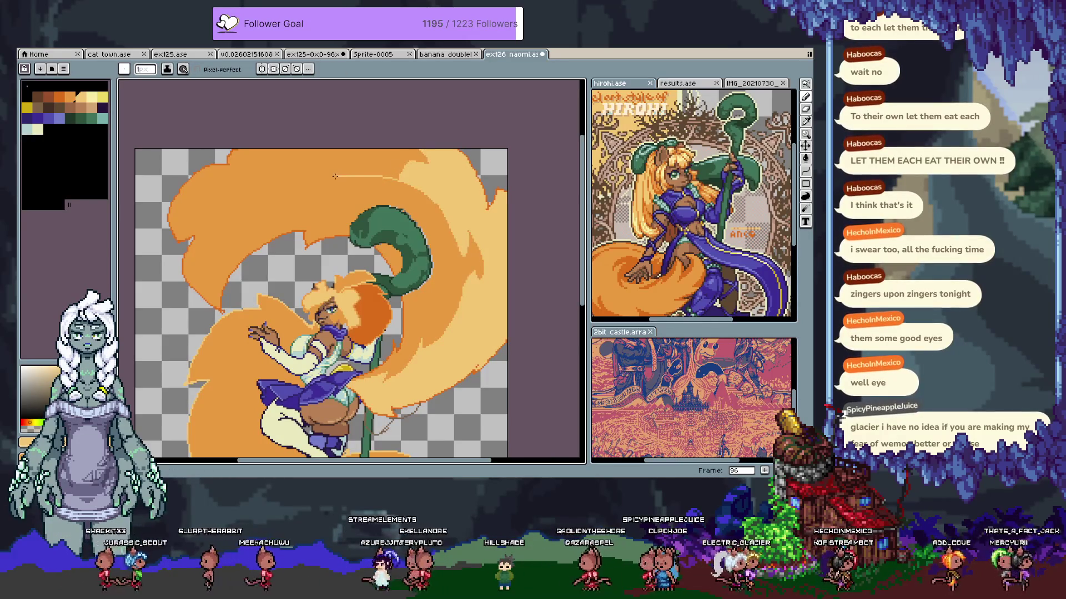
{"action": "key", "text": "ctrl+z"}
{"action": "left_click_drag", "start_coordinate": [392, 176], "coordinate": [324, 183]}
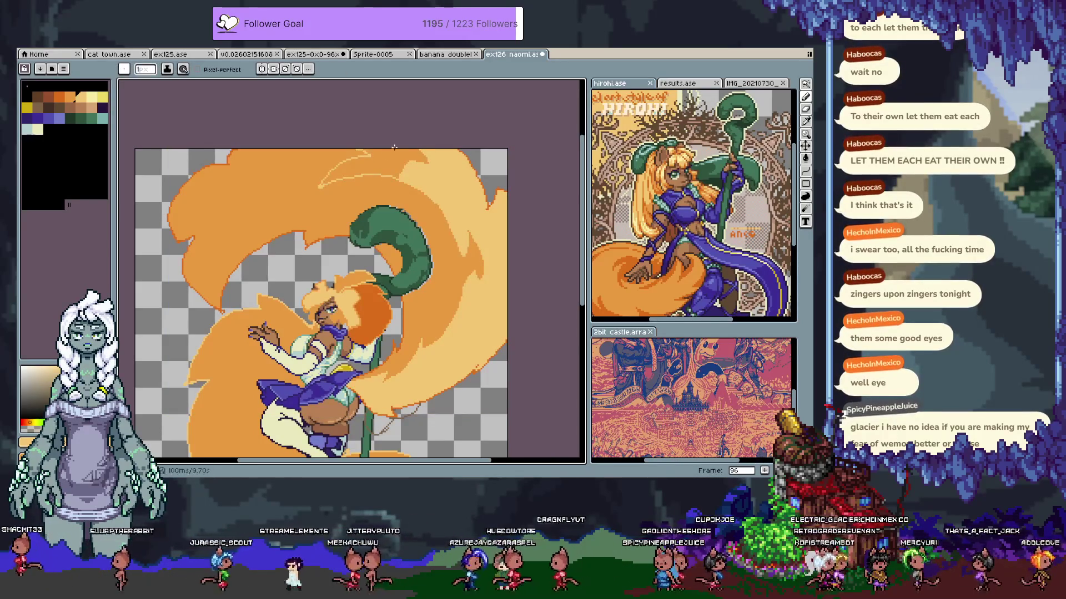
{"action": "key", "text": "g"}
{"action": "left_click", "coordinate": [411, 178]}
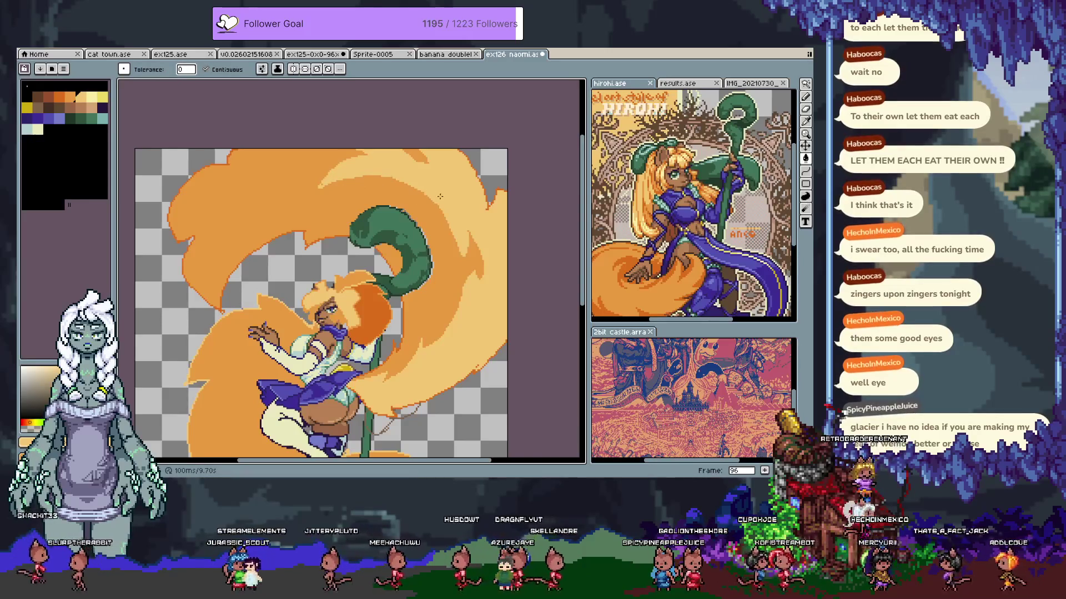
Erase a strip into the hair with the 5px eraser and fill it with orange
{"action": "key", "text": "b"}
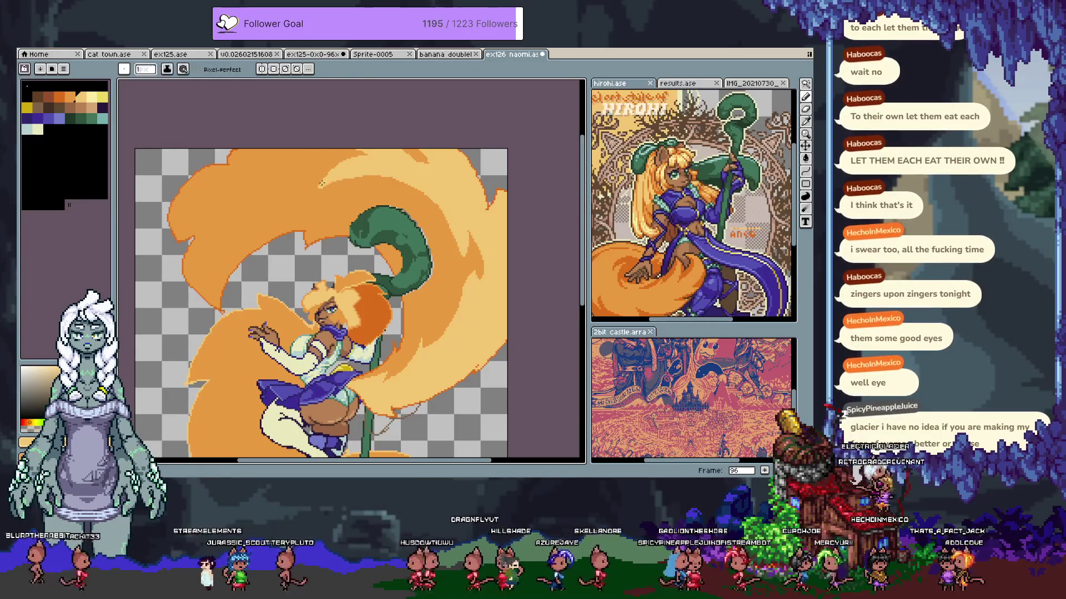
{"action": "key", "text": "e"}
{"action": "left_click_drag", "start_coordinate": [436, 209], "coordinate": [466, 256]}
{"action": "left_click_drag", "start_coordinate": [437, 213], "coordinate": [468, 250]}
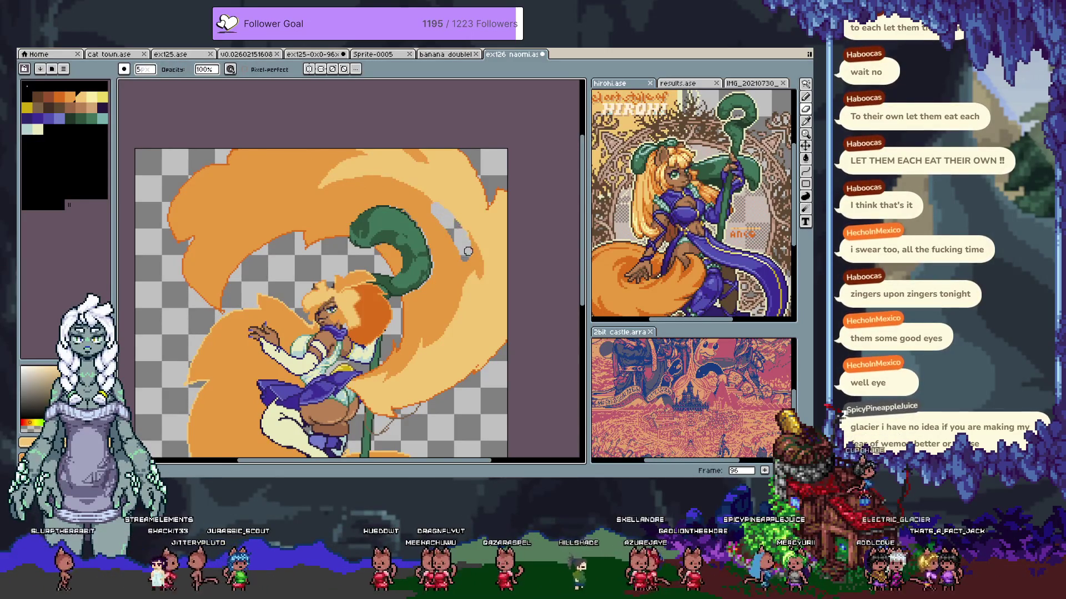
{"action": "key", "text": "g"}
{"action": "left_click", "coordinate": [457, 238]}
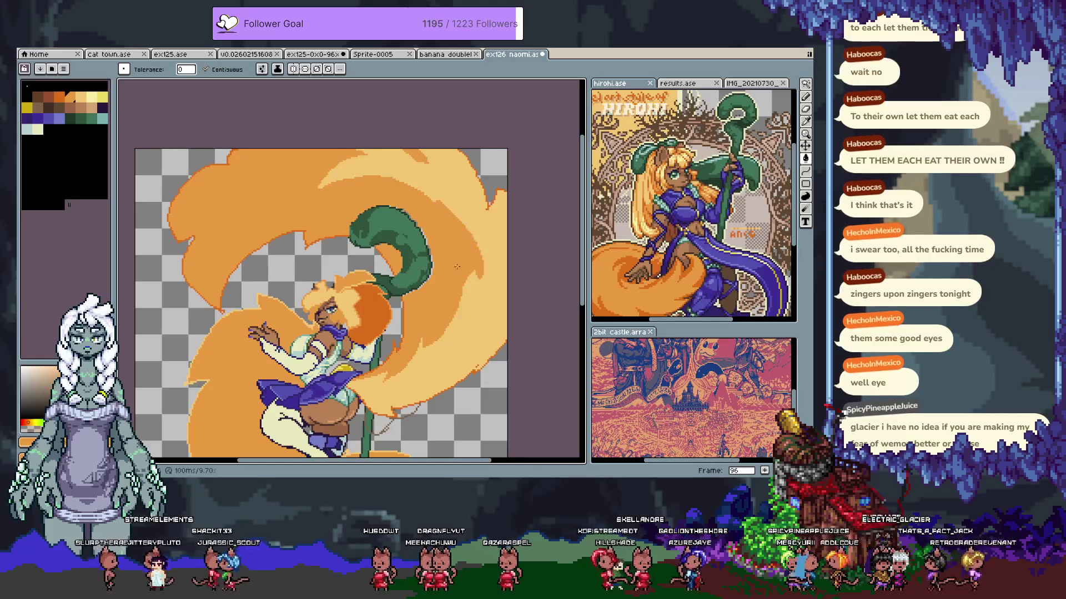
Flip between frames 94 and 95 to compare, then advance to frame 96
{"action": "scroll", "coordinate": [444, 274], "scroll_direction": "up", "scroll_amount": 2}
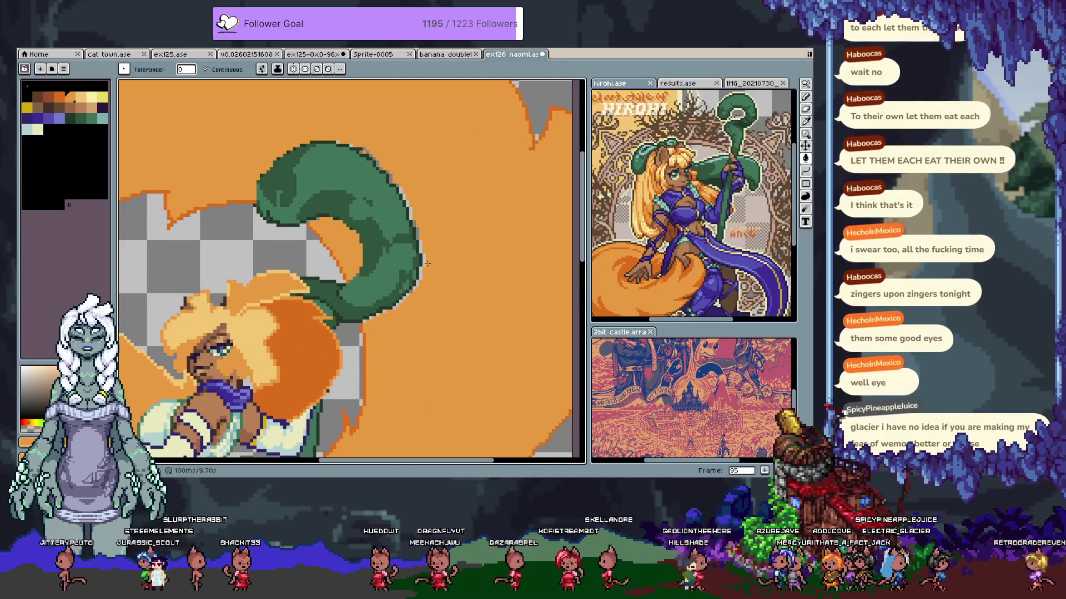
{"action": "key", "text": "Left"}
{"action": "key", "text": "Left"}
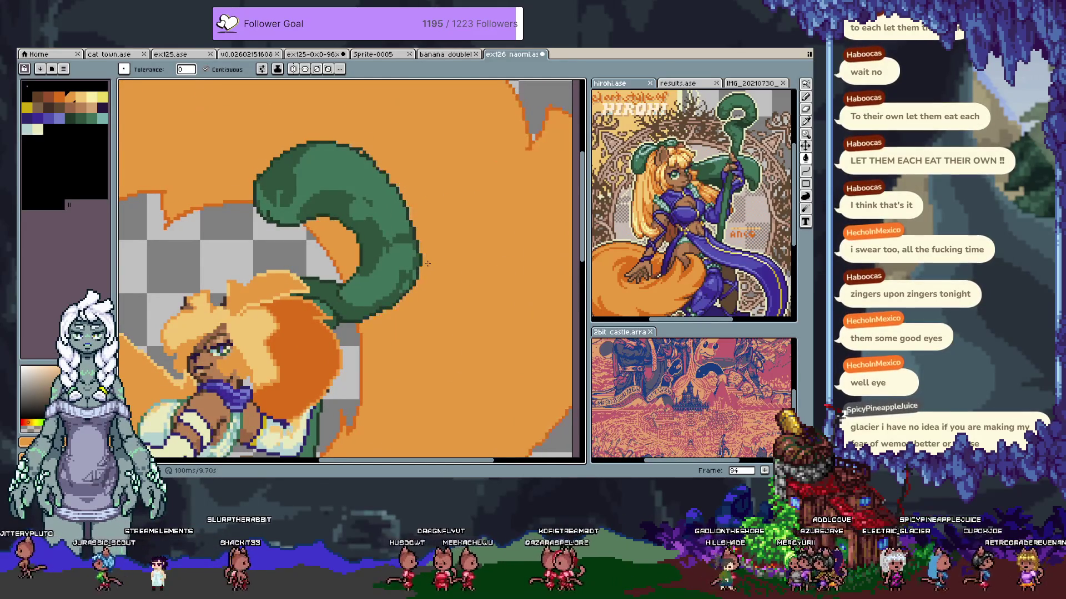
{"action": "key", "text": "Right"}
{"action": "key", "text": "Left"}
{"action": "key", "text": "Right"}
{"action": "key", "text": "v"}
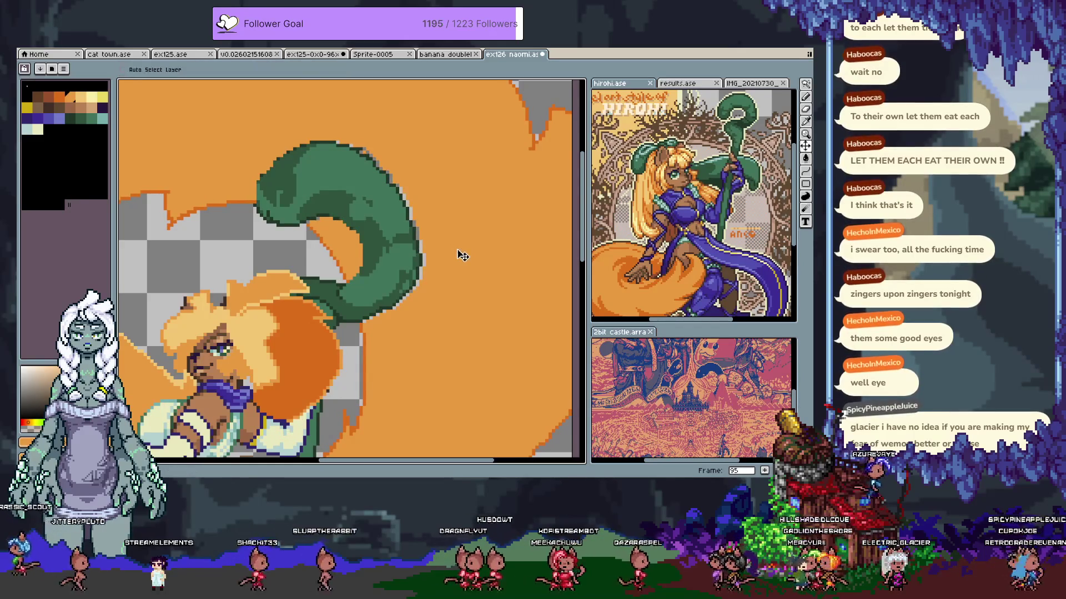
{"action": "scroll", "coordinate": [464, 254], "scroll_direction": "down", "scroll_amount": 2}
{"action": "scroll", "coordinate": [464, 254], "scroll_direction": "down", "scroll_amount": 1}
{"action": "scroll", "coordinate": [458, 262], "scroll_direction": "up", "scroll_amount": 1}
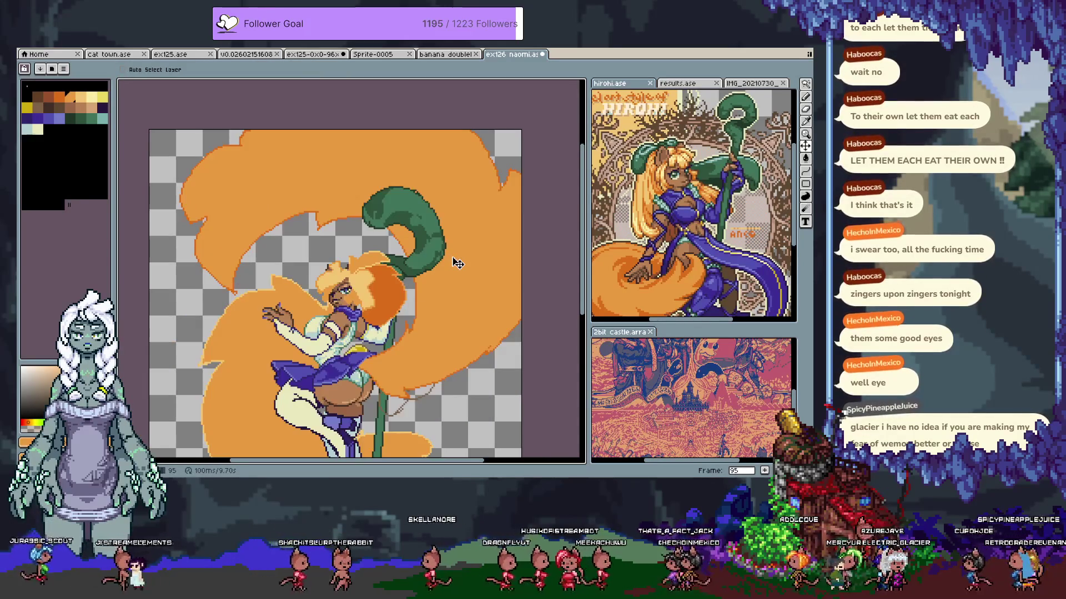
{"action": "key", "text": "Right"}
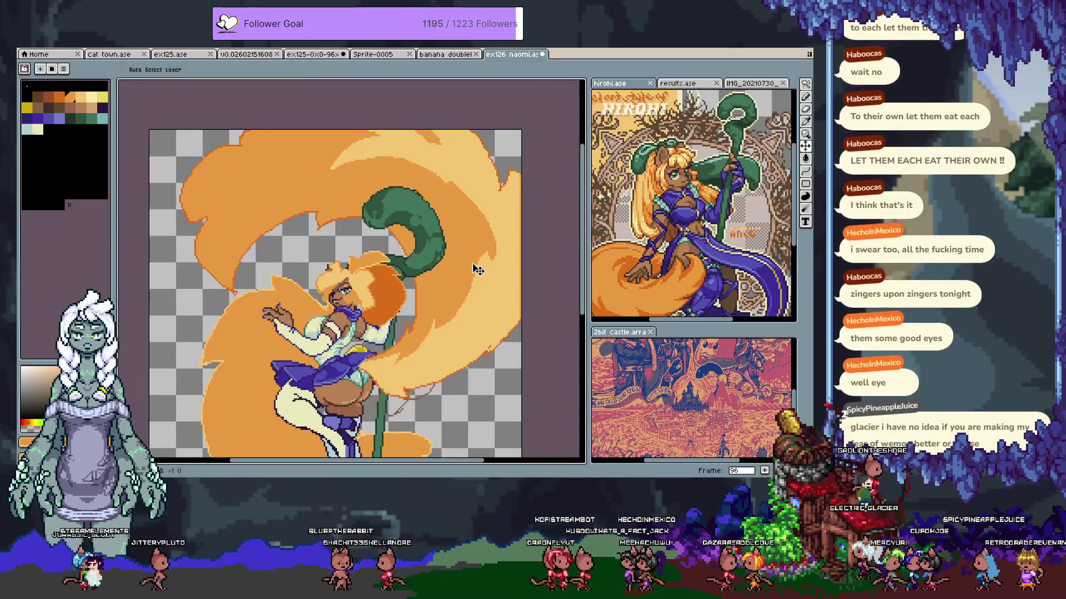
{"action": "scroll", "coordinate": [494, 271], "scroll_direction": "up", "scroll_amount": 2}
Pan the view of the sprite and save the file with Ctrl+S
{"action": "key", "text": "b"}
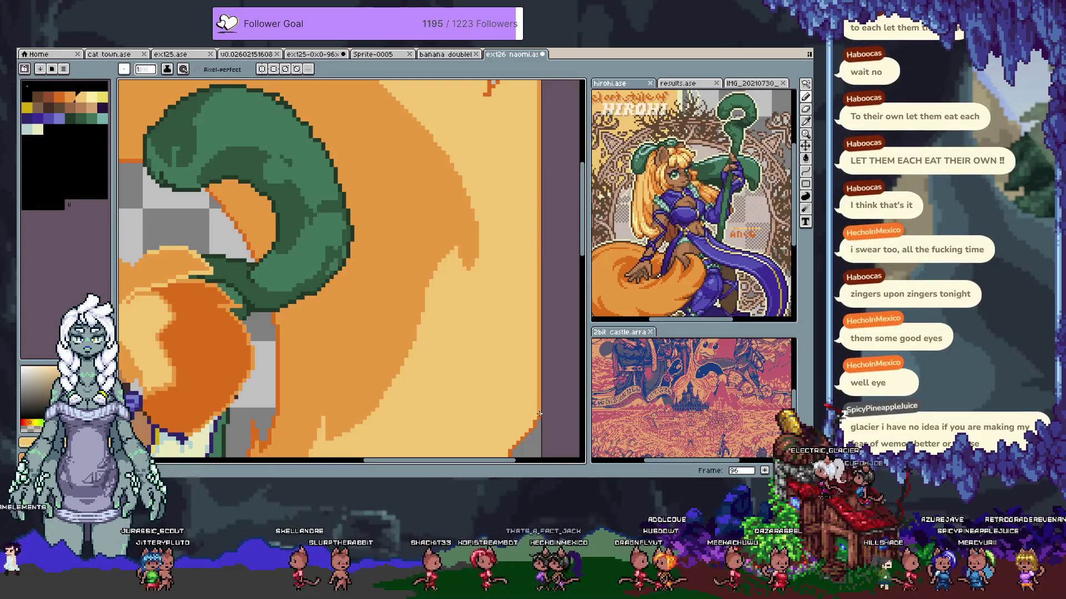
{"action": "key", "text": "g"}
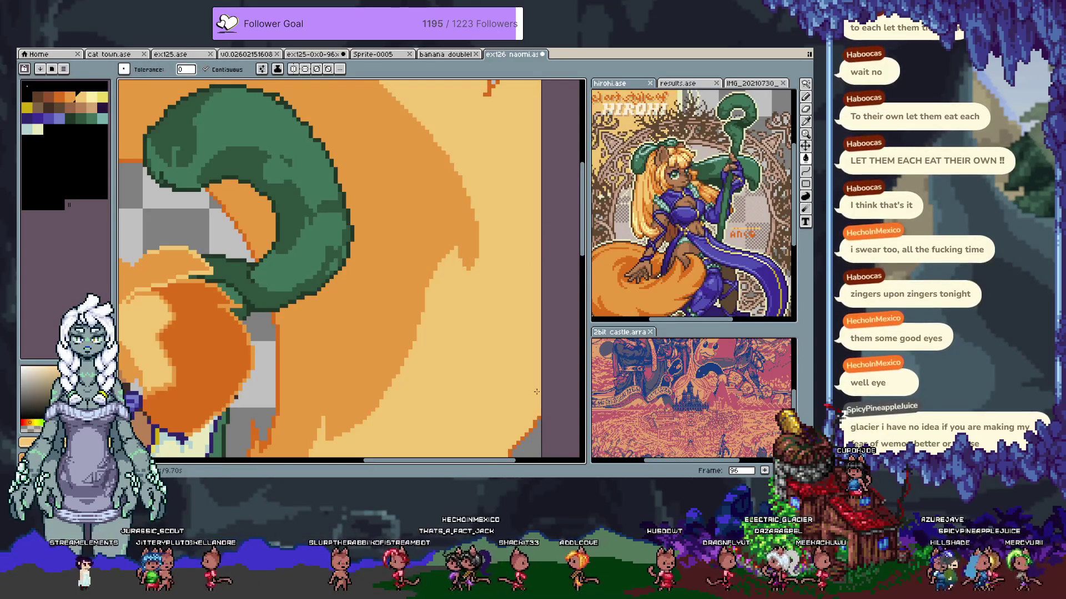
{"action": "scroll", "coordinate": [540, 401], "scroll_direction": "down", "scroll_amount": 4}
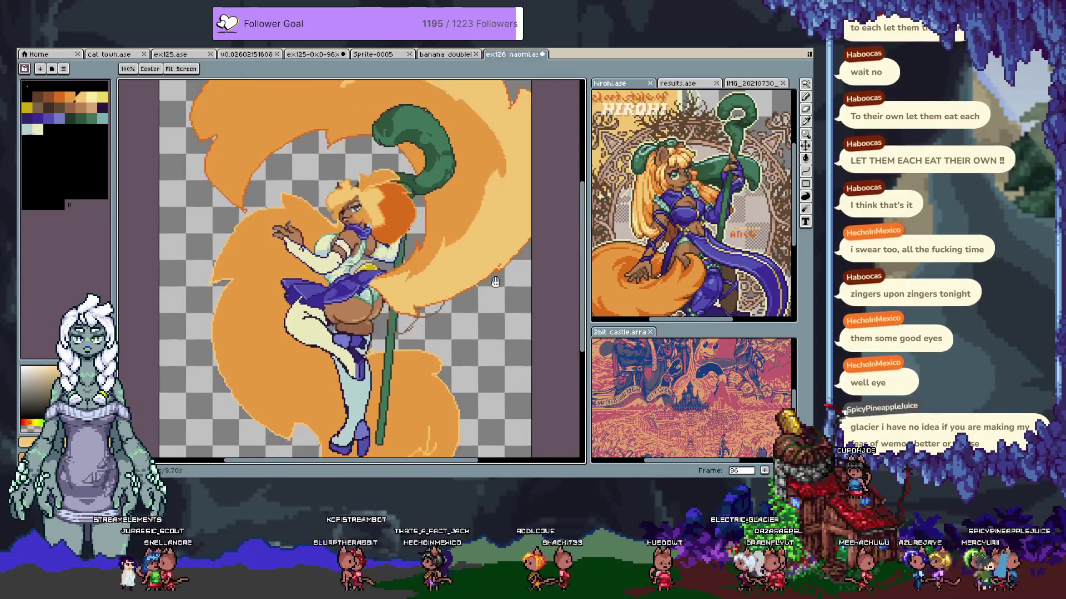
{"action": "left_click_drag", "start_coordinate": [491, 264], "coordinate": [519, 292]}
{"action": "key", "text": "ctrl+s"}
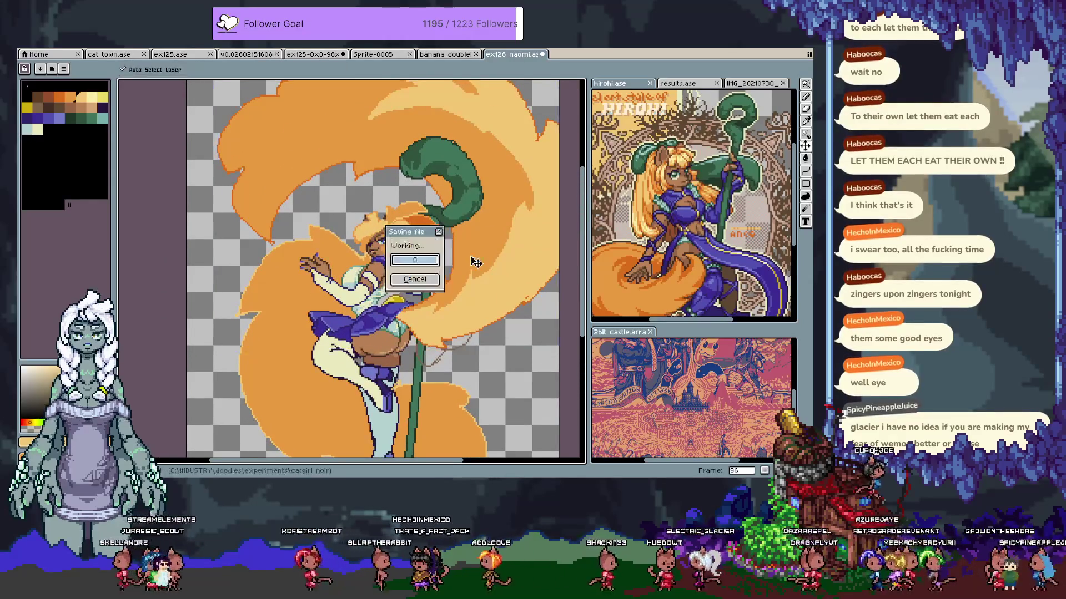
Undo the last fill and sample the dark orange from the artwork
{"action": "left_click_drag", "start_coordinate": [448, 295], "coordinate": [439, 286]}
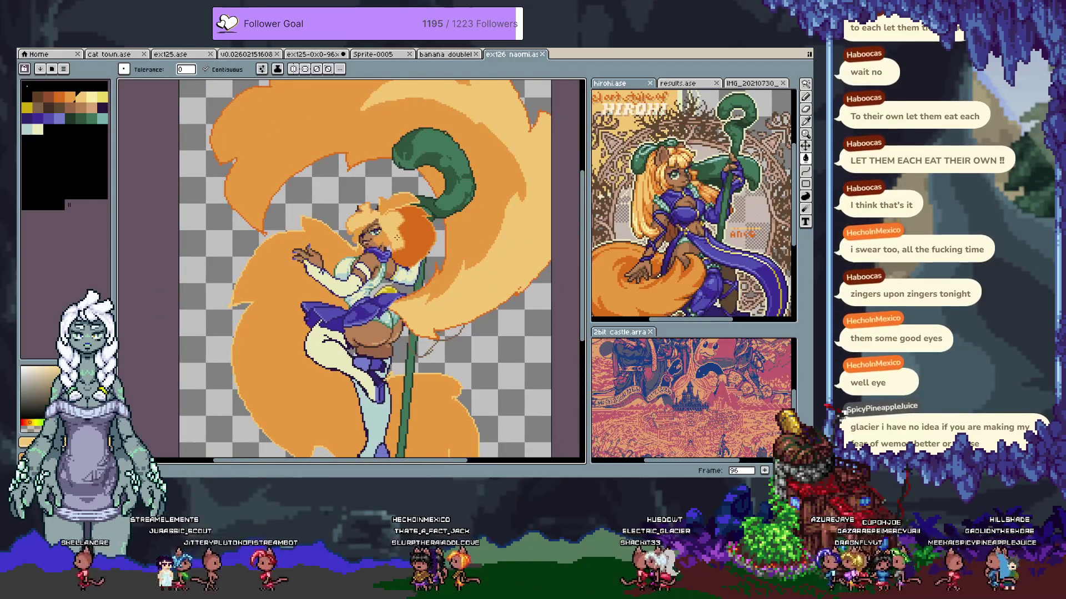
{"action": "left_click_drag", "start_coordinate": [382, 331], "coordinate": [374, 297]}
{"action": "key", "text": "i"}
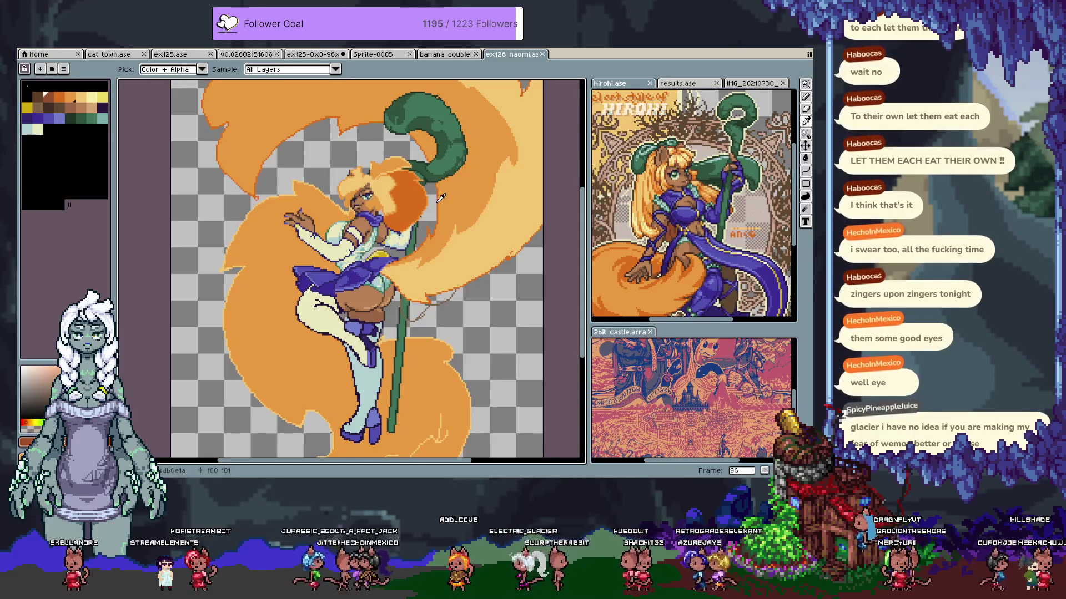
{"action": "key", "text": "g"}
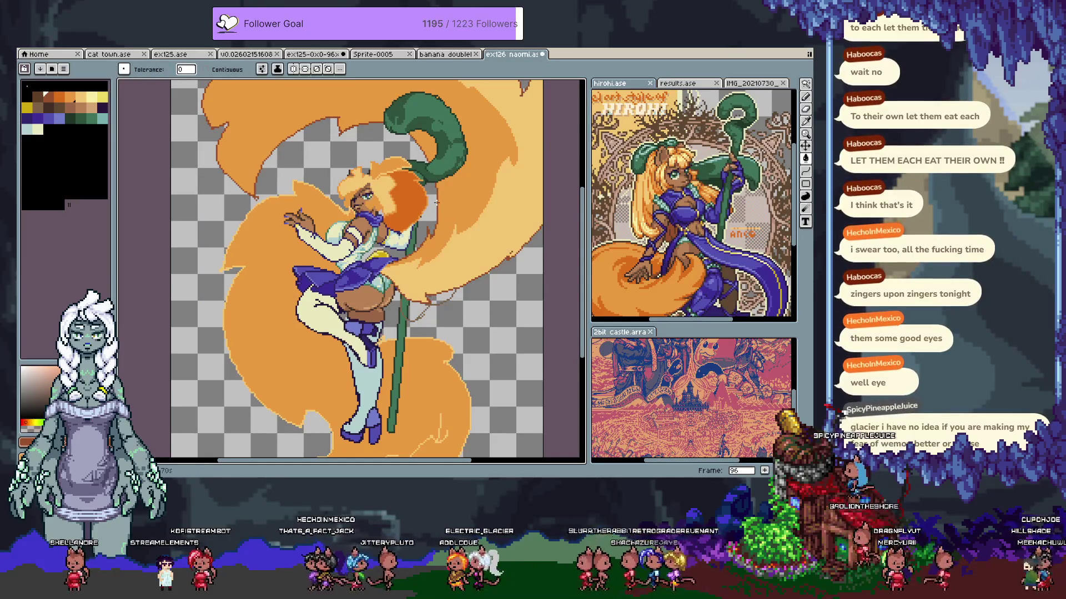
{"action": "key", "text": "ctrl+z"}
{"action": "key", "text": "ctrl+y"}
{"action": "key", "text": "ctrl+z"}
{"action": "key", "text": "i"}
Add new frame 97 and fill the two light hair strands with darker orange
{"action": "key", "text": "Tab"}
{"action": "key", "text": "alt+n"}
{"action": "key", "text": "Tab"}
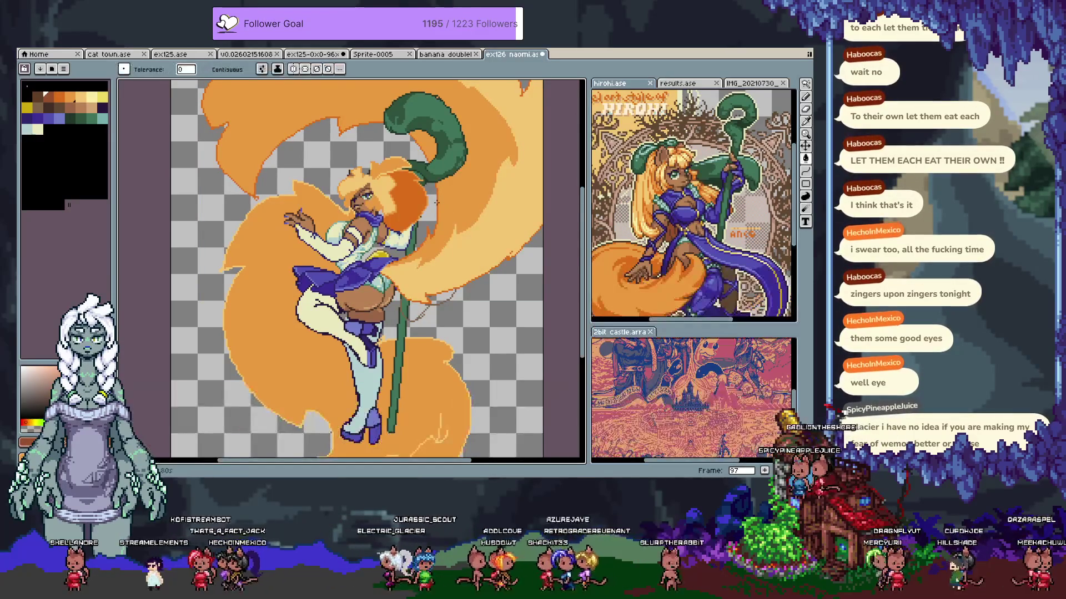
{"action": "key", "text": "g"}
{"action": "left_click", "coordinate": [454, 198]}
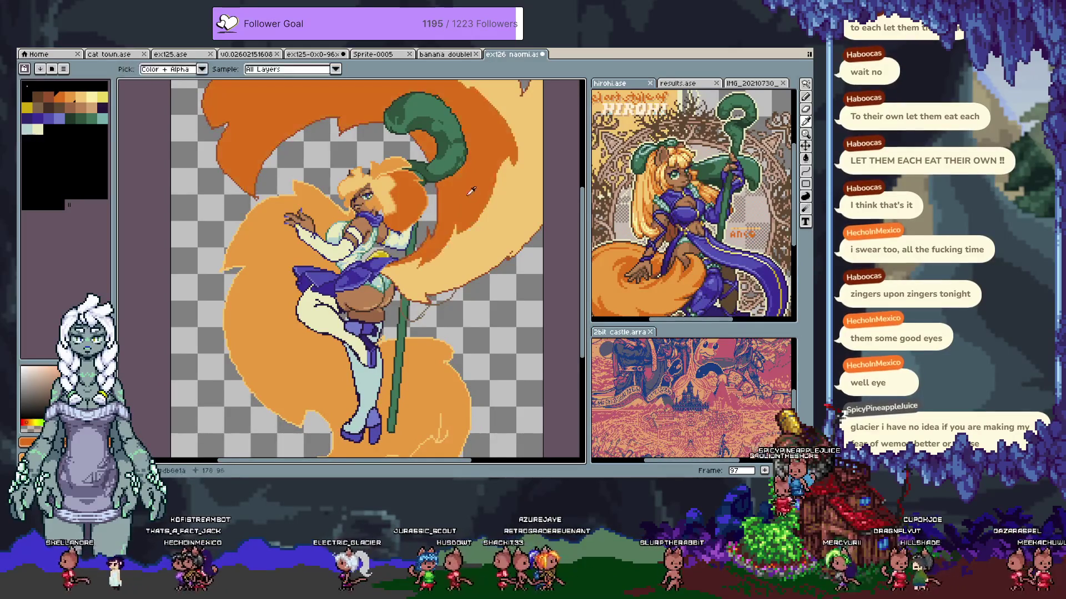
{"action": "left_click", "coordinate": [508, 215]}
{"action": "mouse_move", "coordinate": [496, 208]}
{"action": "left_mouse_down"}
{"action": "mouse_move", "coordinate": [448, 299]}
{"action": "mouse_move", "coordinate": [458, 192]}
{"action": "mouse_move", "coordinate": [452, 253]}
{"action": "left_mouse_up"}
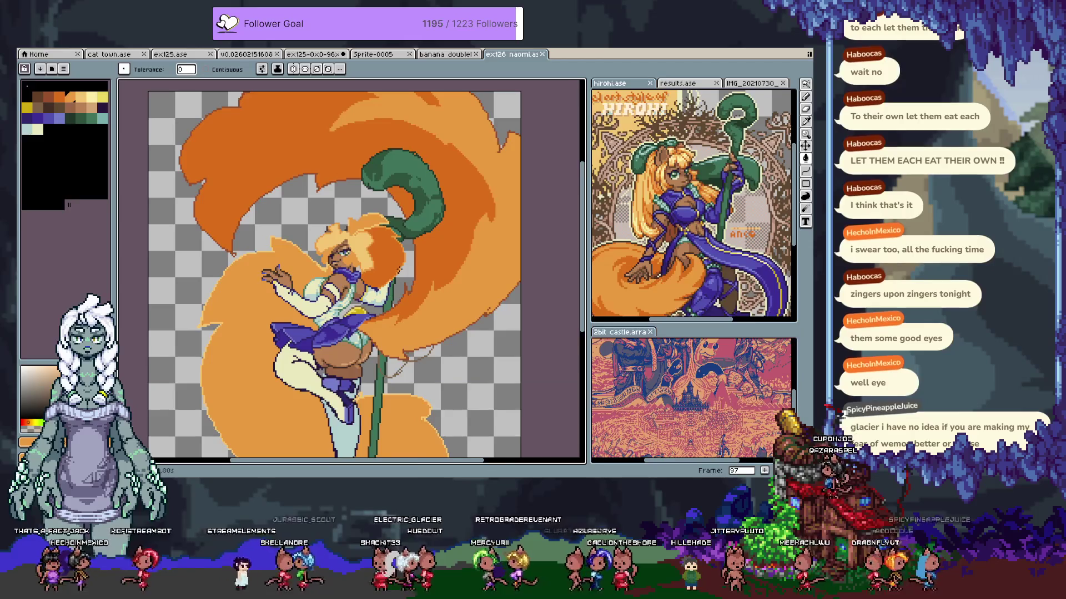
Show the timeline, jump to the first frame, and add new frame 98
{"action": "key", "text": "Tab"}
{"action": "key", "text": "Home"}
{"action": "key", "text": "alt+n"}
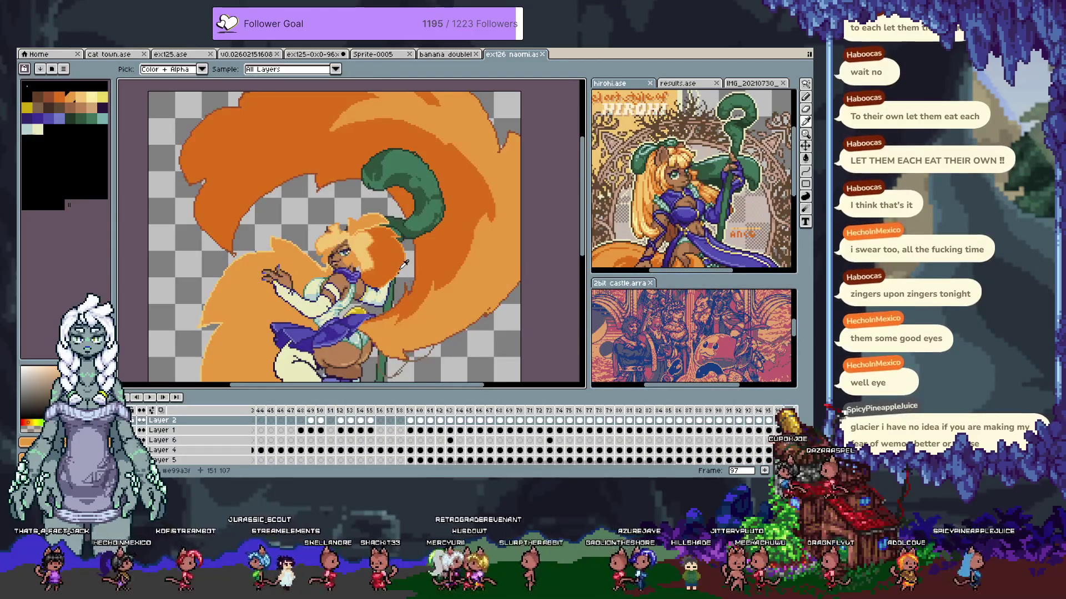
Draw the raised arm and hand beside her face, with blue crease lines in the sleeve
{"action": "key", "text": "Tab"}
{"action": "scroll", "coordinate": [398, 269], "scroll_direction": "up", "scroll_amount": 3}
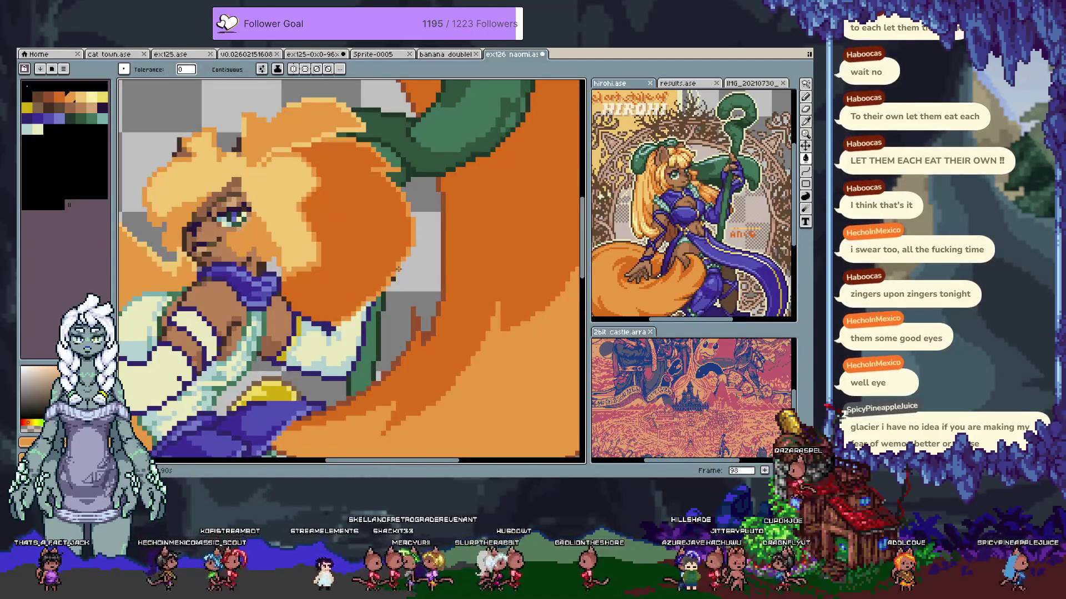
{"action": "key", "text": "v"}
{"action": "scroll", "coordinate": [394, 244], "scroll_direction": "left", "scroll_amount": 2}
{"action": "key", "text": "ctrl+d"}
{"action": "key", "text": "b"}
{"action": "mouse_move", "coordinate": [435, 244]}
{"action": "left_mouse_down"}
{"action": "mouse_move", "coordinate": [411, 261]}
{"action": "mouse_move", "coordinate": [420, 231]}
{"action": "mouse_move", "coordinate": [386, 256]}
{"action": "mouse_move", "coordinate": [387, 271]}
{"action": "left_mouse_up"}
{"action": "mouse_move", "coordinate": [376, 315]}
{"action": "left_mouse_down"}
{"action": "mouse_move", "coordinate": [361, 300]}
{"action": "mouse_move", "coordinate": [332, 330]}
{"action": "left_mouse_up"}
Undo the last stroke, enable pixel-perfect, and draw an orange stroke down the arm to the elbow
{"action": "key", "text": "i"}
{"action": "key", "text": "b"}
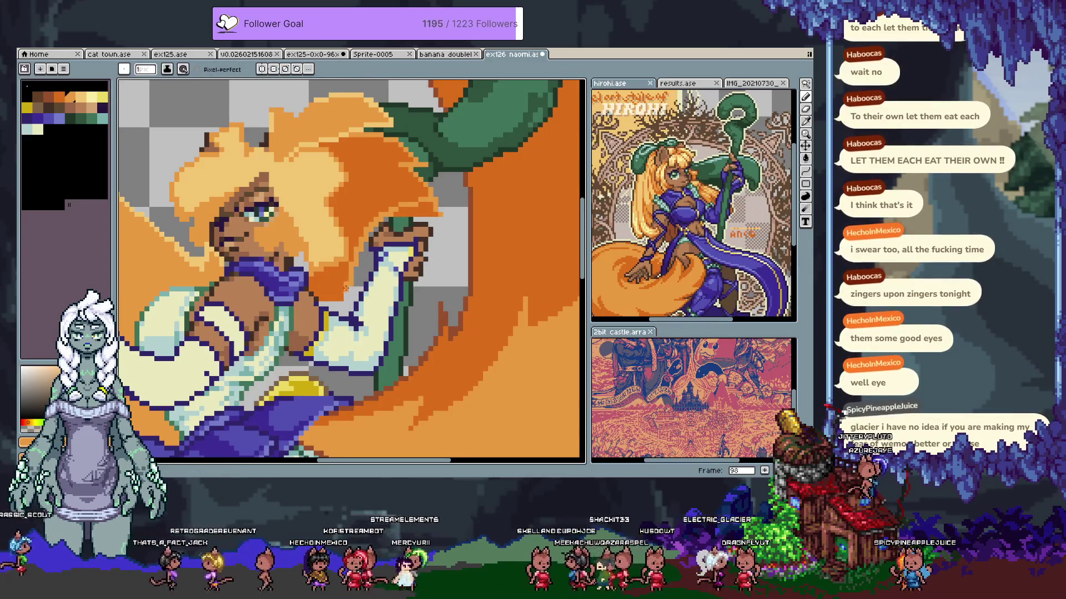
{"action": "key", "text": "ctrl+z"}
{"action": "left_click", "coordinate": [197, 70]}
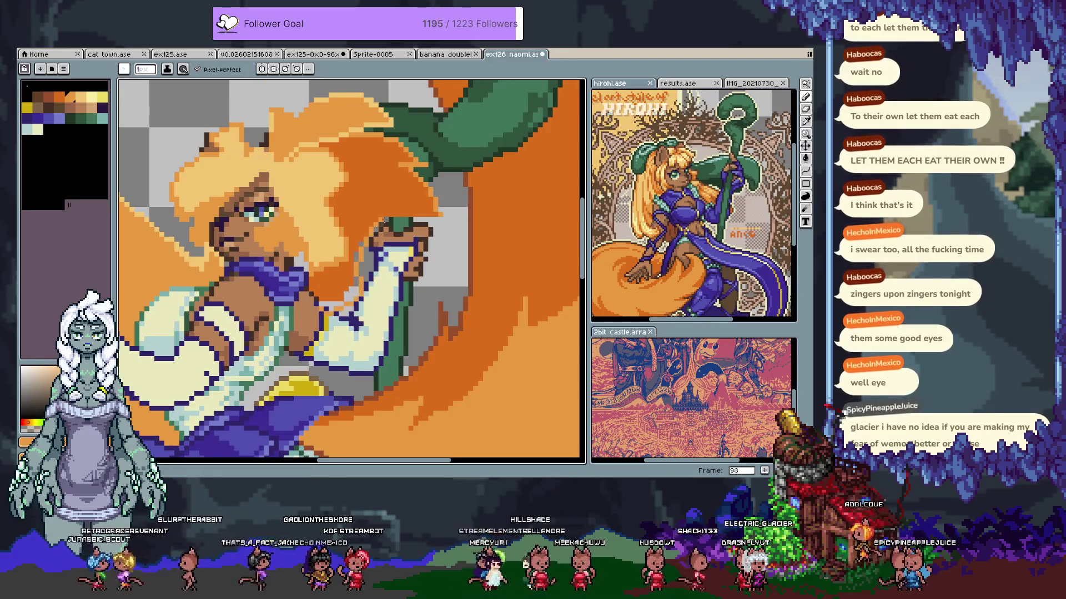
{"action": "mouse_move", "coordinate": [365, 232]}
{"action": "left_mouse_down"}
{"action": "mouse_move", "coordinate": [328, 308]}
{"action": "mouse_move", "coordinate": [338, 297]}
{"action": "left_mouse_up"}
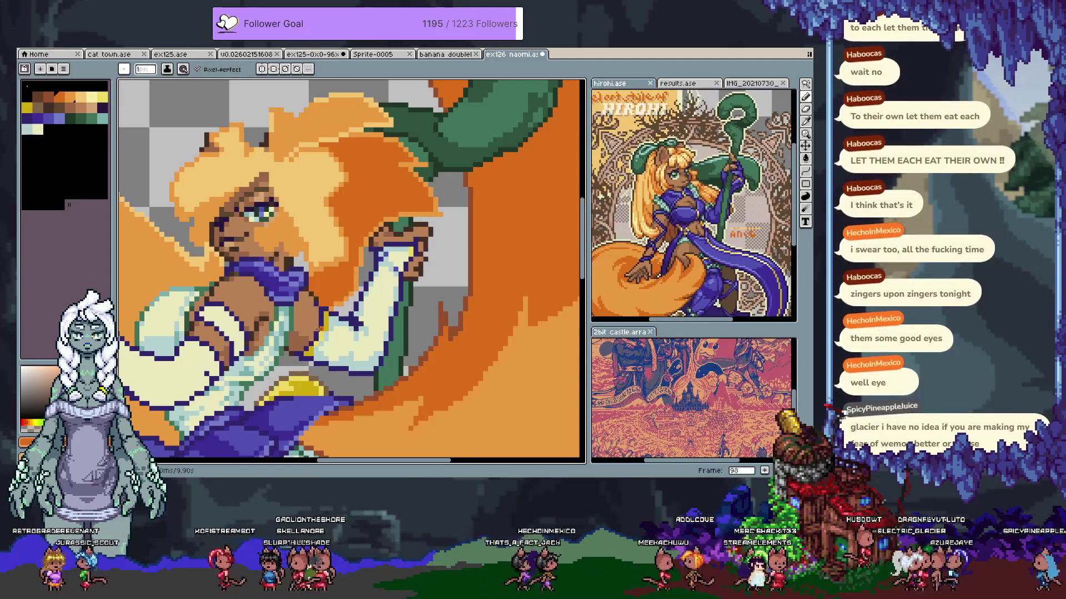
{"action": "scroll", "coordinate": [320, 328], "scroll_direction": "down", "scroll_amount": 3}
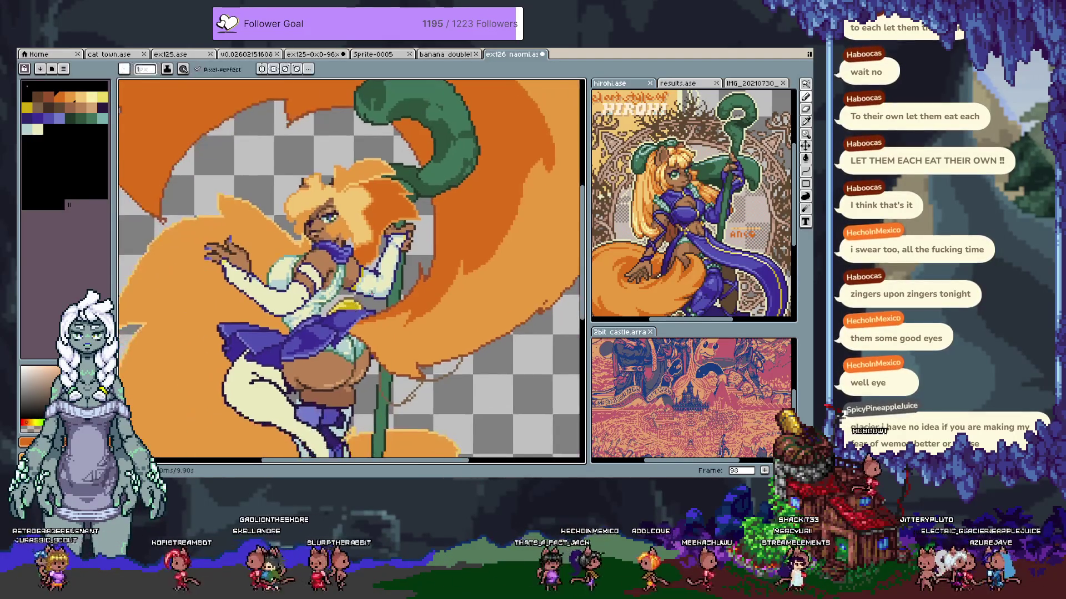
{"action": "scroll", "coordinate": [431, 230], "scroll_direction": "up", "scroll_amount": 1}
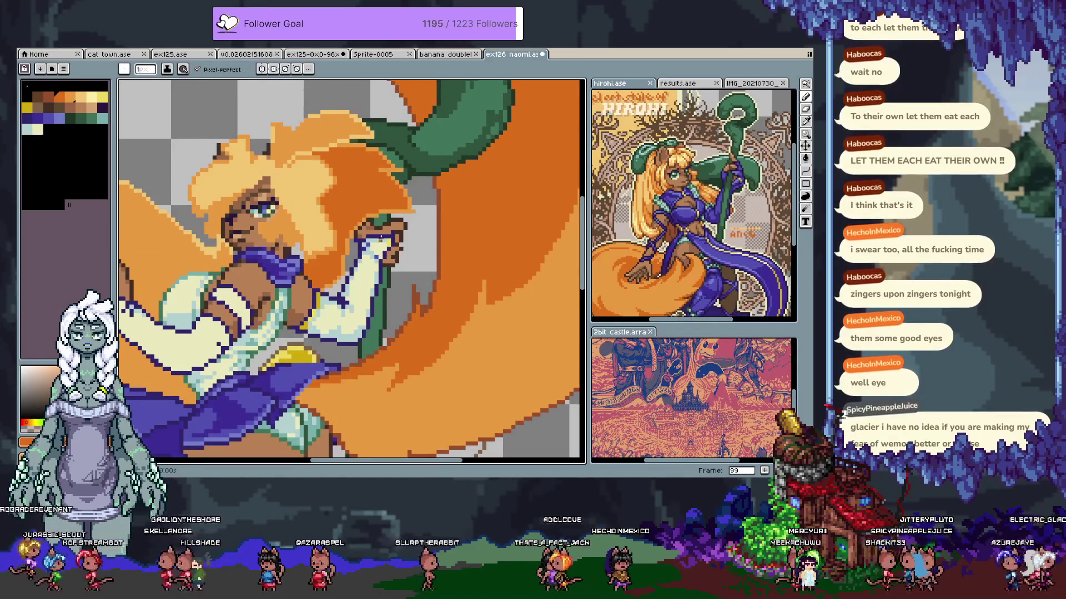
Undo the fill above the hand and paint the staff green above the hand
{"action": "key", "text": "g"}
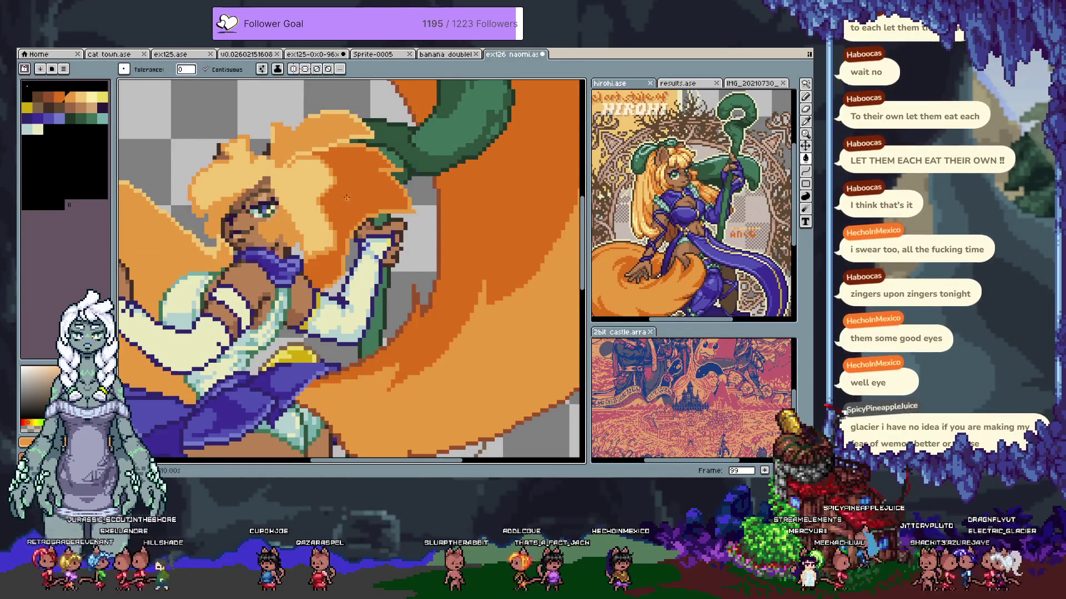
{"action": "key", "text": "b"}
{"action": "key", "text": "ctrl+z"}
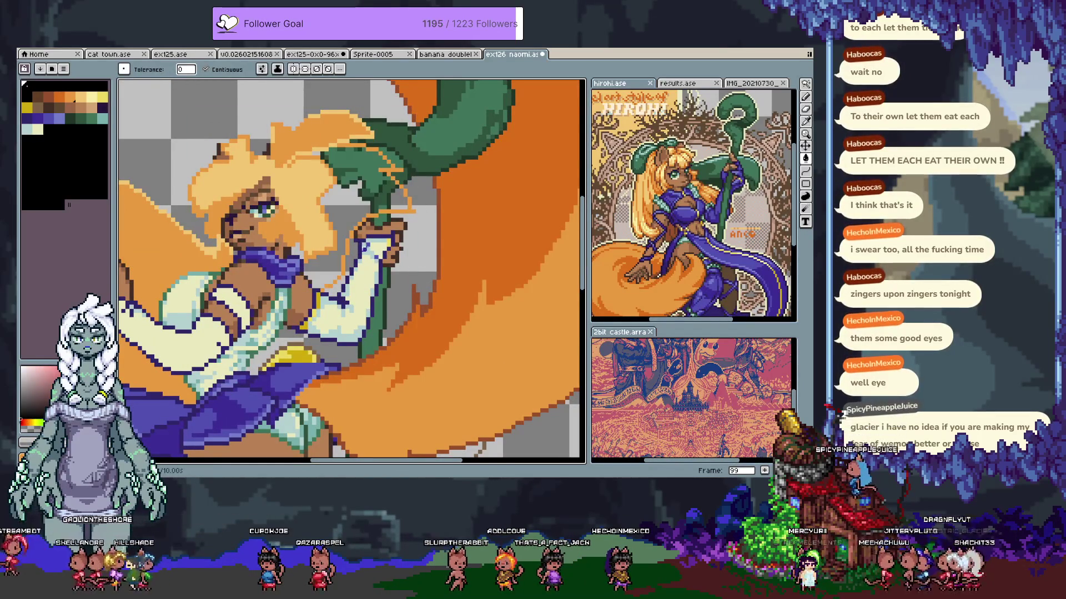
{"action": "mouse_move", "coordinate": [348, 279]}
{"action": "left_mouse_down"}
{"action": "mouse_move", "coordinate": [358, 222]}
{"action": "mouse_move", "coordinate": [410, 205]}
{"action": "mouse_move", "coordinate": [383, 164]}
{"action": "mouse_move", "coordinate": [343, 158]}
{"action": "mouse_move", "coordinate": [386, 187]}
{"action": "left_mouse_up"}
{"action": "key", "text": "space"}
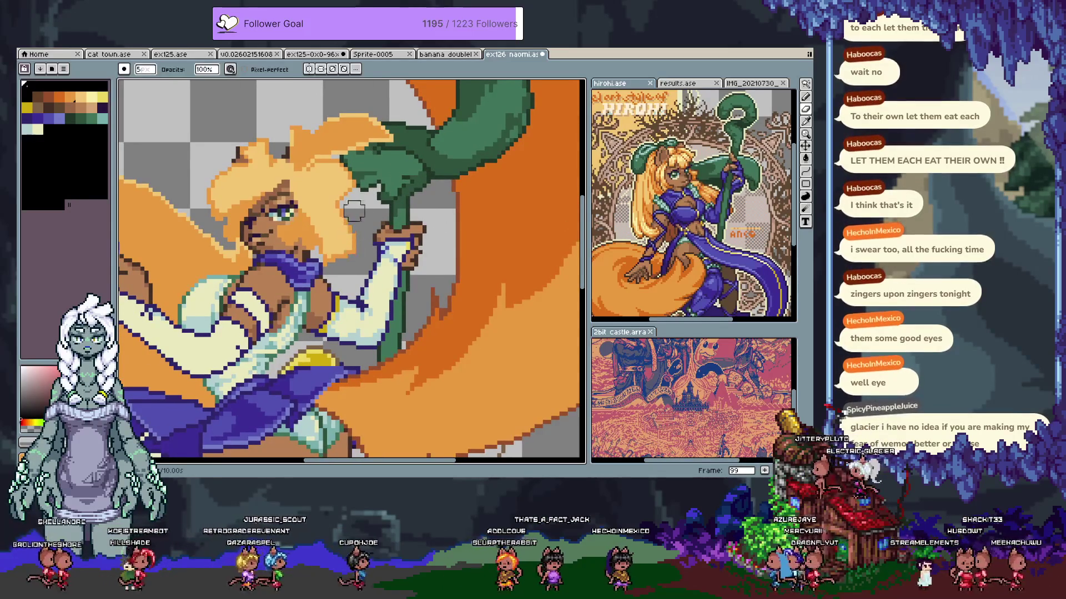
Clean up the pixels along the green staff's edge with the 1px eraser
{"action": "key", "text": "e"}
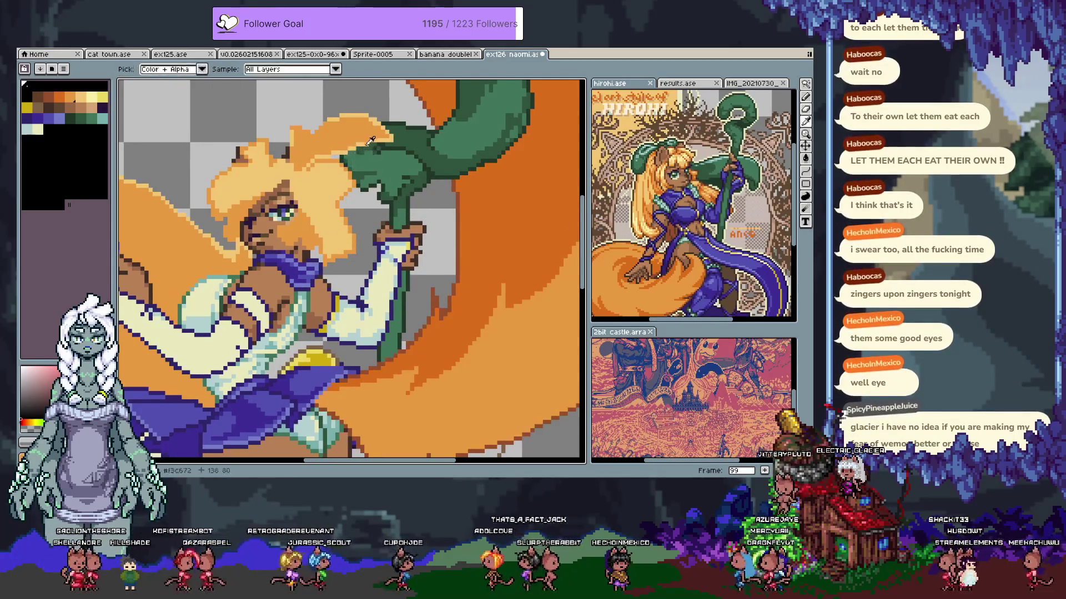
{"action": "left_click_drag", "start_coordinate": [380, 144], "coordinate": [391, 204]}
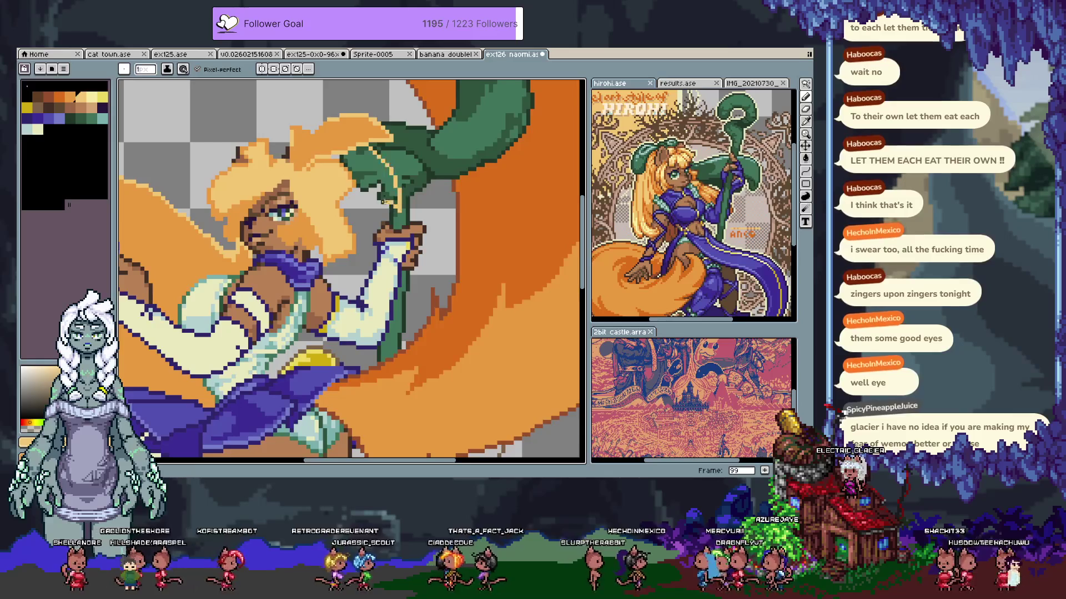
{"action": "left_click_drag", "start_coordinate": [367, 146], "coordinate": [393, 203]}
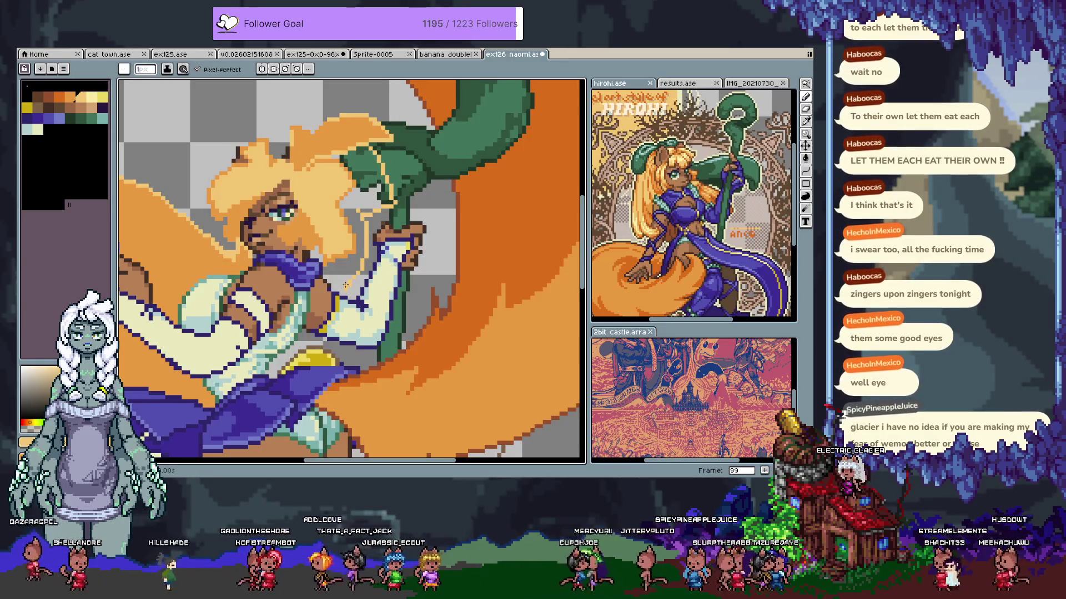
{"action": "key", "text": "i"}
{"action": "key", "text": "b"}
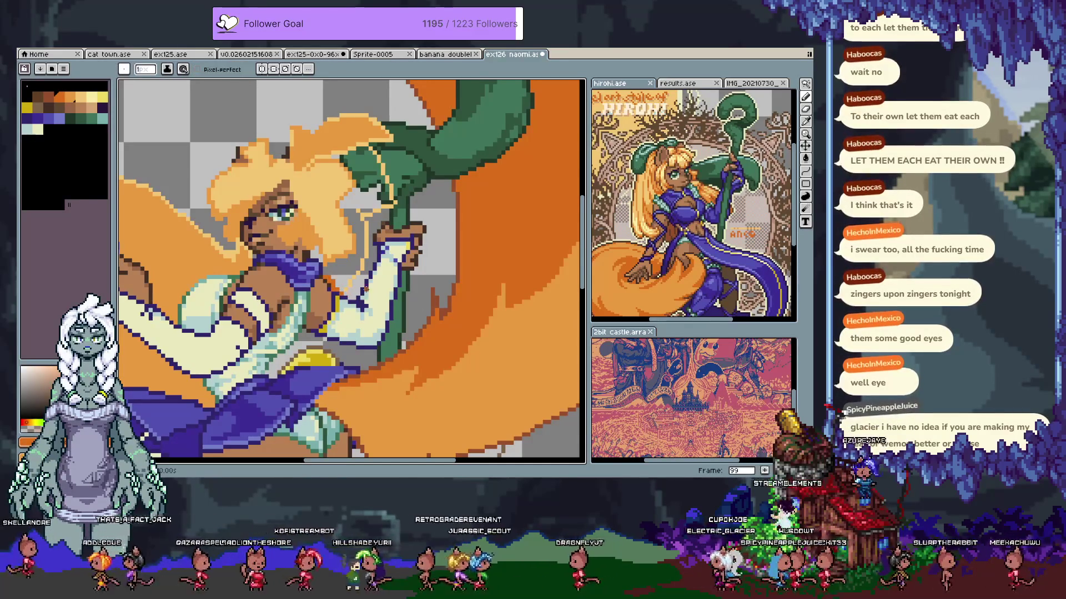
Fill the light hair area with orange and save the drawing
{"action": "scroll", "coordinate": [351, 215], "scroll_direction": "up", "scroll_amount": 3}
{"action": "scroll", "coordinate": [338, 245], "scroll_direction": "down", "scroll_amount": 3}
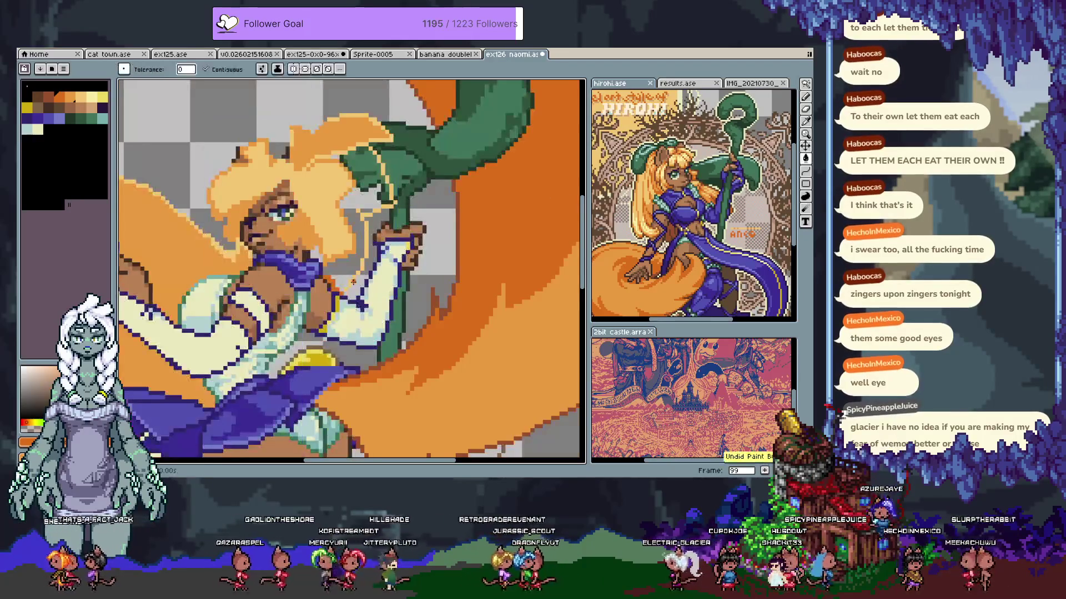
{"action": "key", "text": "g"}
{"action": "left_click", "coordinate": [378, 205]}
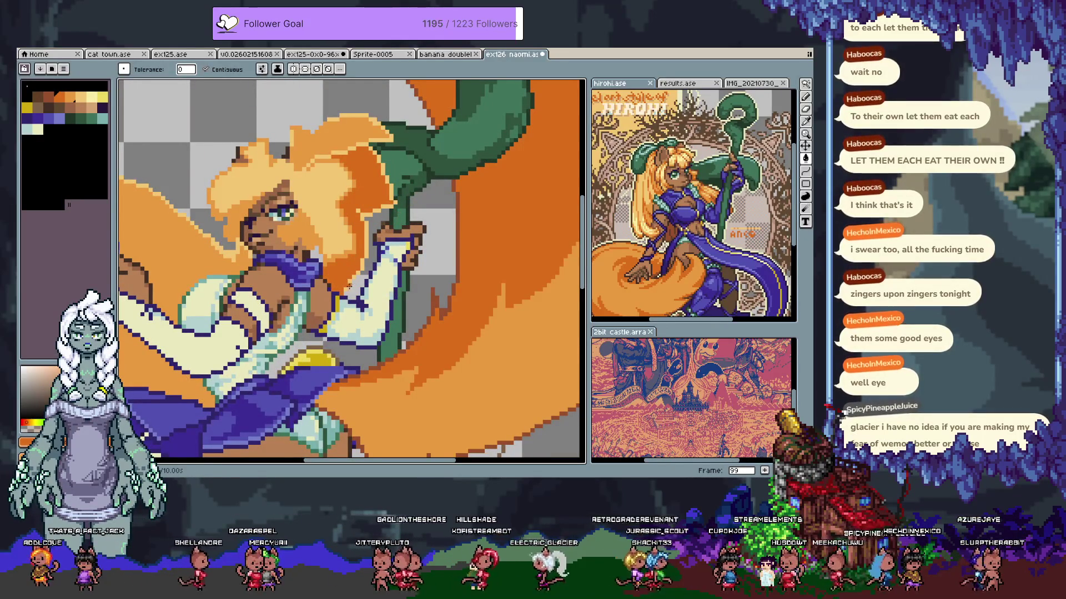
{"action": "key", "text": "b"}
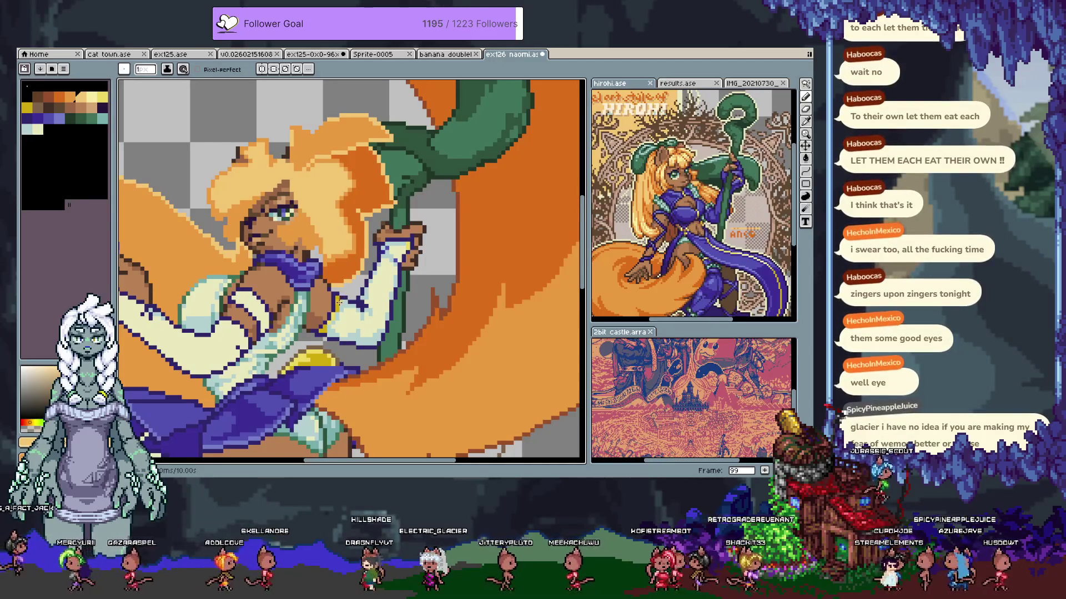
{"action": "key", "text": "ctrl+s"}
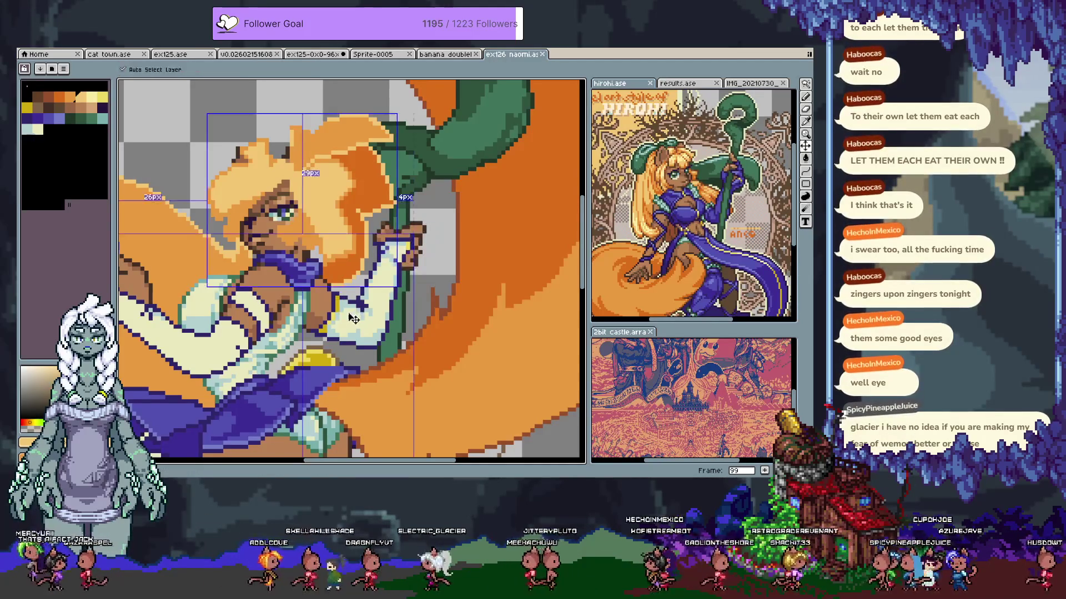
{"action": "scroll", "coordinate": [330, 289], "scroll_direction": "down", "scroll_amount": 5}
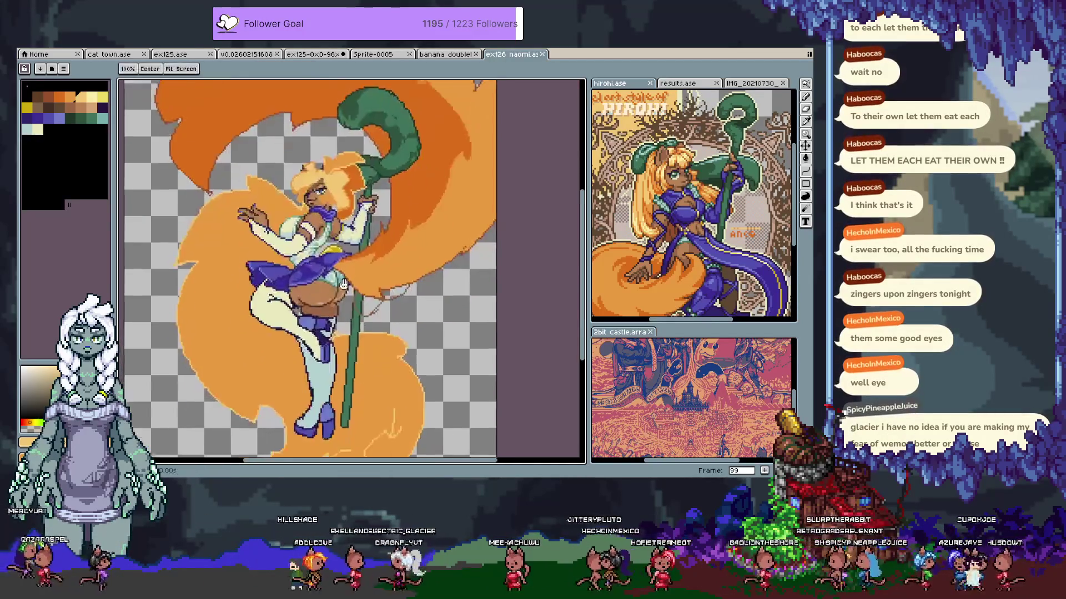
{"action": "key", "text": "b"}
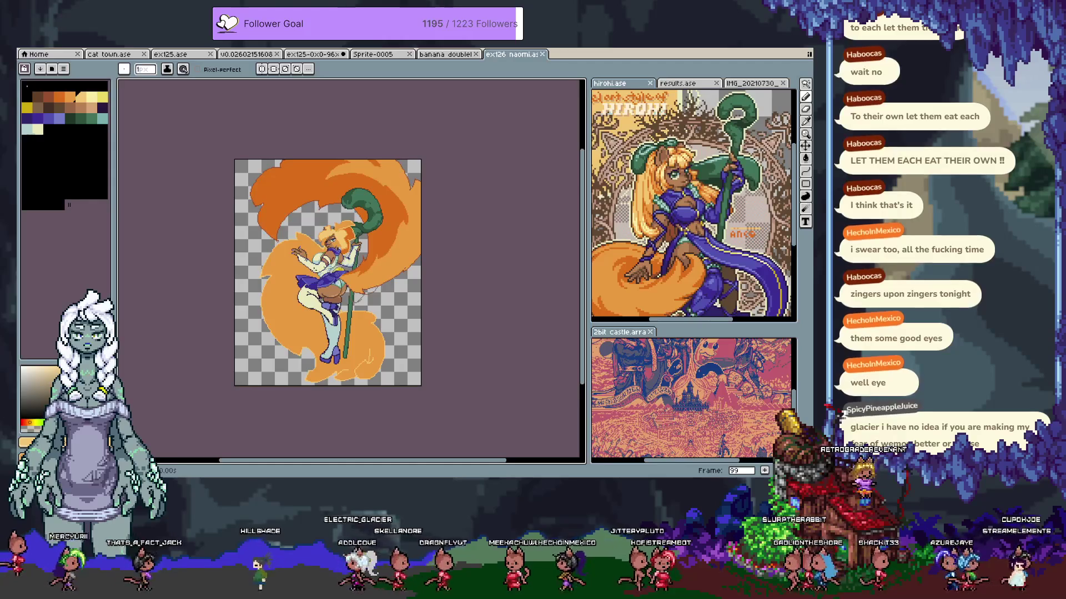
{"action": "scroll", "coordinate": [321, 267], "scroll_direction": "up", "scroll_amount": 1}
{"action": "mouse_move", "coordinate": [422, 300]}
{"action": "left_mouse_down"}
{"action": "mouse_move", "coordinate": [355, 293]}
{"action": "mouse_move", "coordinate": [385, 330]}
{"action": "mouse_move", "coordinate": [389, 282]}
{"action": "left_mouse_up"}
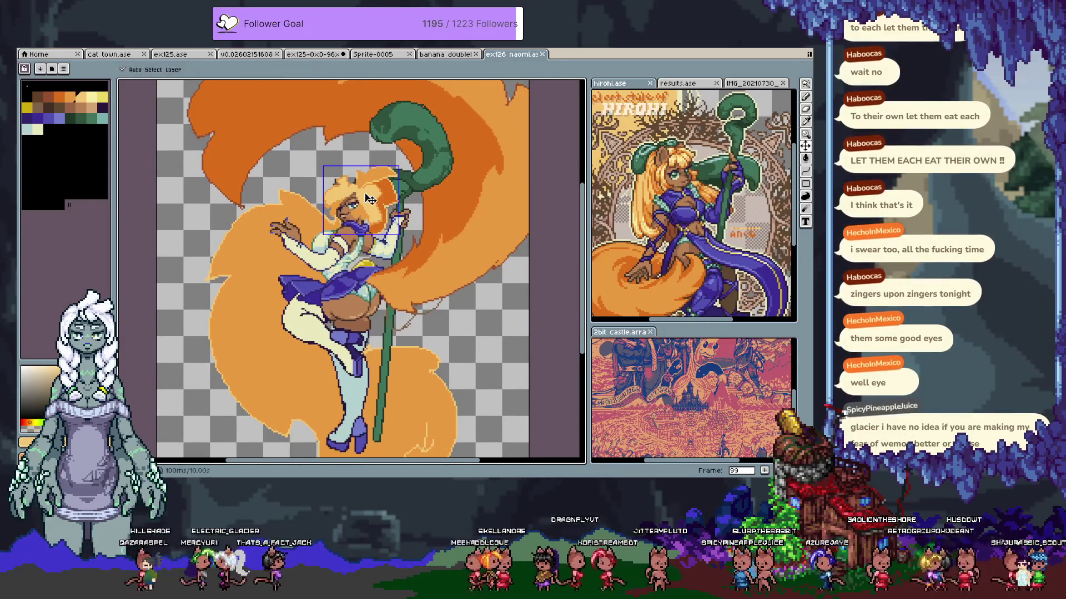
{"action": "key", "text": "alt"}
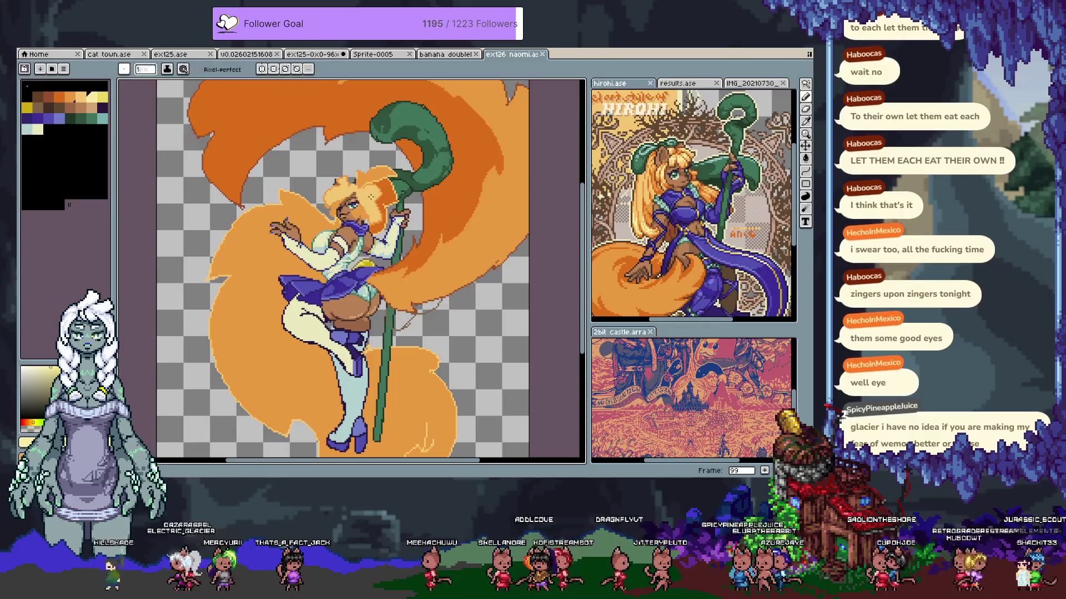
{"action": "scroll", "coordinate": [375, 192], "scroll_direction": "up", "scroll_amount": 1}
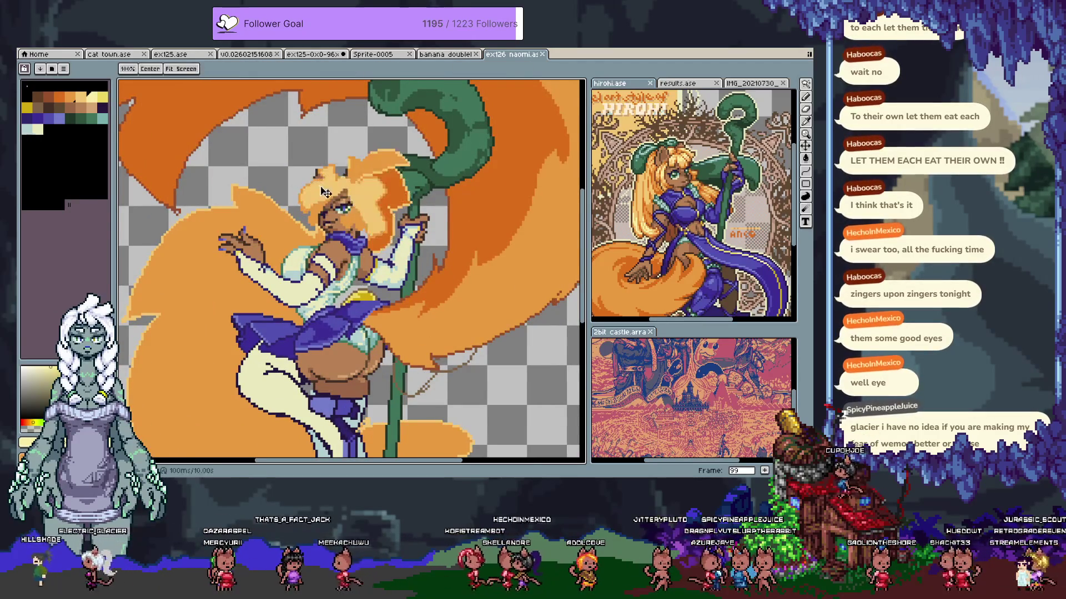
{"action": "left_click", "coordinate": [319, 192]}
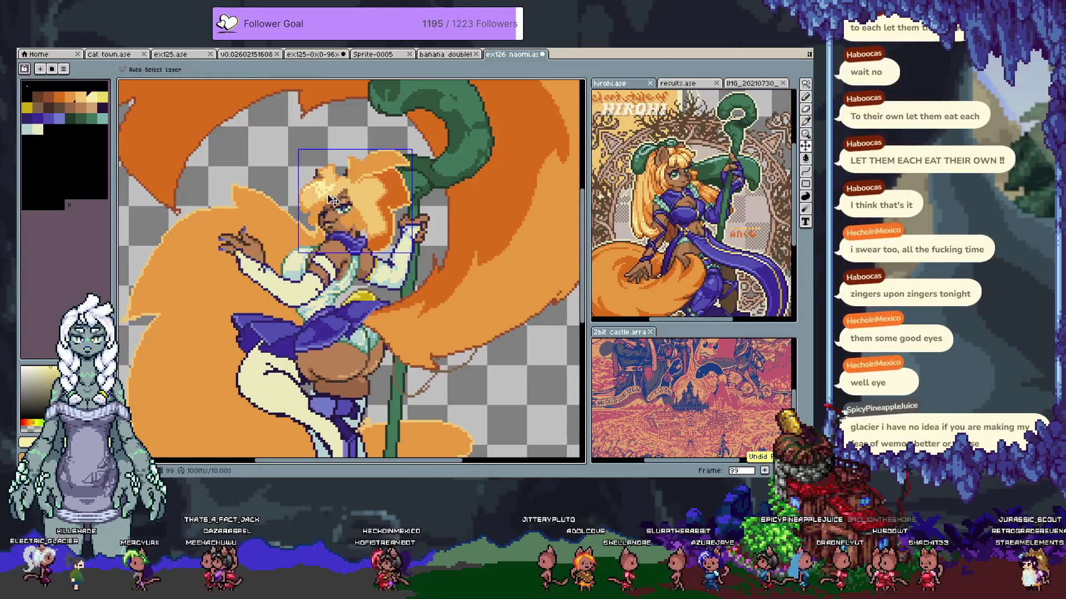
{"action": "key", "text": "ctrl+z"}
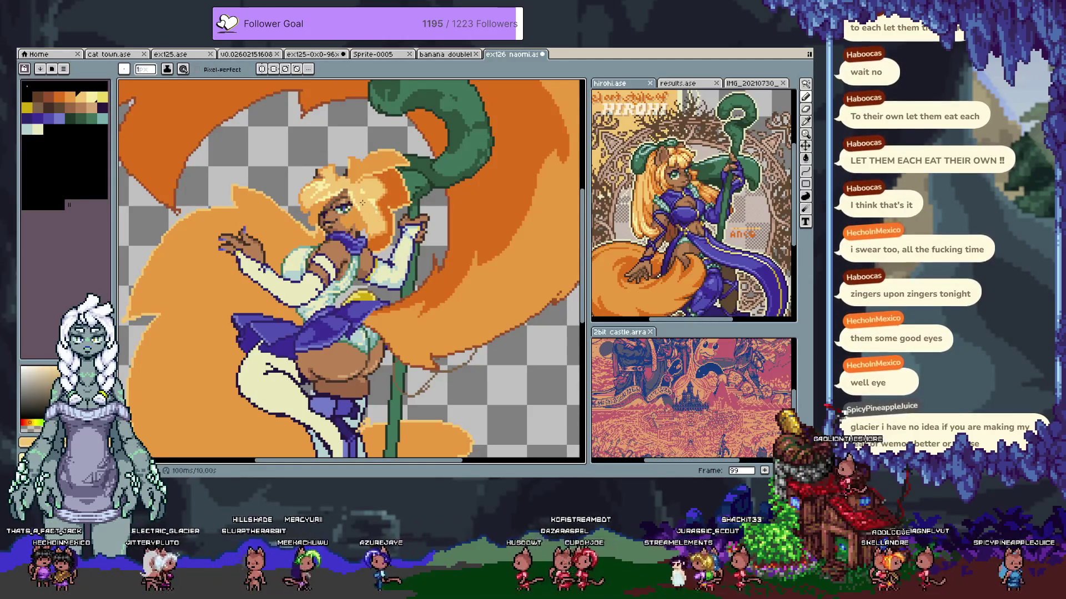
Undo several head edits while sampling the pale yellow highlight and the dark orange
{"action": "key", "text": "ctrl+z"}
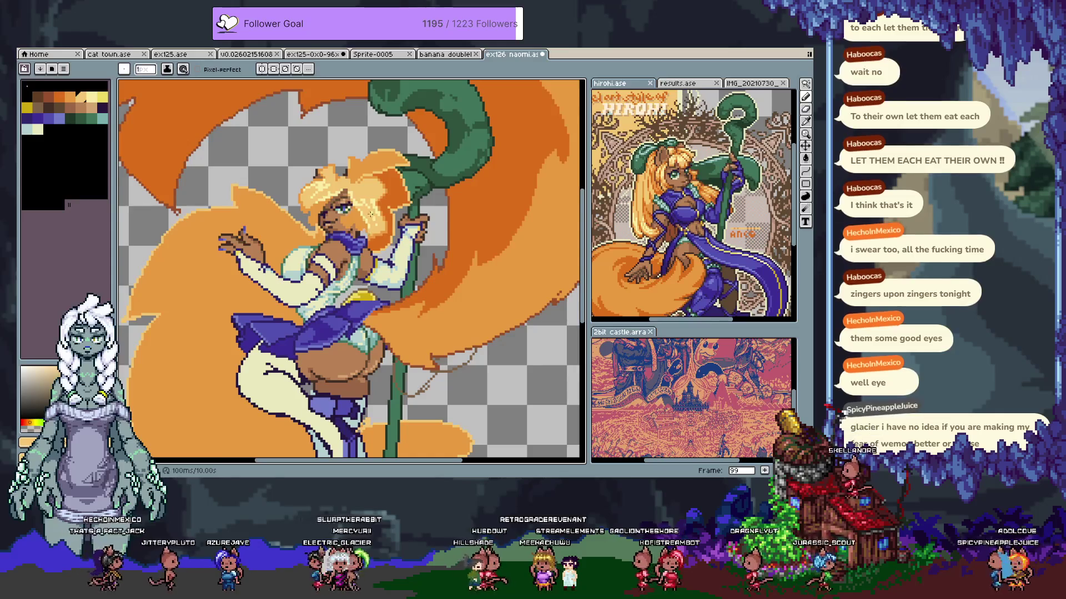
{"action": "key", "text": "alt"}
{"action": "left_click", "coordinate": [376, 195], "text": "alt"}
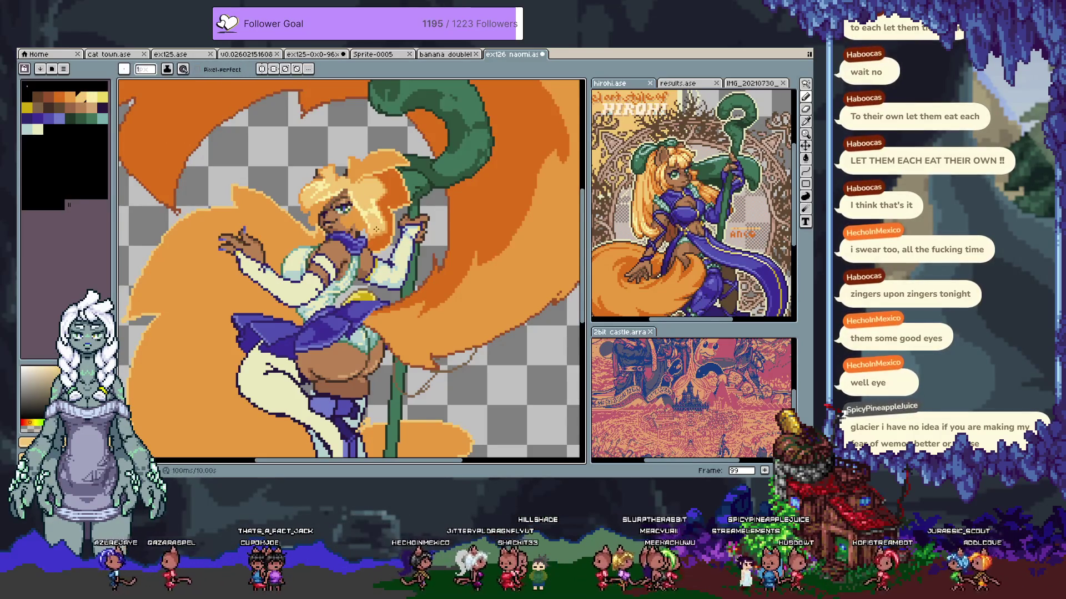
{"action": "key", "text": "ctrl+z"}
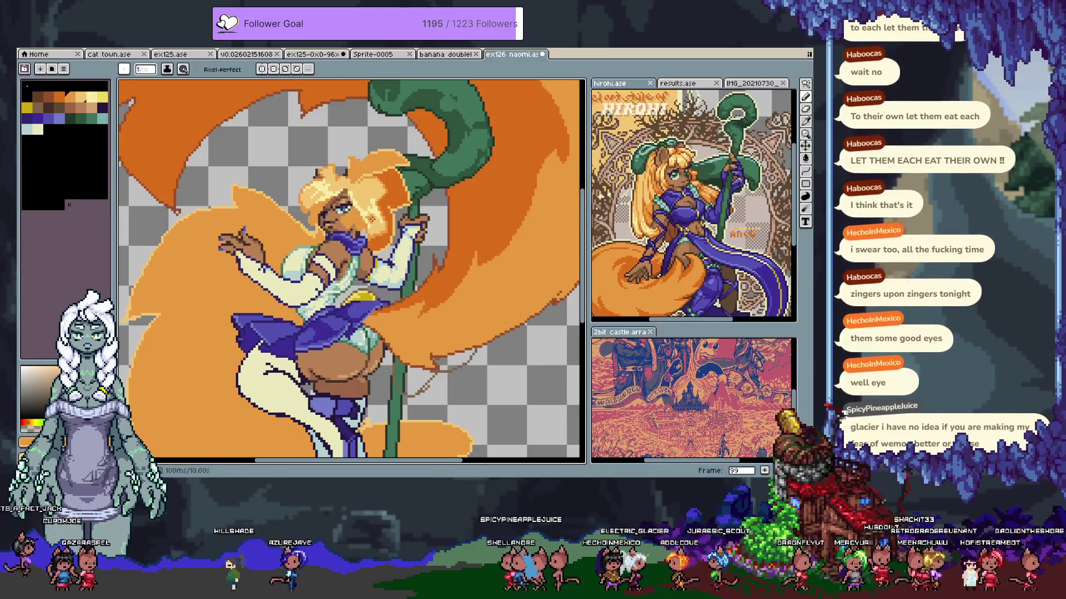
{"action": "key", "text": "ctrl+z"}
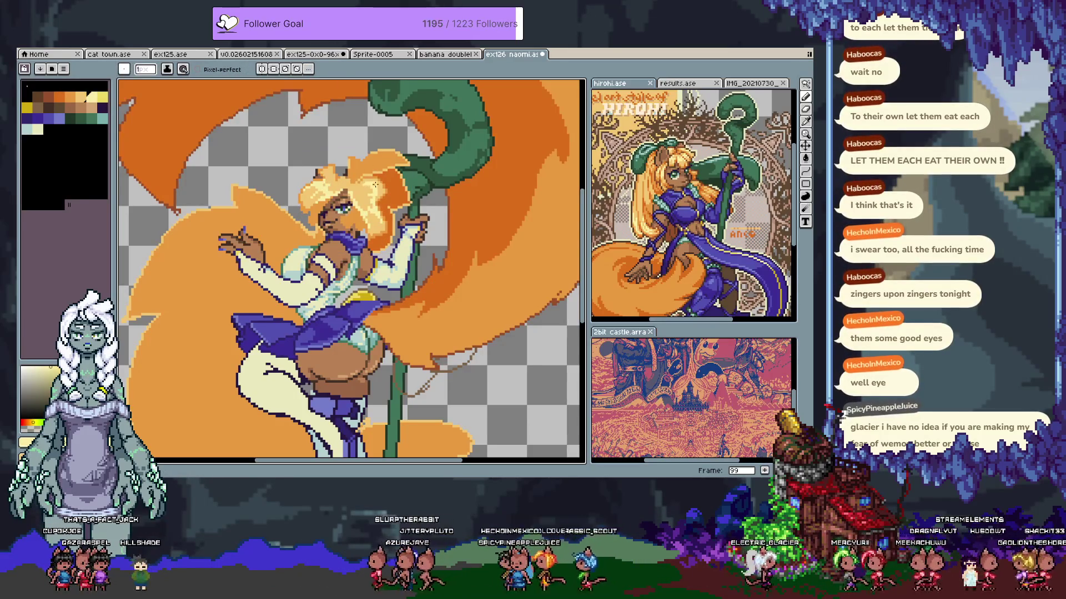
{"action": "key", "text": "ctrl+z"}
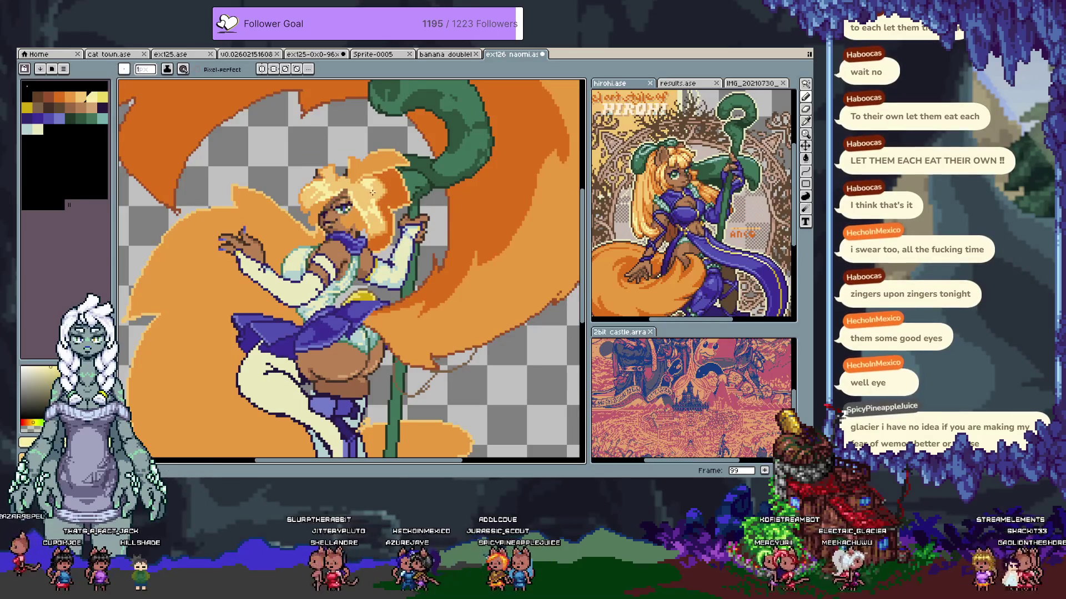
{"action": "left_click", "coordinate": [385, 195], "text": "alt"}
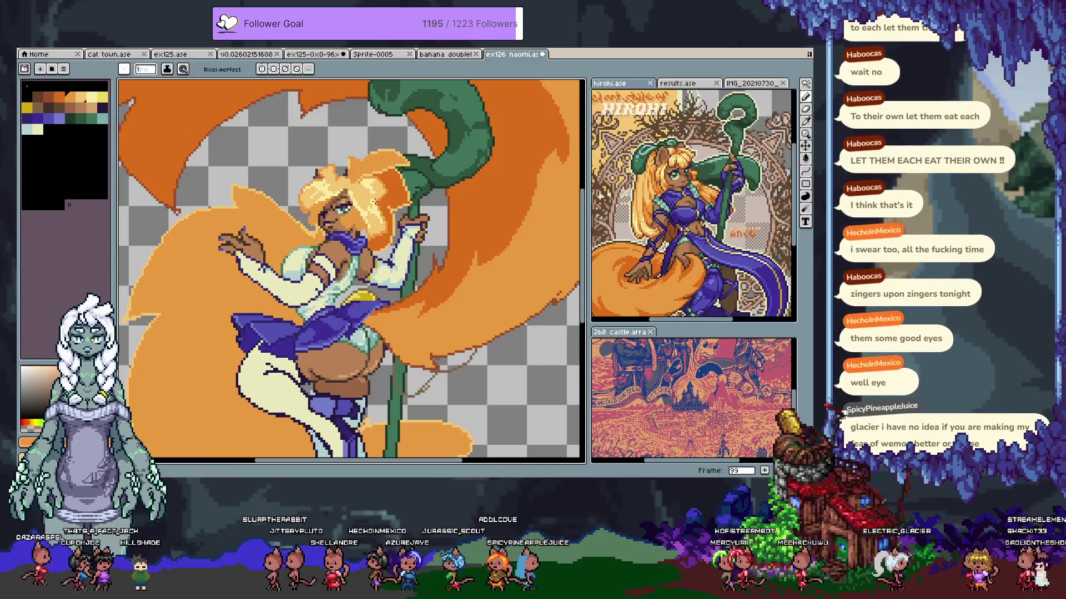
Undo back to the earlier moved selection and flip between versions to compare
{"action": "key", "text": "ctrl+z"}
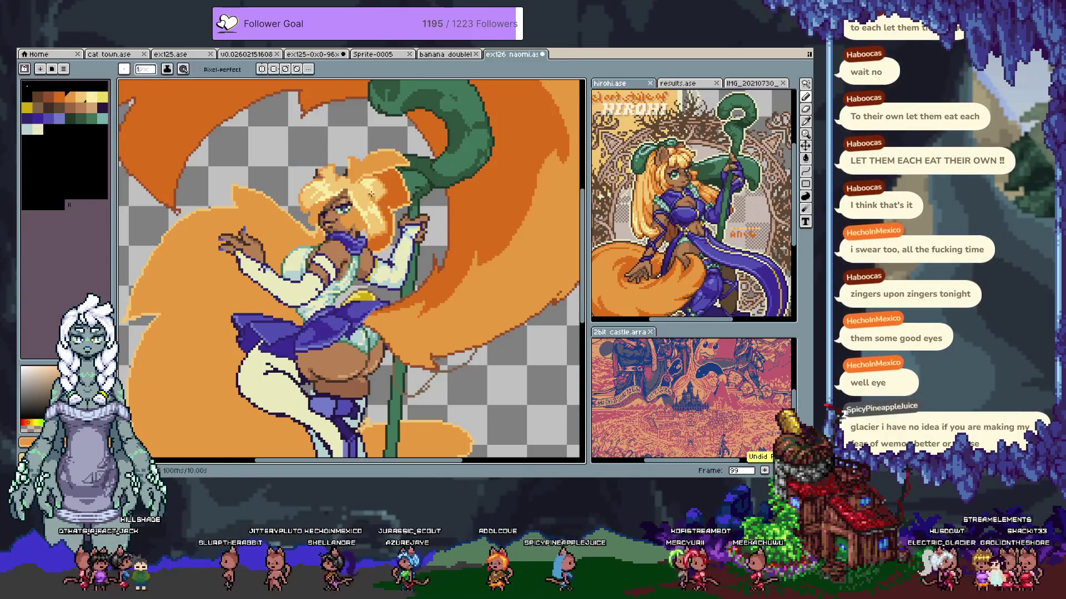
{"action": "key", "text": "ctrl+z"}
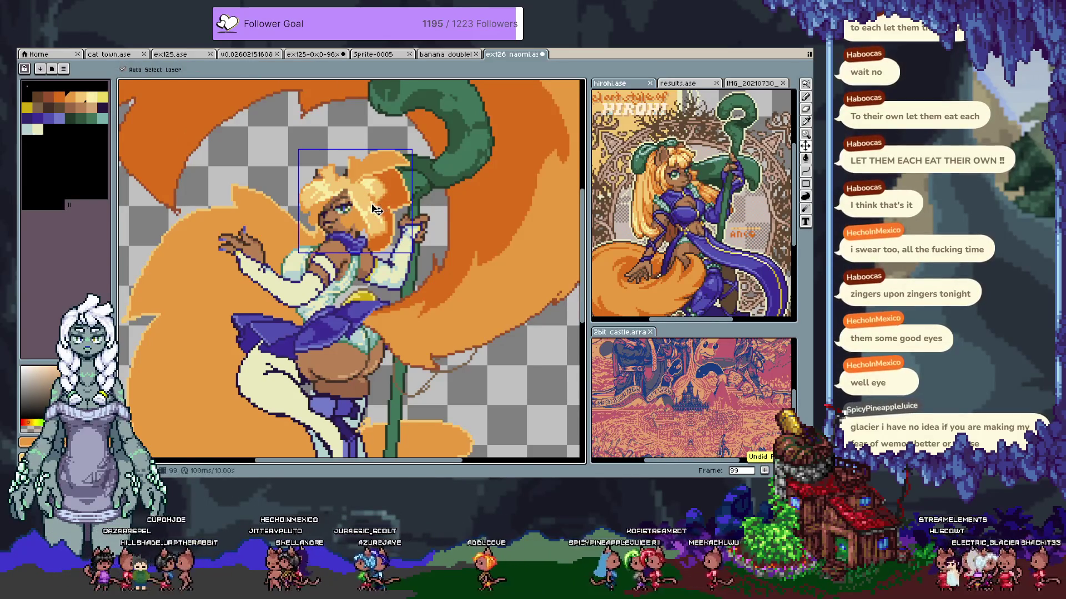
{"action": "key", "text": "ctrl+d"}
{"action": "key", "text": "ctrl+z"}
{"action": "key", "text": "ctrl+d"}
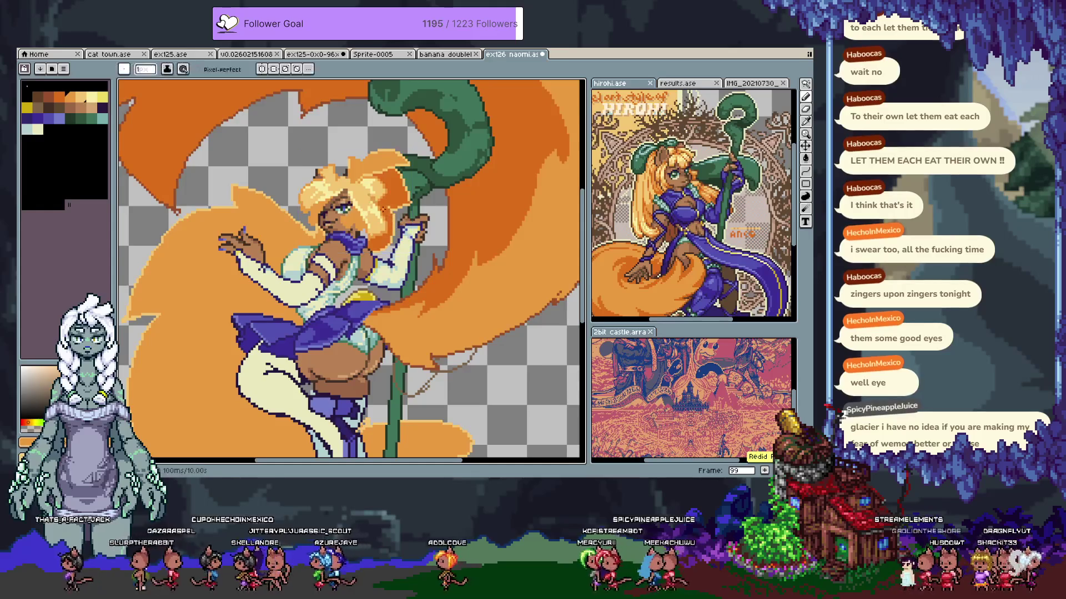
{"action": "key", "text": "ctrl+z"}
{"action": "key", "text": "ctrl+d"}
{"action": "key", "text": "ctrl+z"}
{"action": "key", "text": "ctrl+d"}
Save the sprite with Ctrl+S and show the layer timeline
{"action": "scroll", "coordinate": [382, 221], "scroll_direction": "down", "scroll_amount": 2}
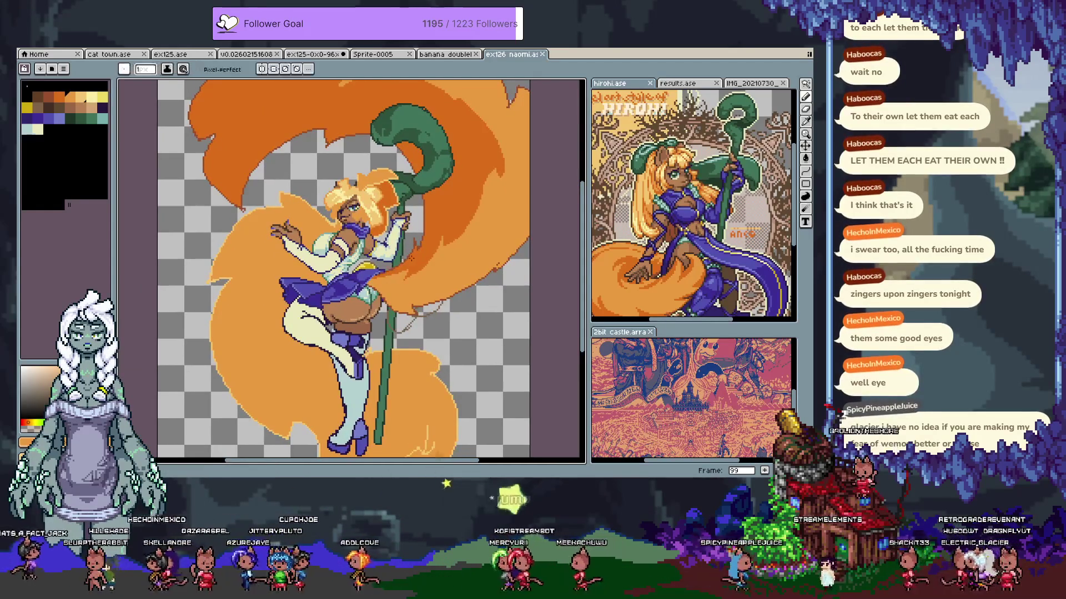
{"action": "key", "text": "ctrl+s"}
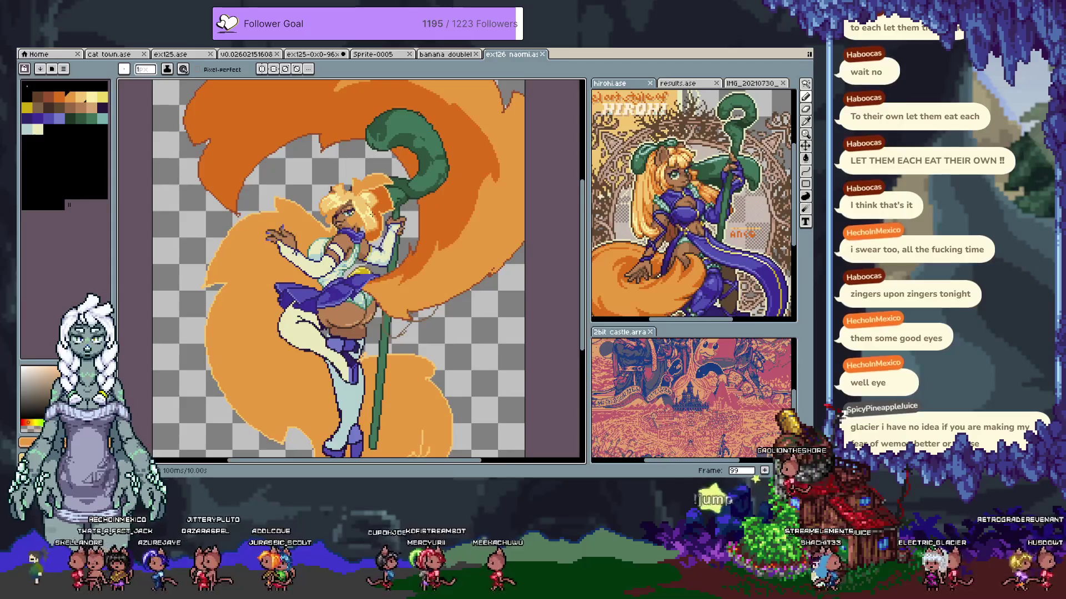
{"action": "key", "text": "Tab"}
{"action": "scroll", "coordinate": [216, 429], "scroll_direction": "up", "scroll_amount": 5}
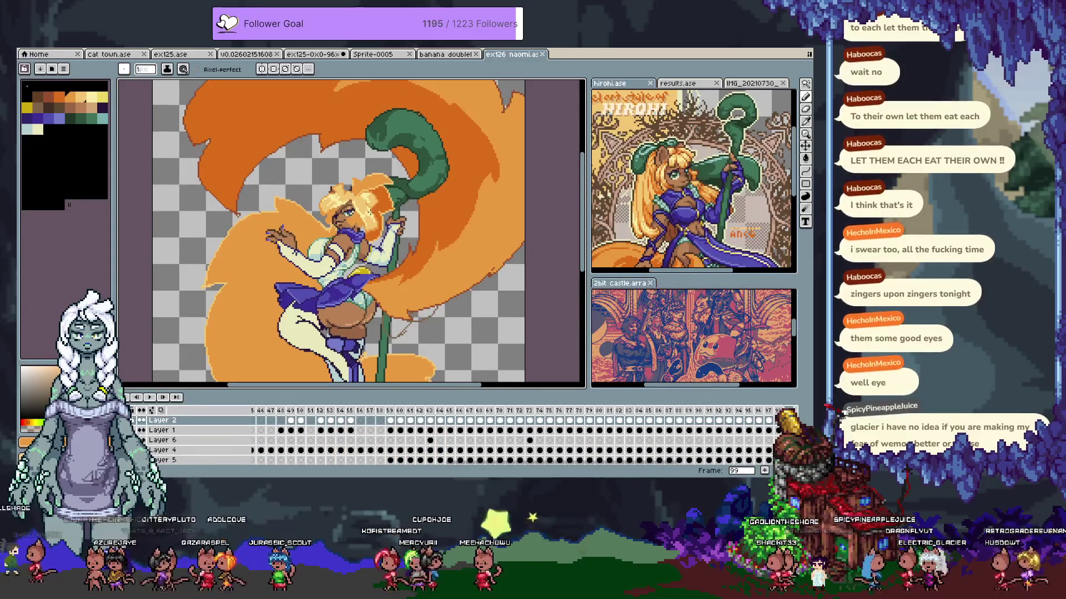
Rename the top layer to NOTE, keep Normal blend mode, and tag it magenta
{"action": "double_click", "coordinate": [215, 425]}
{"action": "type", "text": "NOTE"}
{"action": "left_click", "coordinate": [647, 198]}
{"action": "left_click", "coordinate": [571, 206]}
{"action": "left_click", "coordinate": [608, 231]}
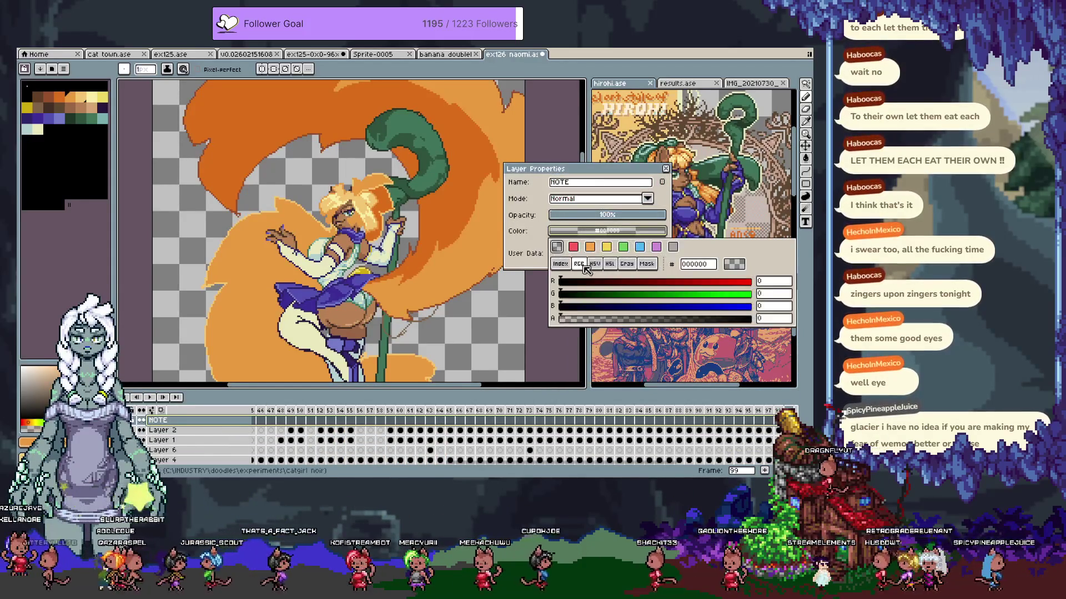
{"action": "left_click", "coordinate": [656, 247]}
{"action": "key", "text": "Return"}
Hide the timeline and shift the view of the figure slightly
{"action": "key", "text": "h"}
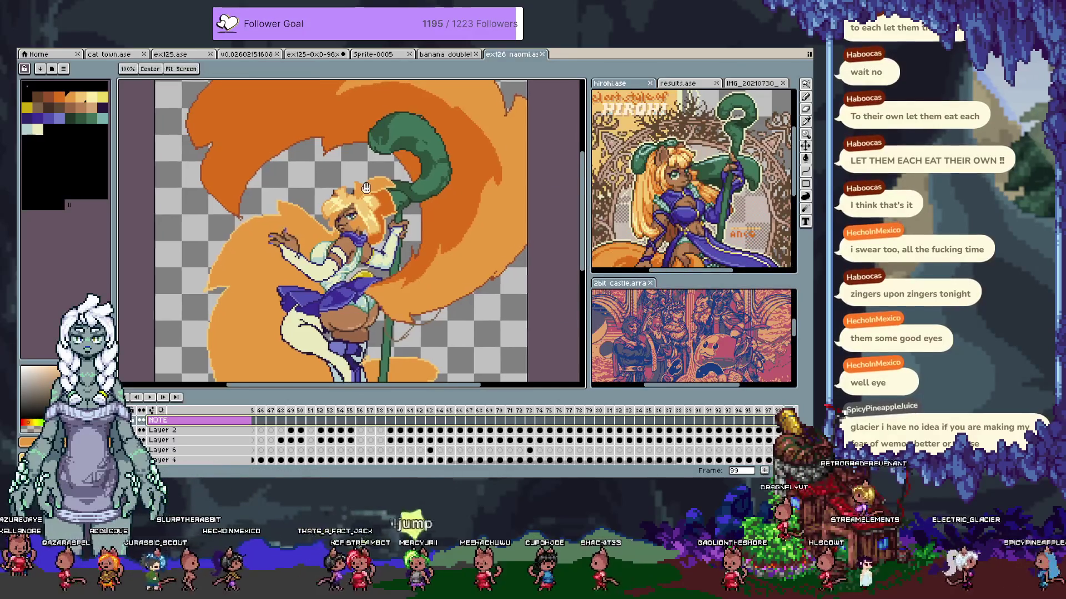
{"action": "key", "text": "Tab"}
{"action": "mouse_move", "coordinate": [422, 178]}
{"action": "left_mouse_down"}
{"action": "mouse_move", "coordinate": [399, 216]}
{"action": "mouse_move", "coordinate": [377, 150]}
{"action": "left_mouse_up"}
{"action": "key", "text": "b"}
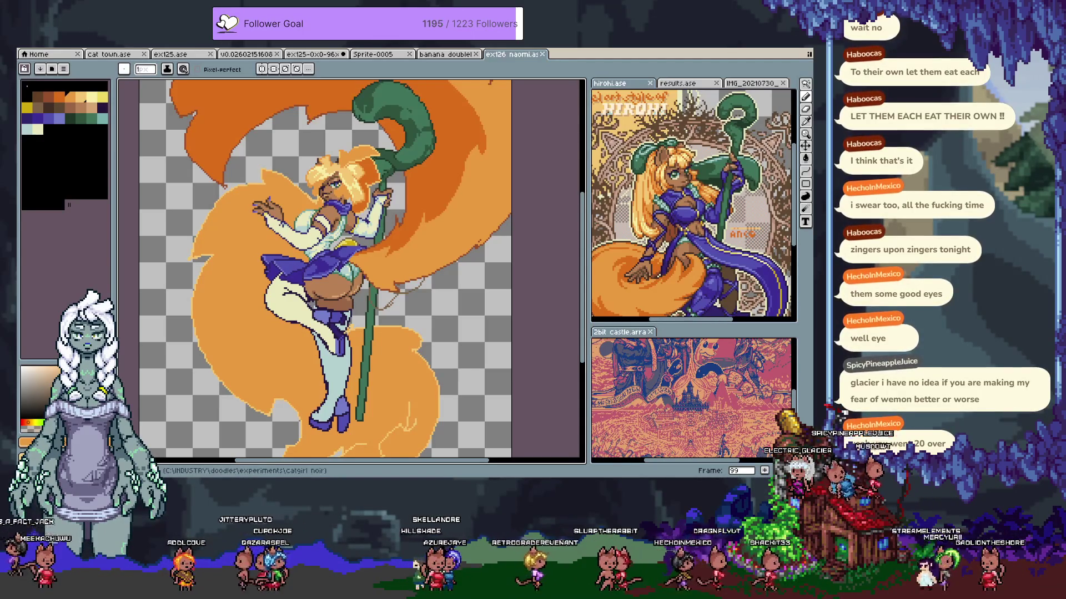
{"action": "scroll", "coordinate": [287, 175], "scroll_direction": "up", "scroll_amount": 2}
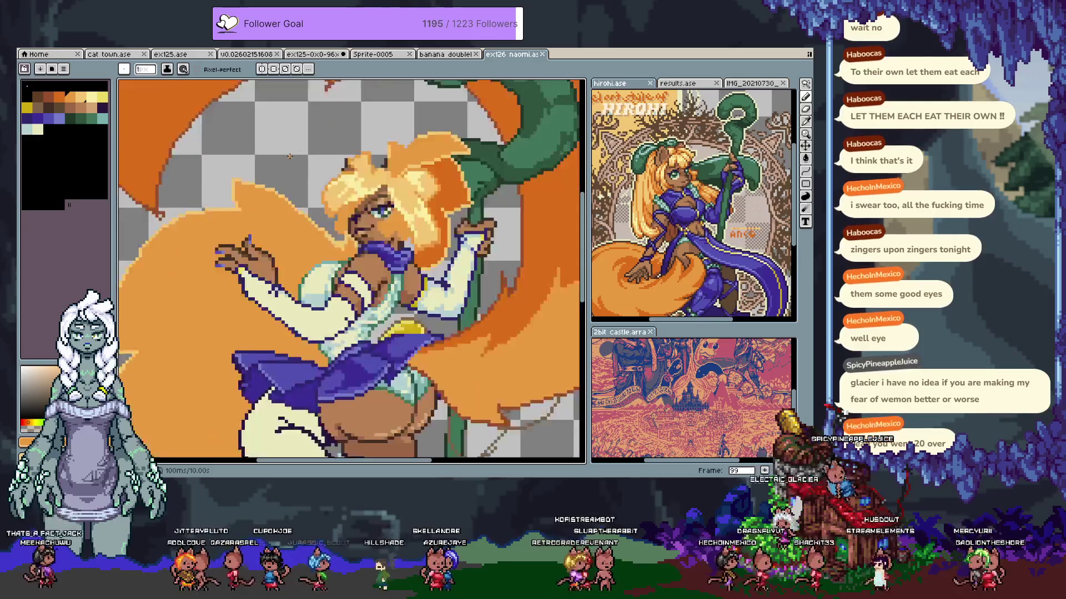
Paste a copy of the hand and sleeve and drop it in place
{"action": "scroll", "coordinate": [300, 163], "scroll_direction": "up", "scroll_amount": 1}
{"action": "scroll", "coordinate": [385, 218], "scroll_direction": "up", "scroll_amount": 1}
{"action": "key", "text": "m"}
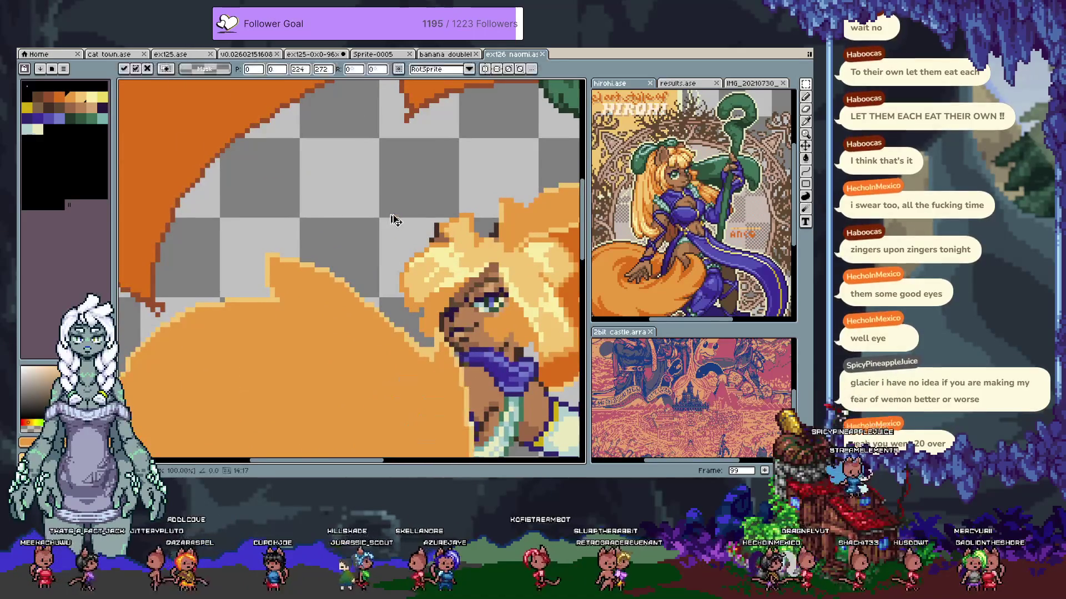
{"action": "key", "text": "ctrl+v"}
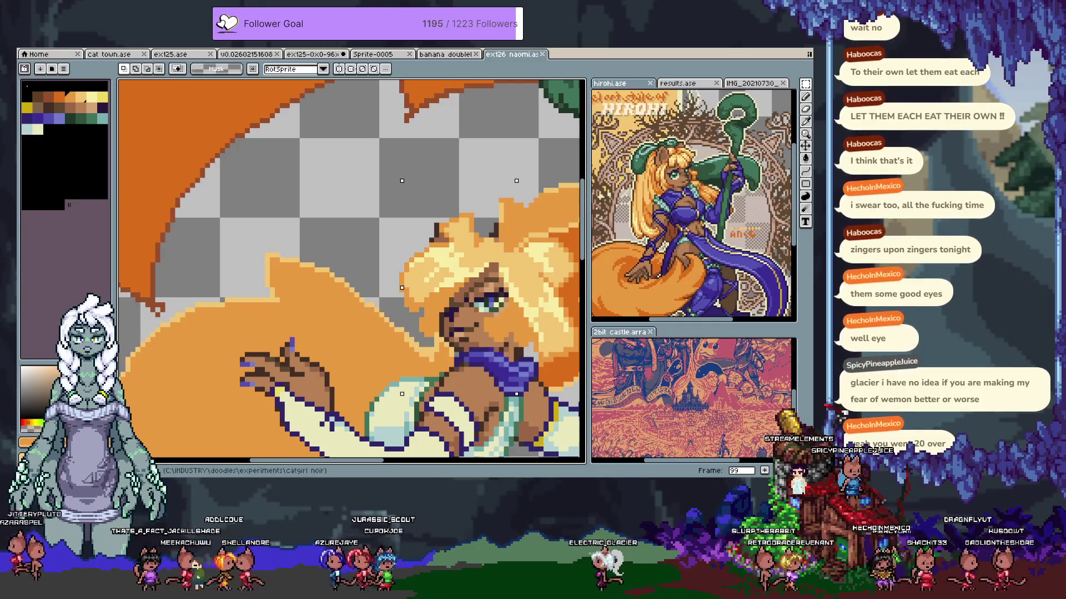
{"action": "key", "text": "b"}
{"action": "scroll", "coordinate": [390, 105], "scroll_direction": "up", "scroll_amount": 1}
{"action": "key", "text": "Tab"}
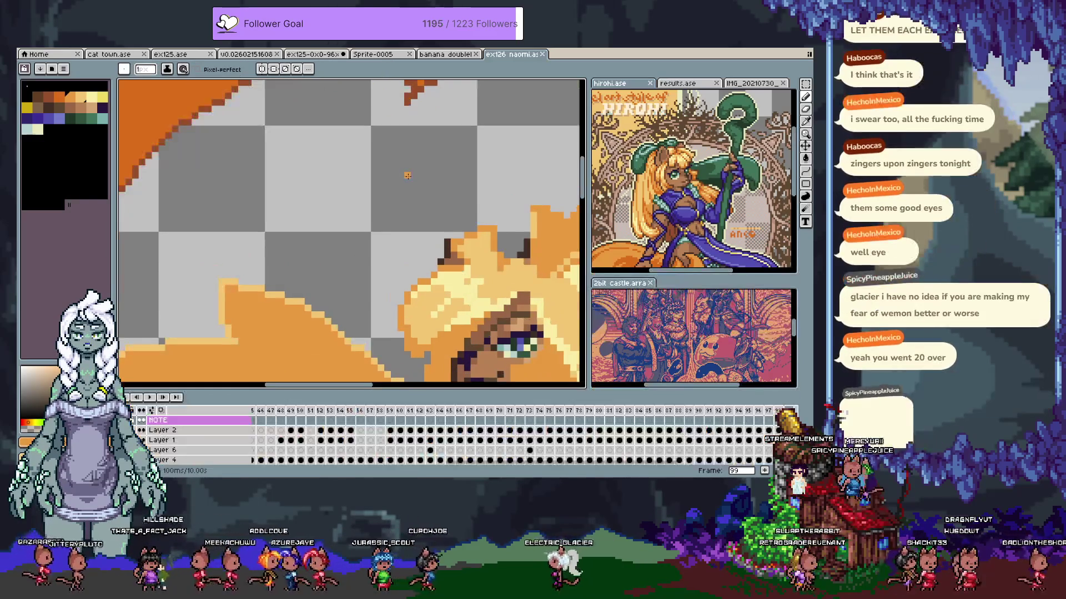
Pencil the remaining dark brown signature letters, including the 'C', above the head
{"action": "scroll", "coordinate": [407, 176], "scroll_direction": "down", "scroll_amount": 1}
{"action": "scroll", "coordinate": [408, 175], "scroll_direction": "up", "scroll_amount": 1}
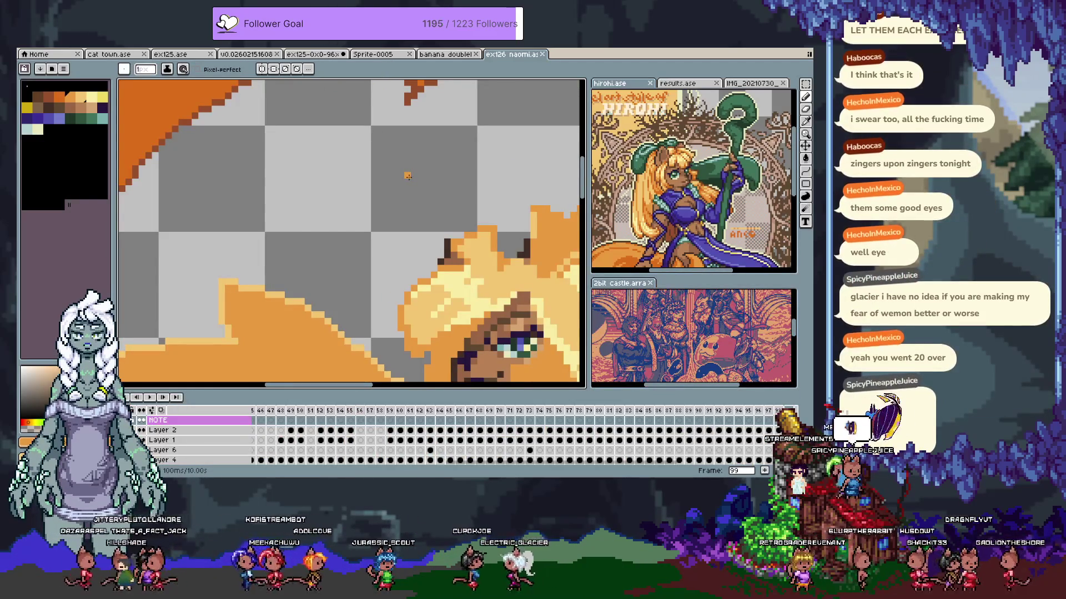
{"action": "left_click", "coordinate": [48, 106]}
{"action": "left_click", "coordinate": [292, 170]}
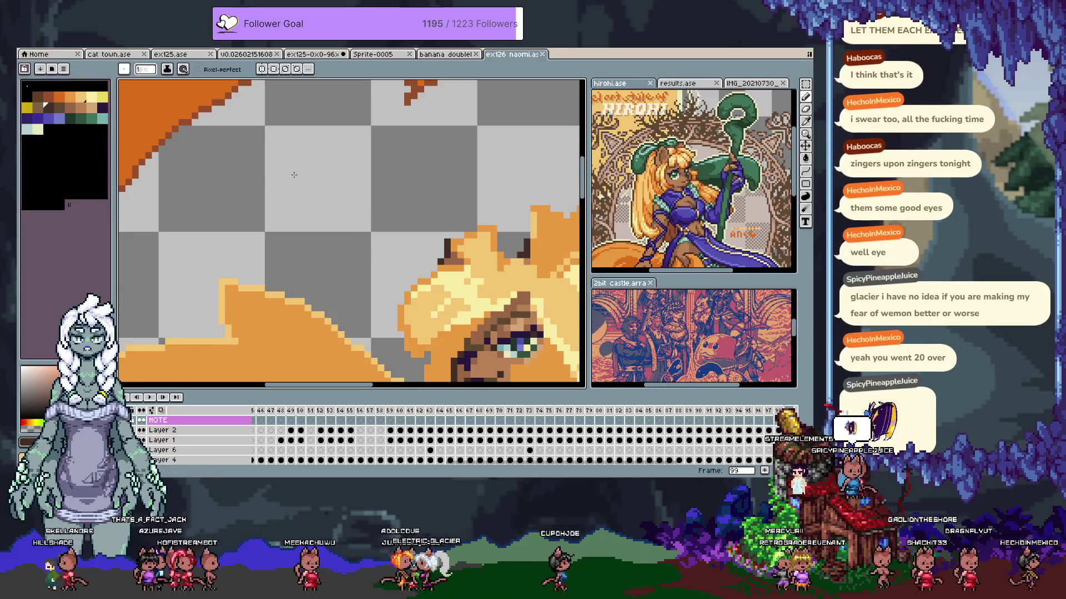
{"action": "mouse_move", "coordinate": [301, 166]}
{"action": "left_mouse_down"}
{"action": "mouse_move", "coordinate": [301, 184]}
{"action": "mouse_move", "coordinate": [314, 175]}
{"action": "mouse_move", "coordinate": [326, 185]}
{"action": "mouse_move", "coordinate": [340, 165]}
{"action": "mouse_move", "coordinate": [342, 184]}
{"action": "mouse_move", "coordinate": [350, 166]}
{"action": "mouse_move", "coordinate": [373, 184]}
{"action": "mouse_move", "coordinate": [394, 180]}
{"action": "mouse_move", "coordinate": [392, 162]}
{"action": "mouse_move", "coordinate": [377, 162]}
{"action": "left_mouse_up"}
{"action": "left_click", "coordinate": [307, 163]}
{"action": "left_click", "coordinate": [361, 163]}
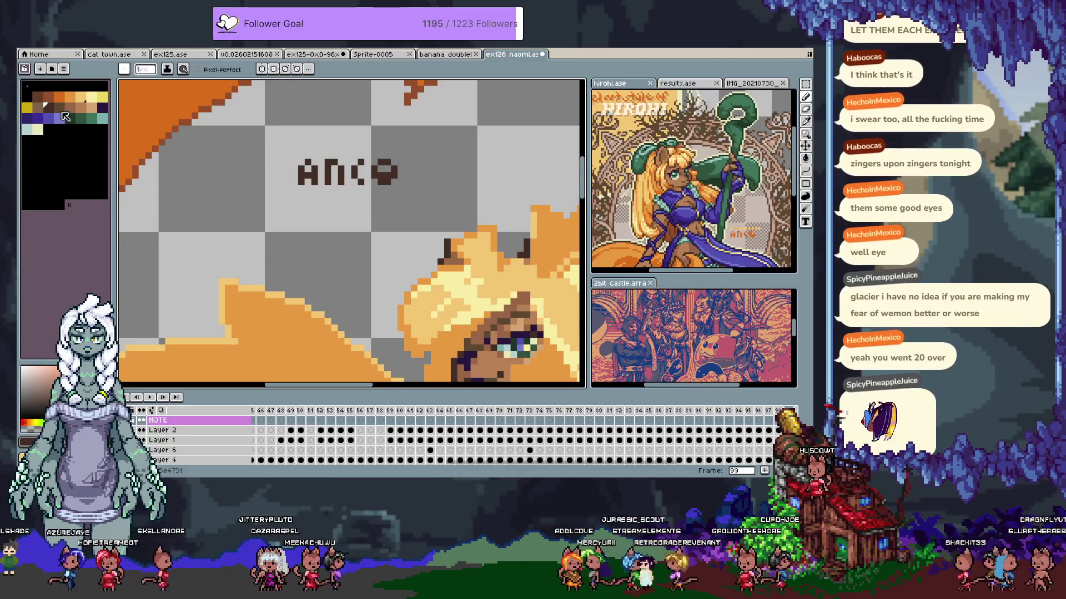
Draw a short brown underline beneath the signature and zoom out to the whole artwork
{"action": "left_click", "coordinate": [59, 108]}
{"action": "left_click", "coordinate": [38, 107]}
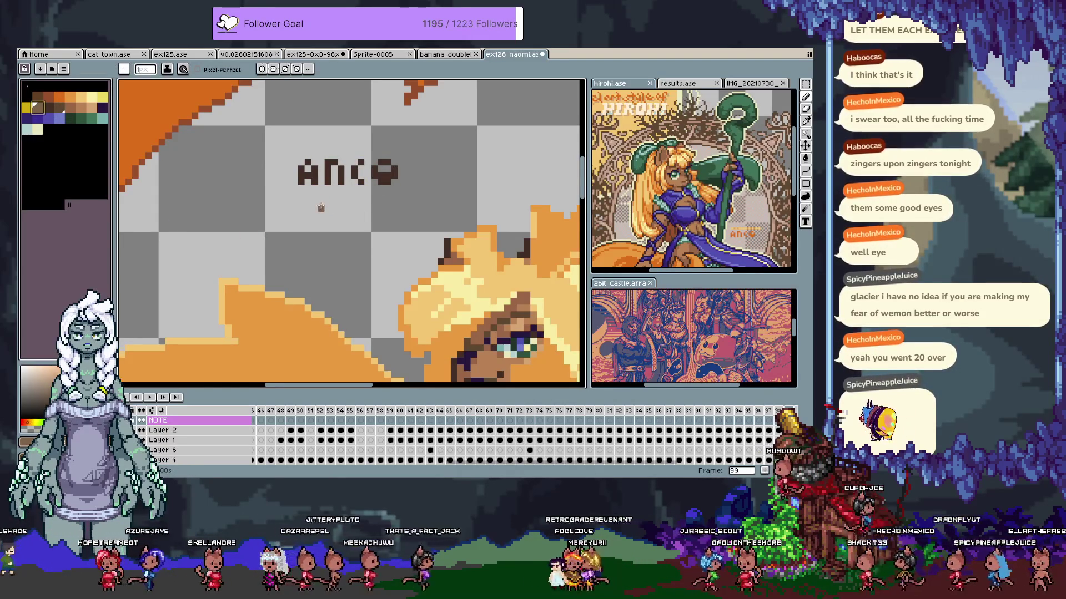
{"action": "key", "text": "x"}
{"action": "key", "text": "x"}
{"action": "left_click_drag", "start_coordinate": [396, 195], "coordinate": [385, 195]}
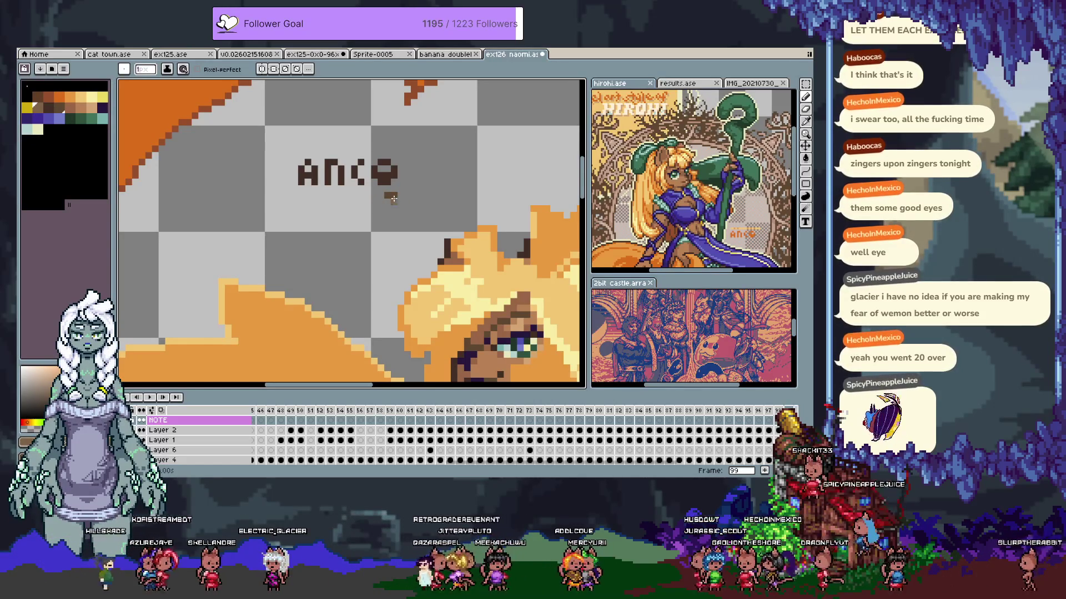
{"action": "left_click_drag", "start_coordinate": [367, 195], "coordinate": [357, 195]}
{"action": "key", "text": "x"}
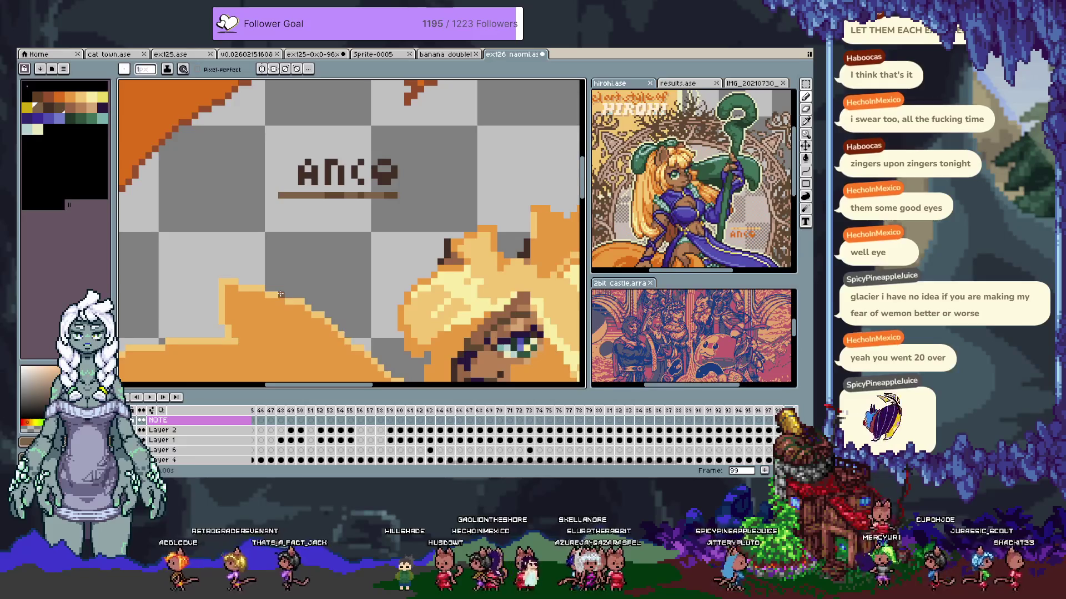
{"action": "scroll", "coordinate": [382, 191], "scroll_direction": "down", "scroll_amount": 5}
{"action": "key", "text": "h"}
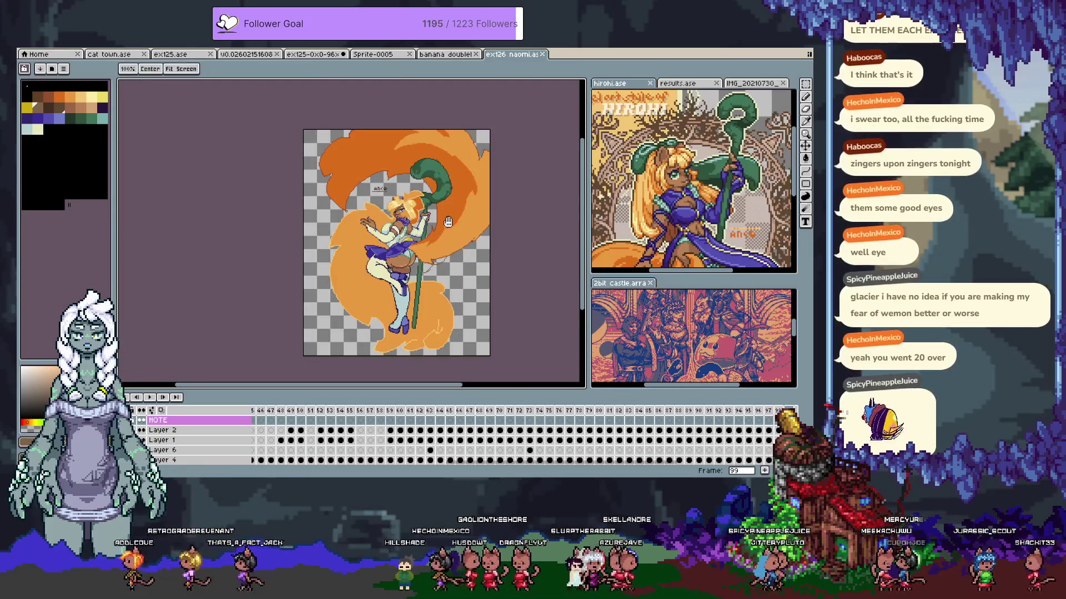
{"action": "left_click_drag", "start_coordinate": [447, 221], "coordinate": [442, 220]}
{"action": "key", "text": "b"}
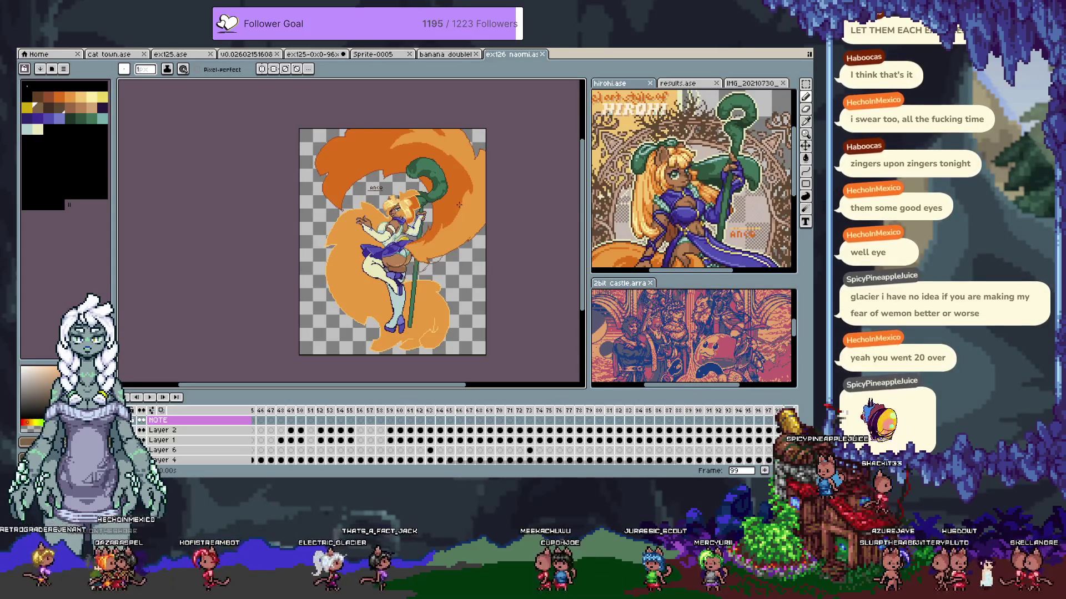
{"action": "left_click", "coordinate": [366, 267], "text": "ctrl"}
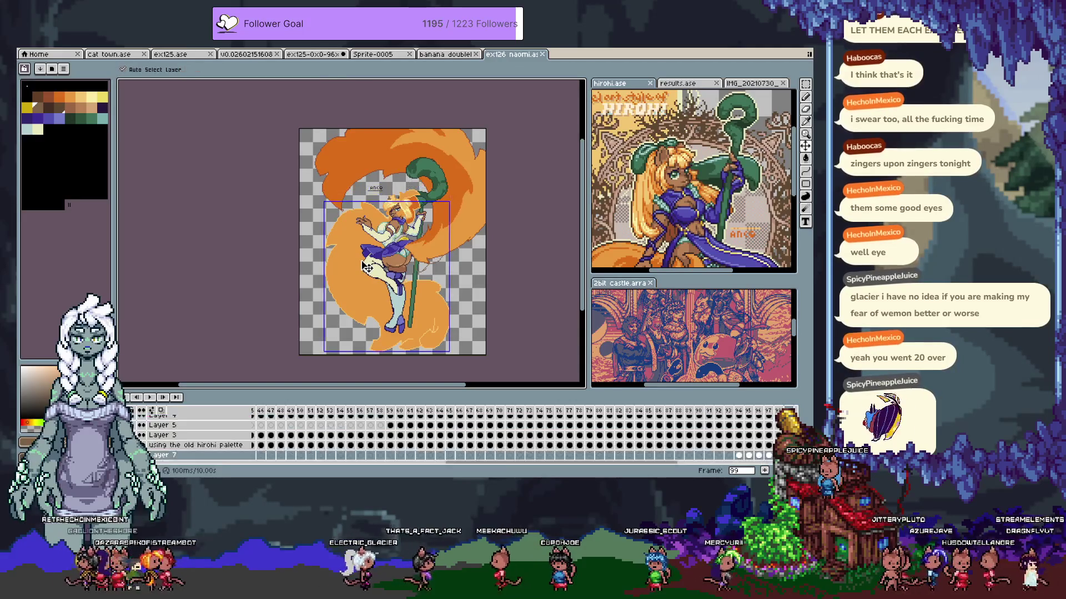
Trial-fill the large tan tail shape with orange, then undo the fill
{"action": "key", "text": "alt"}
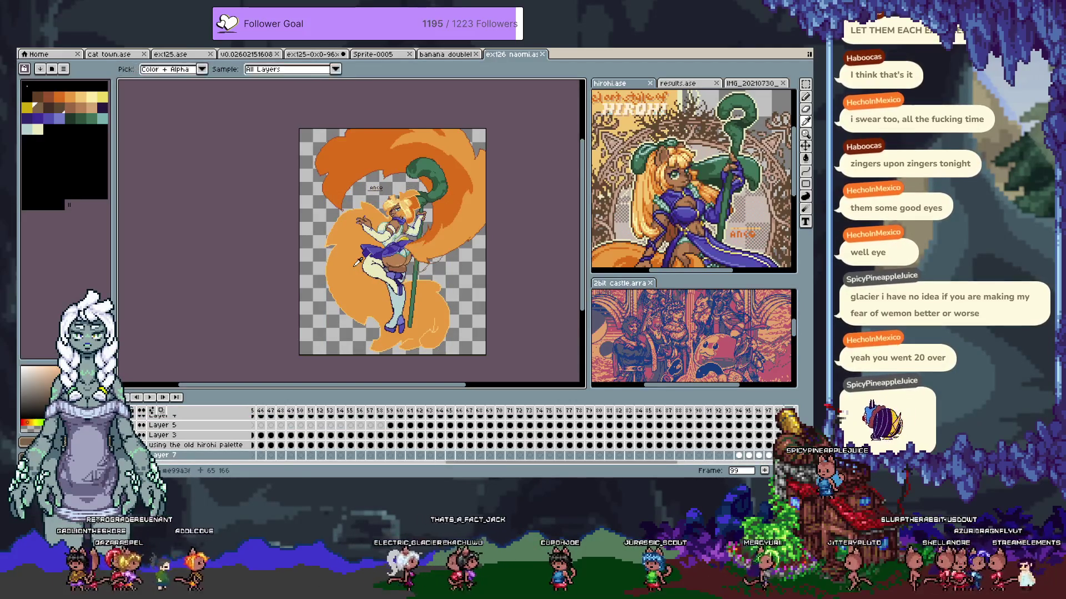
{"action": "key", "text": "Tab"}
{"action": "scroll", "coordinate": [488, 252], "scroll_direction": "up", "scroll_amount": 4}
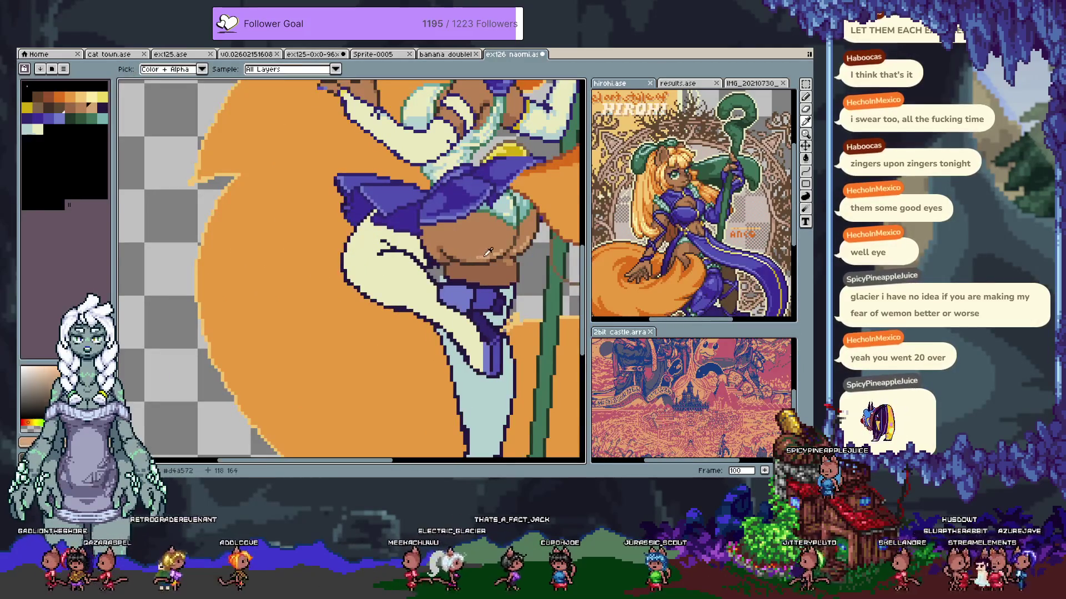
{"action": "key", "text": "space"}
{"action": "left_click_drag", "start_coordinate": [285, 166], "coordinate": [283, 309]}
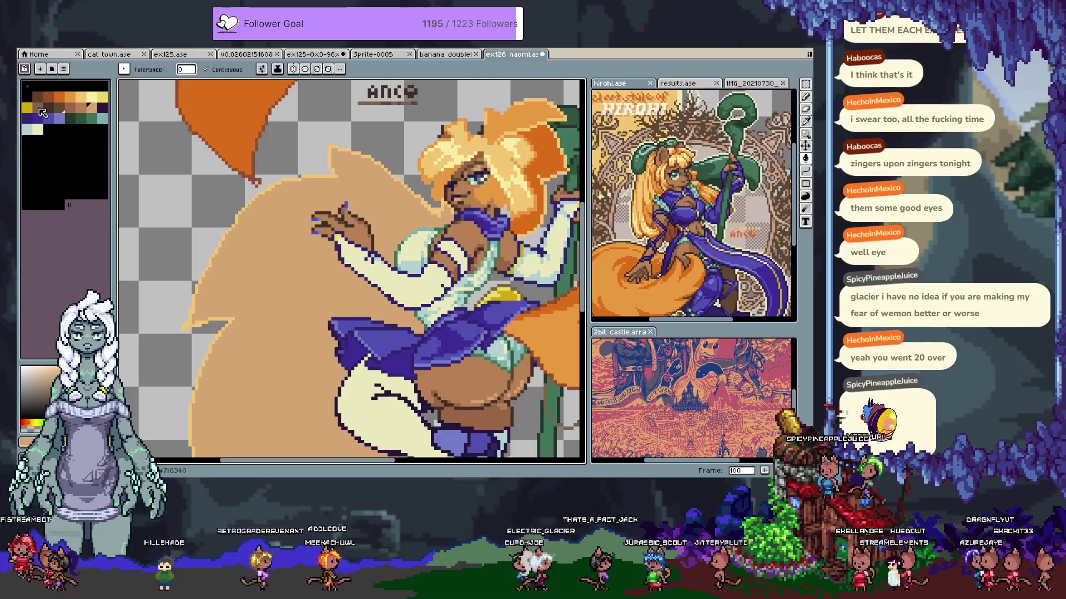
{"action": "scroll", "coordinate": [435, 212], "scroll_direction": "up", "scroll_amount": 1}
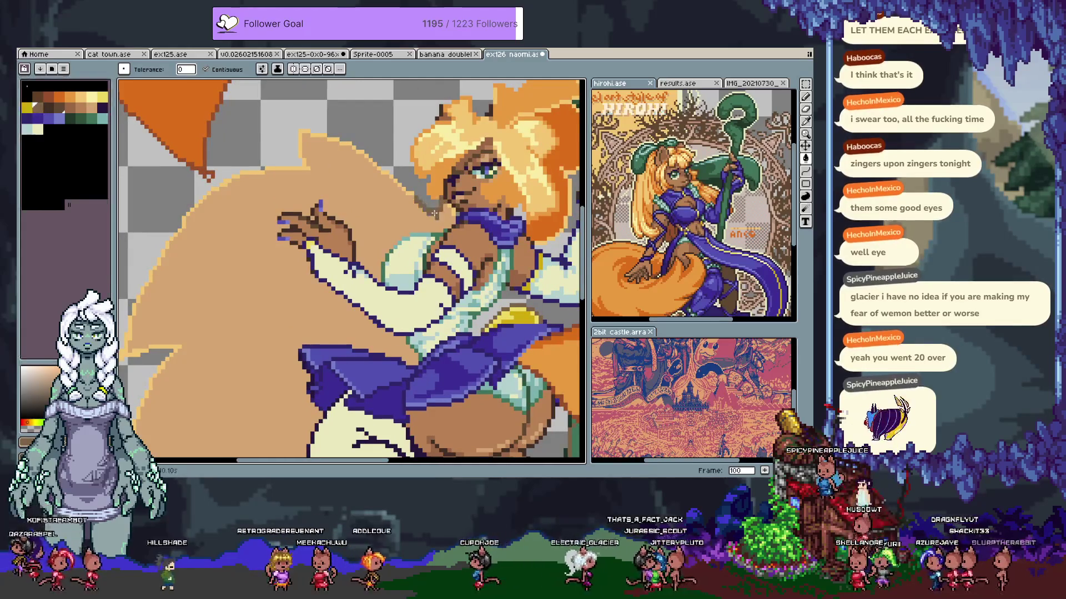
{"action": "left_click", "coordinate": [439, 209]}
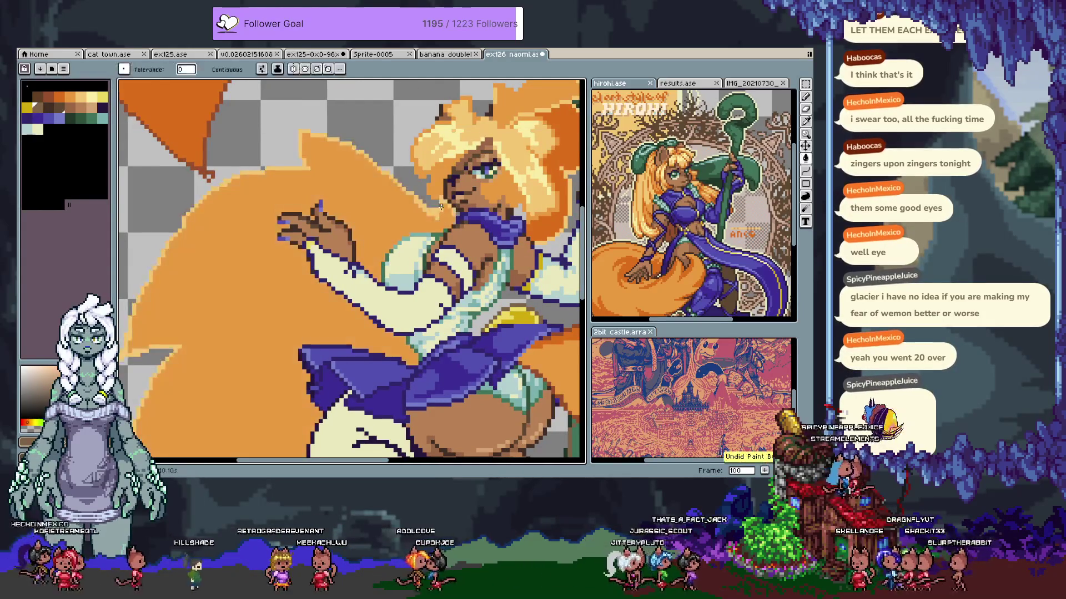
{"action": "left_click", "coordinate": [371, 222]}
{"action": "key", "text": "ctrl+z"}
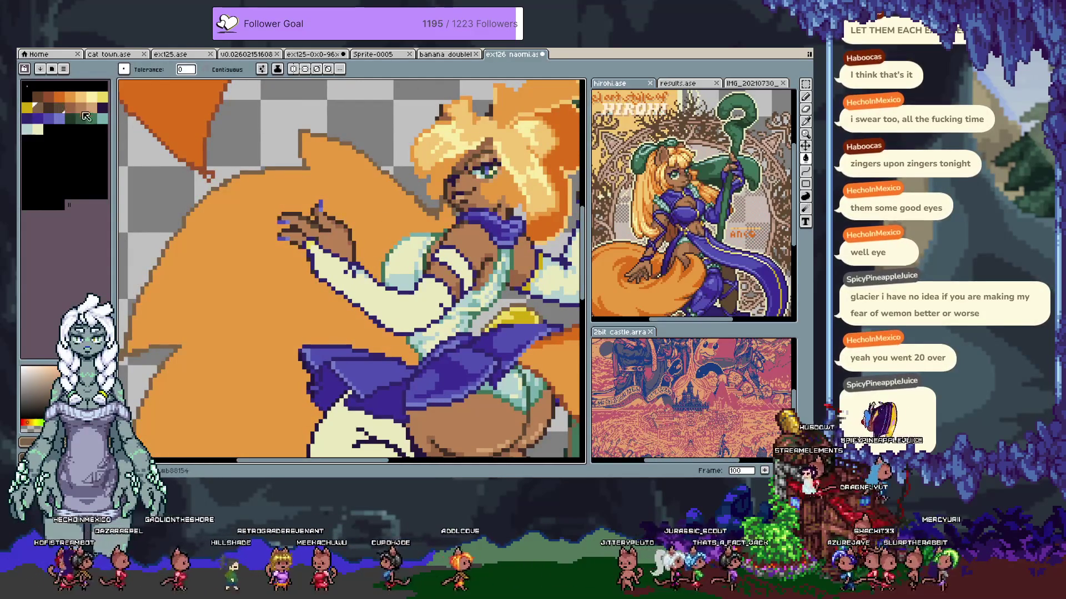
Try a dark orange fill on the large shape and revert it to tan
{"action": "scroll", "coordinate": [266, 229], "scroll_direction": "down", "scroll_amount": 3}
{"action": "left_click_drag", "start_coordinate": [272, 287], "coordinate": [274, 282]}
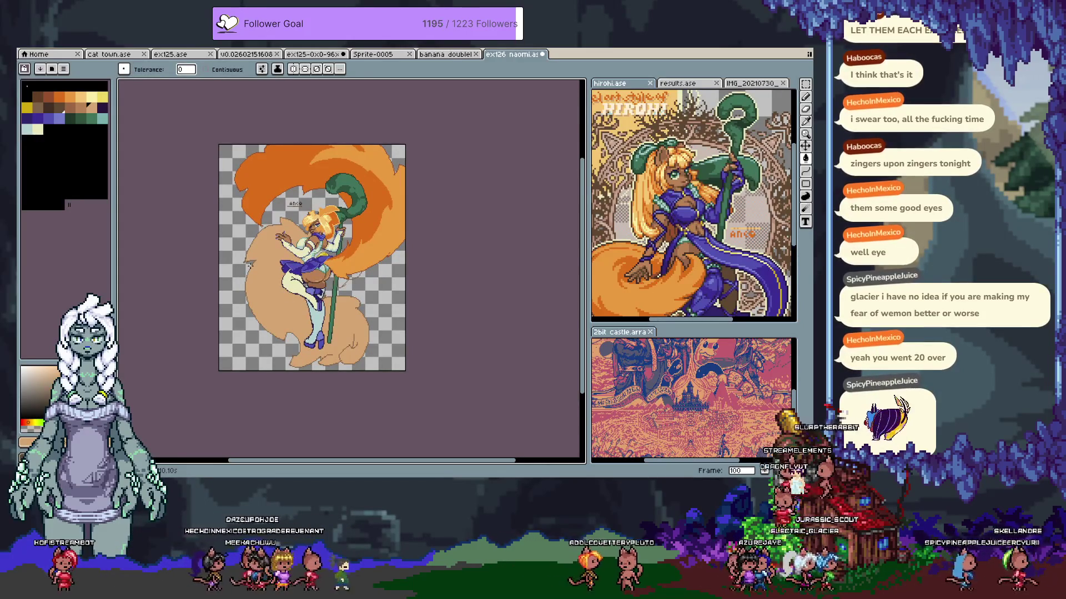
{"action": "scroll", "coordinate": [279, 234], "scroll_direction": "up", "scroll_amount": 2}
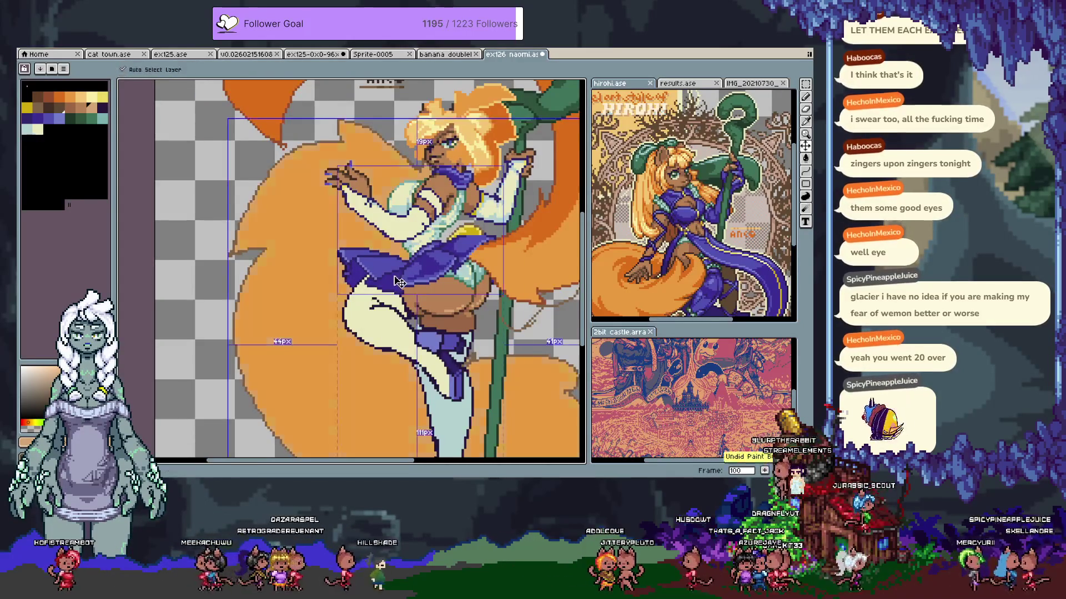
{"action": "left_click_drag", "start_coordinate": [454, 271], "coordinate": [275, 303]}
{"action": "left_click", "coordinate": [358, 324]}
{"action": "key", "text": "ctrl+z"}
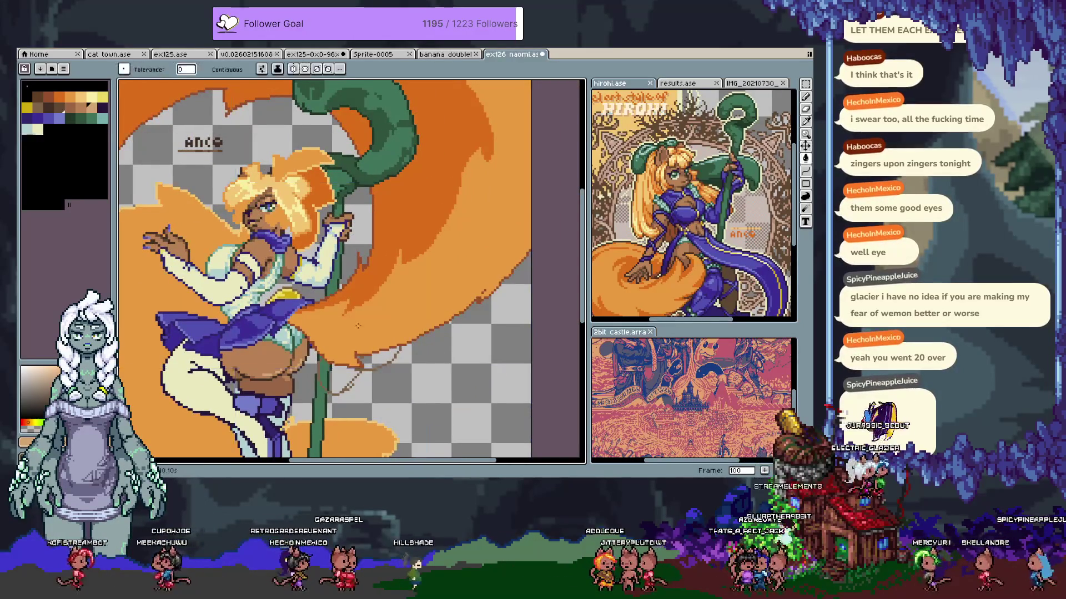
{"action": "key", "text": "i"}
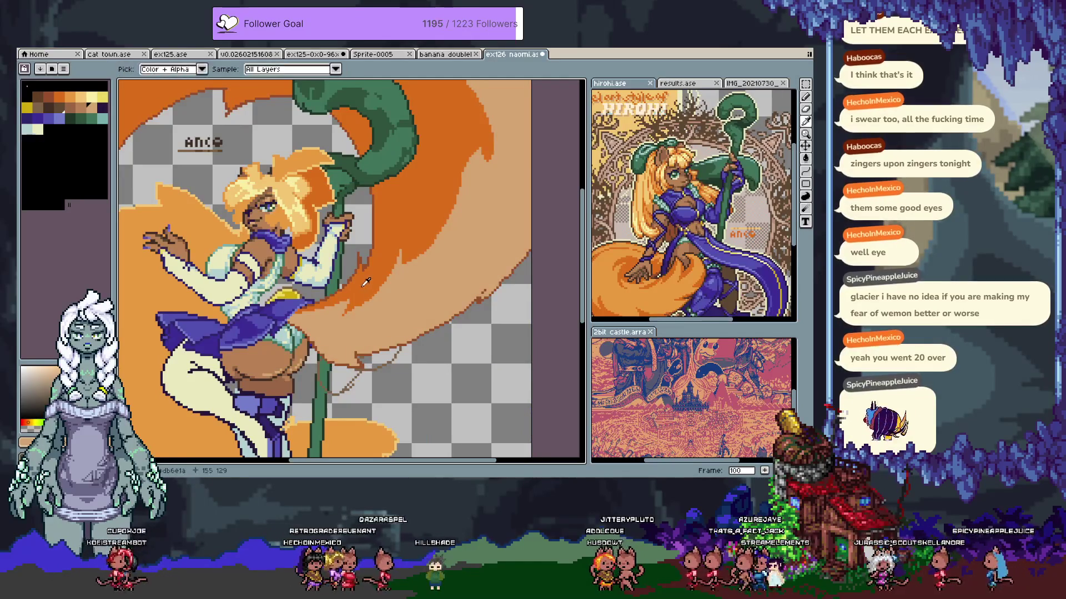
{"action": "key", "text": "ctrl+z"}
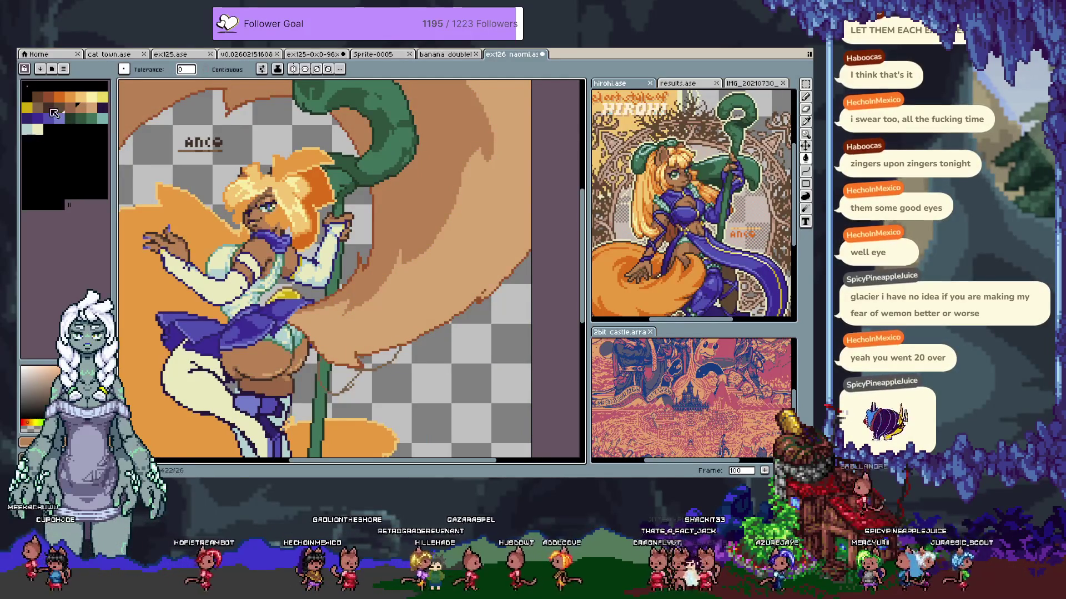
Test an orange fill on the tan fluff, comparing it before undoing it
{"action": "scroll", "coordinate": [352, 197], "scroll_direction": "up", "scroll_amount": 2}
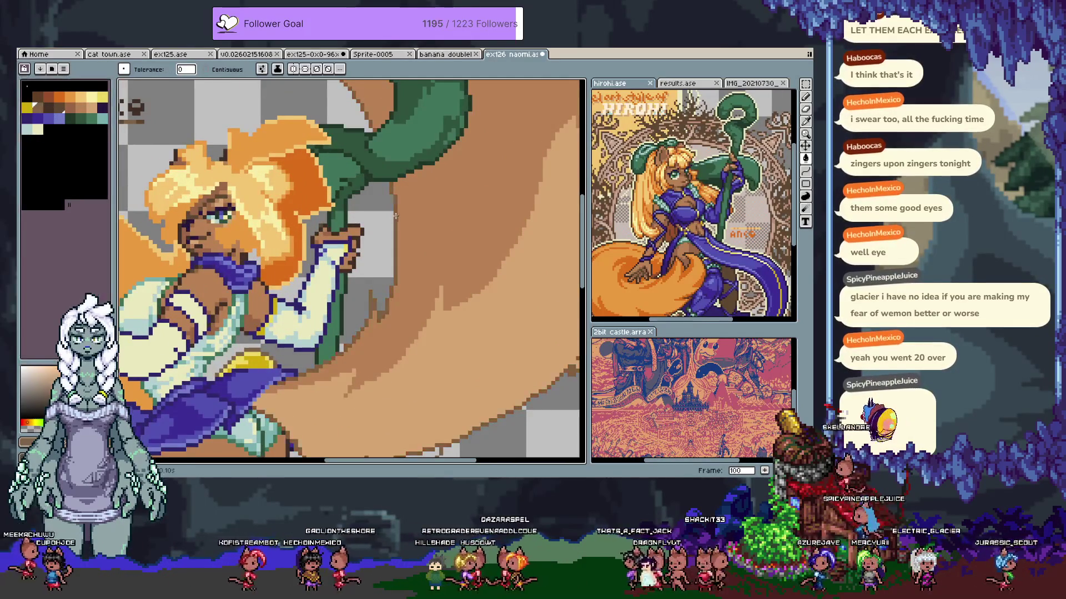
{"action": "scroll", "coordinate": [404, 228], "scroll_direction": "down", "scroll_amount": 3}
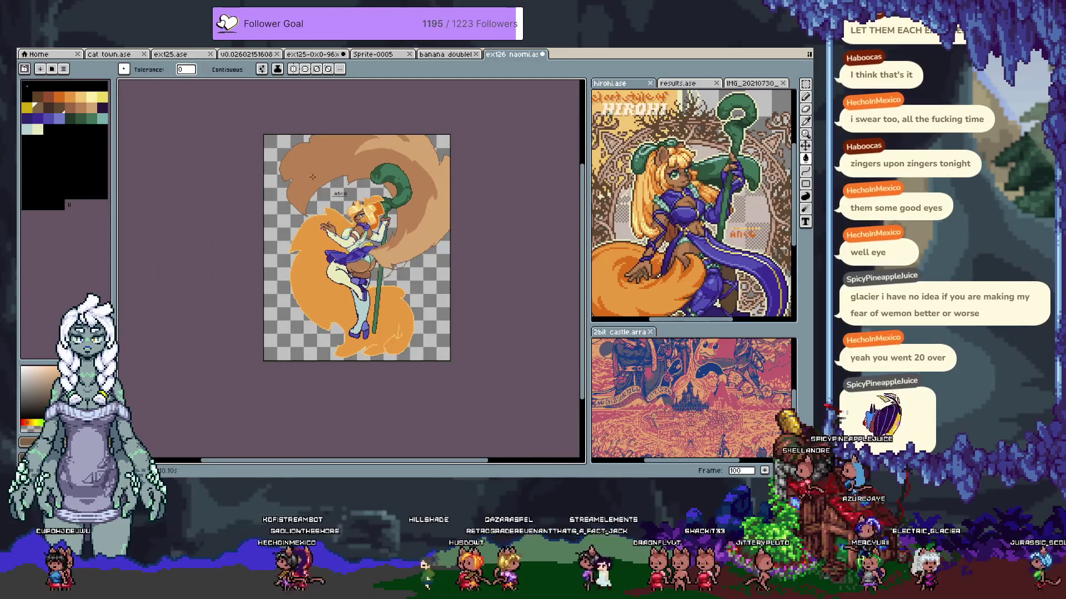
{"action": "scroll", "coordinate": [419, 254], "scroll_direction": "up", "scroll_amount": 3}
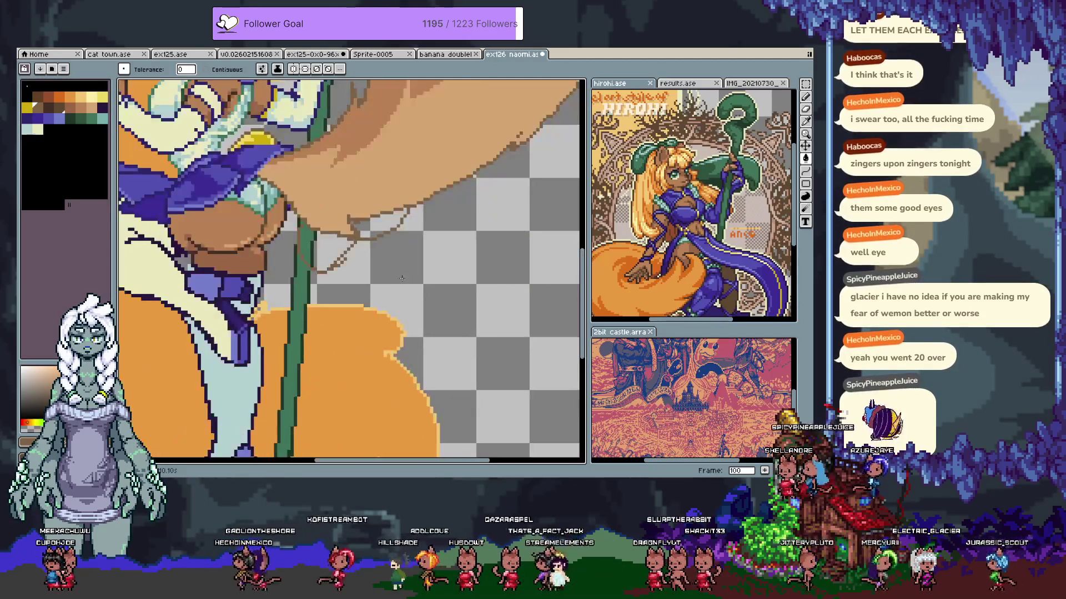
{"action": "scroll", "coordinate": [420, 254], "scroll_direction": "down", "scroll_amount": 3}
{"action": "left_click_drag", "start_coordinate": [395, 273], "coordinate": [380, 277]}
{"action": "key", "text": "g"}
{"action": "left_click", "coordinate": [389, 262]}
{"action": "key", "text": "ctrl+z"}
{"action": "key", "text": "ctrl+y"}
{"action": "key", "text": "ctrl+z"}
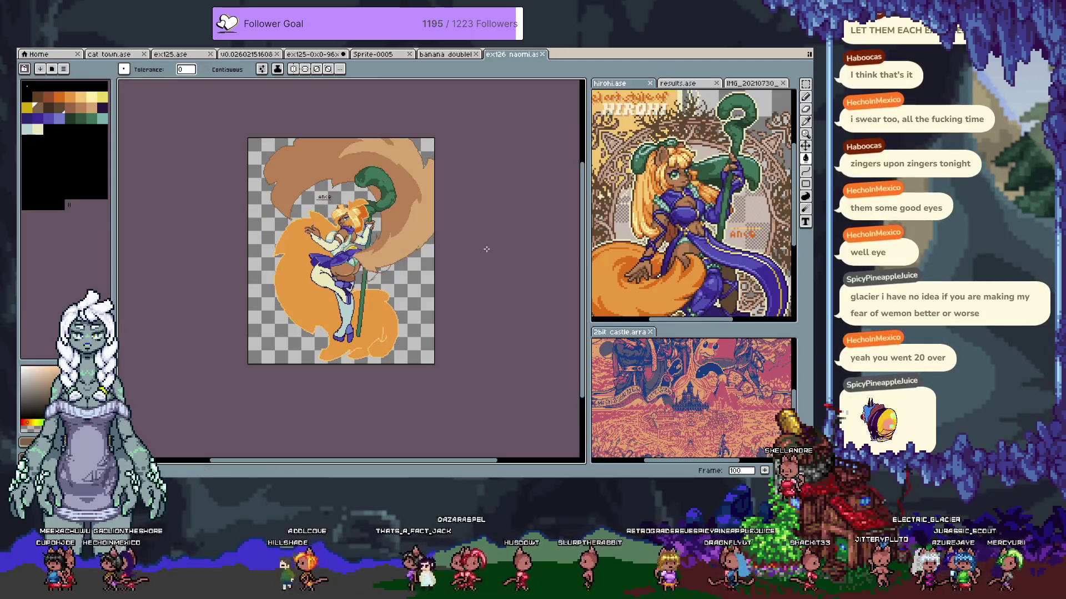
Compare against the orange version on frame 99, then return to frame 100
{"action": "key", "text": "Tab"}
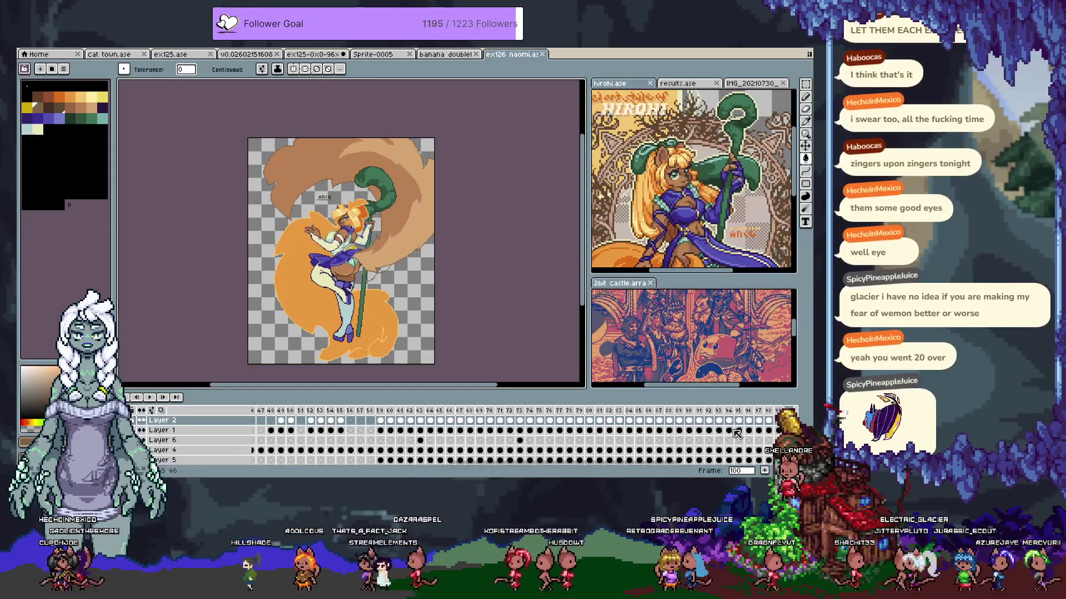
{"action": "left_click", "coordinate": [779, 411]}
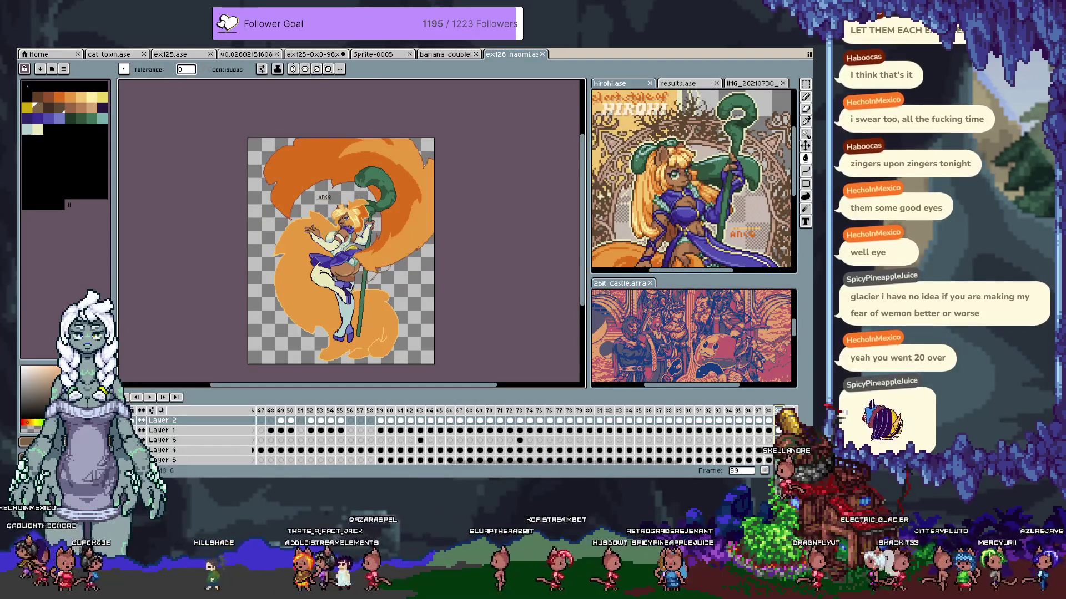
{"action": "key", "text": "Tab"}
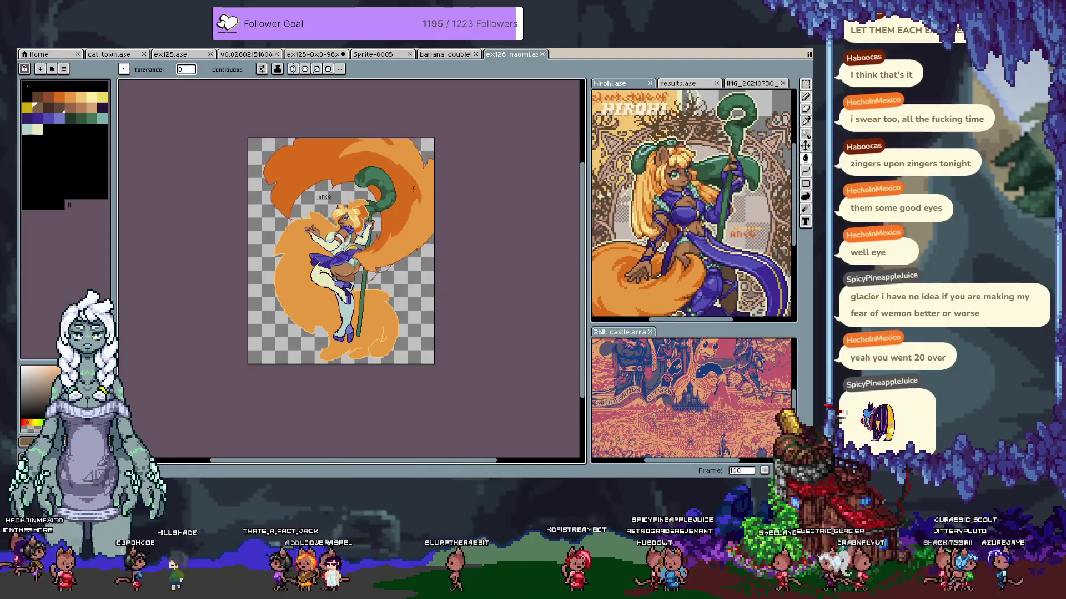
{"action": "key", "text": "i"}
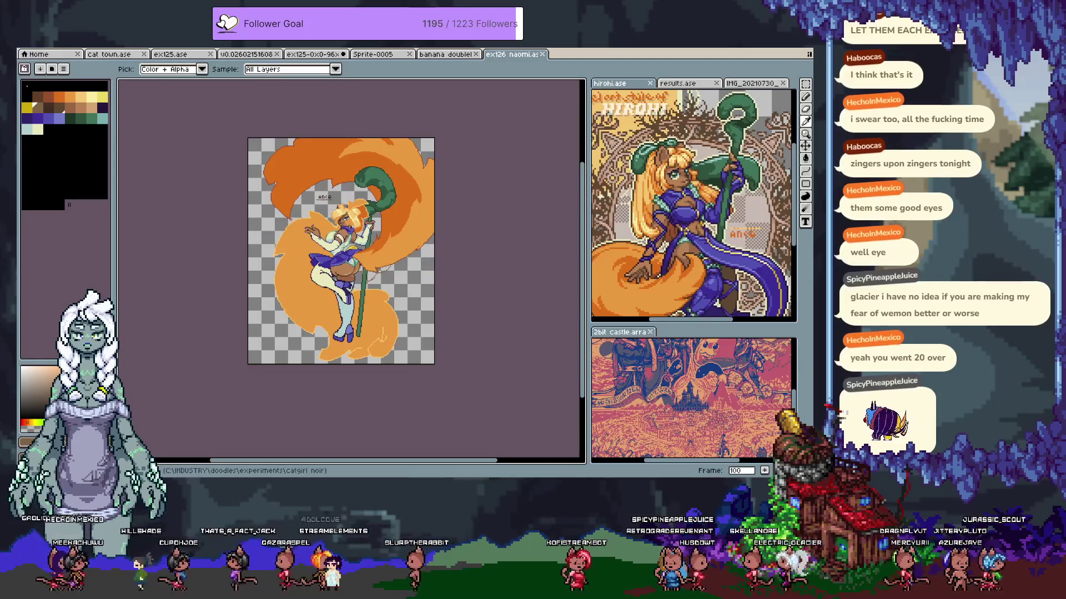